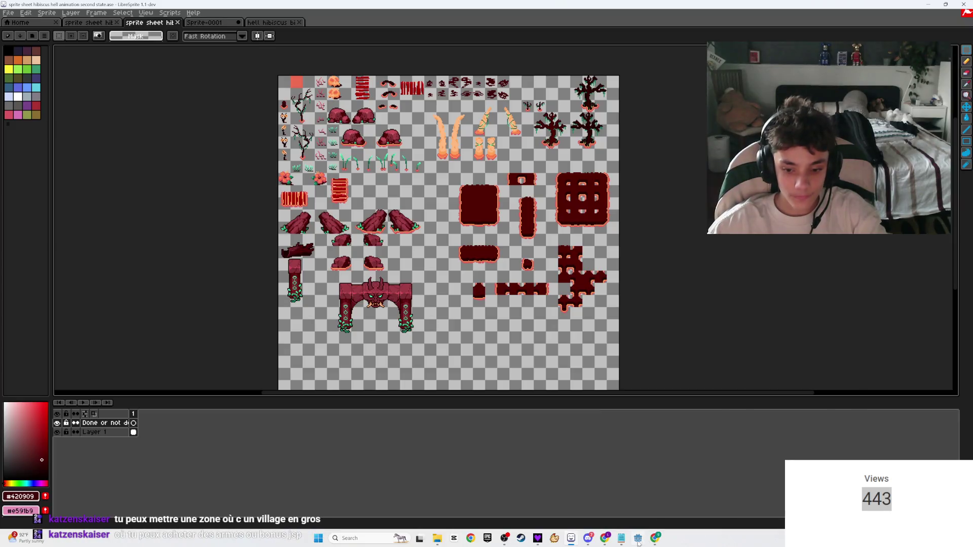
# - Look over the Milanote game-design notes and view the island map image full size
pyautogui.click(51, 8)
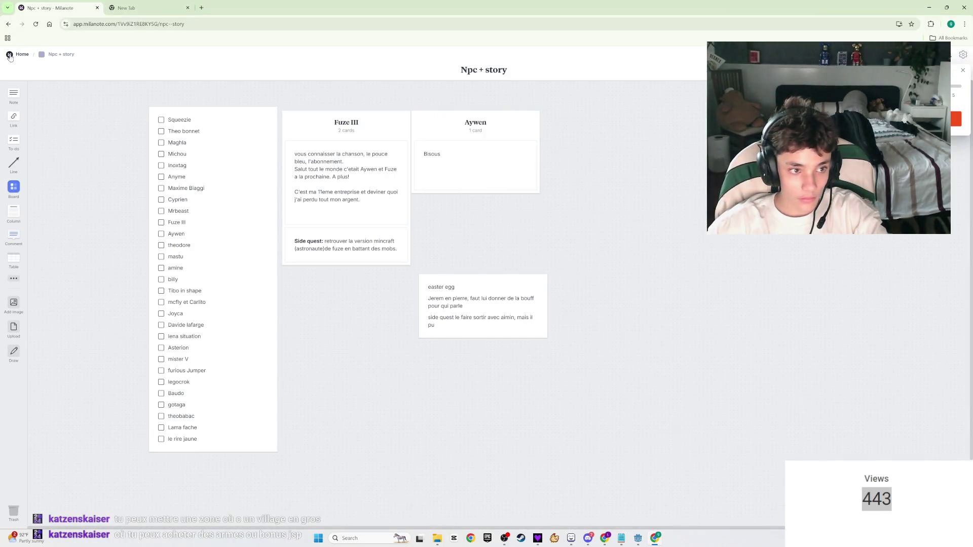
pyautogui.click(10, 56)
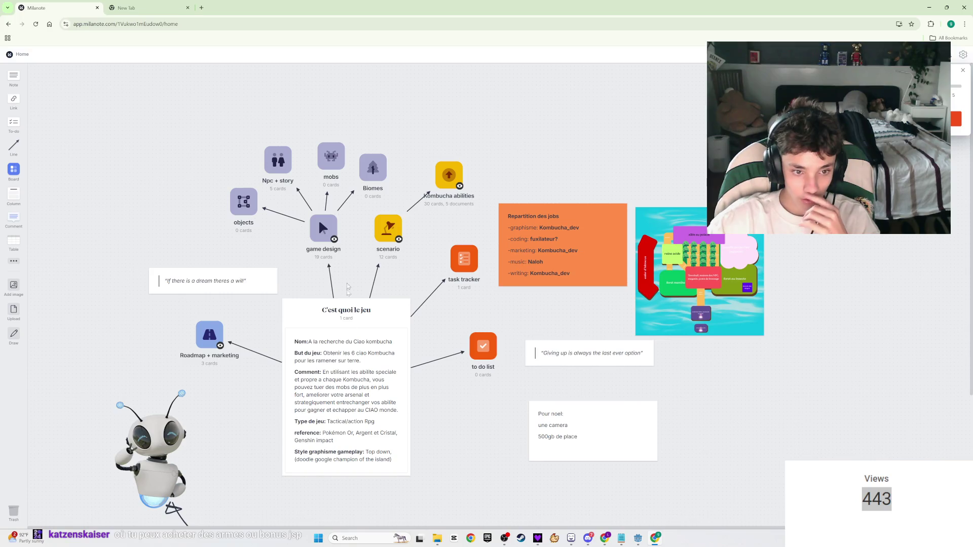
pyautogui.doubleClick(679, 283)
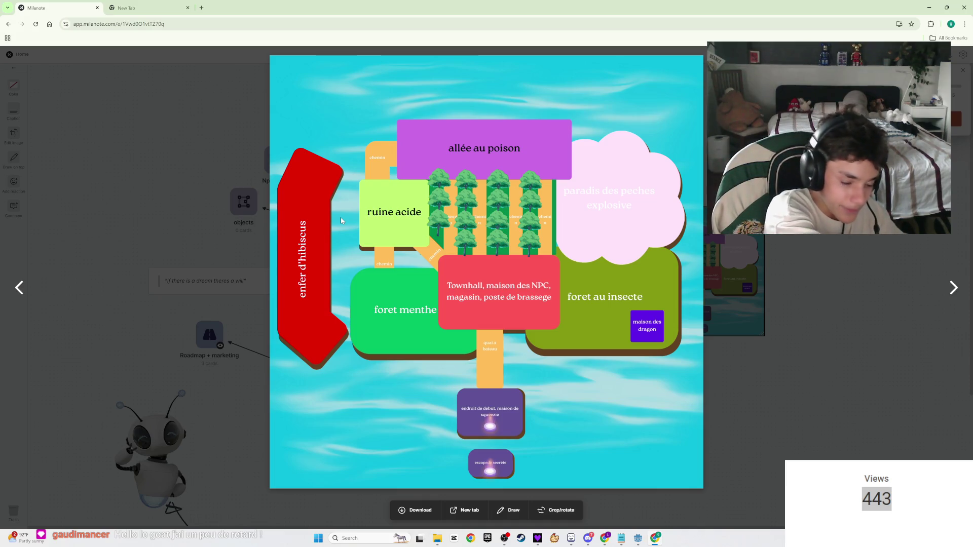
pyautogui.click(34, 161)
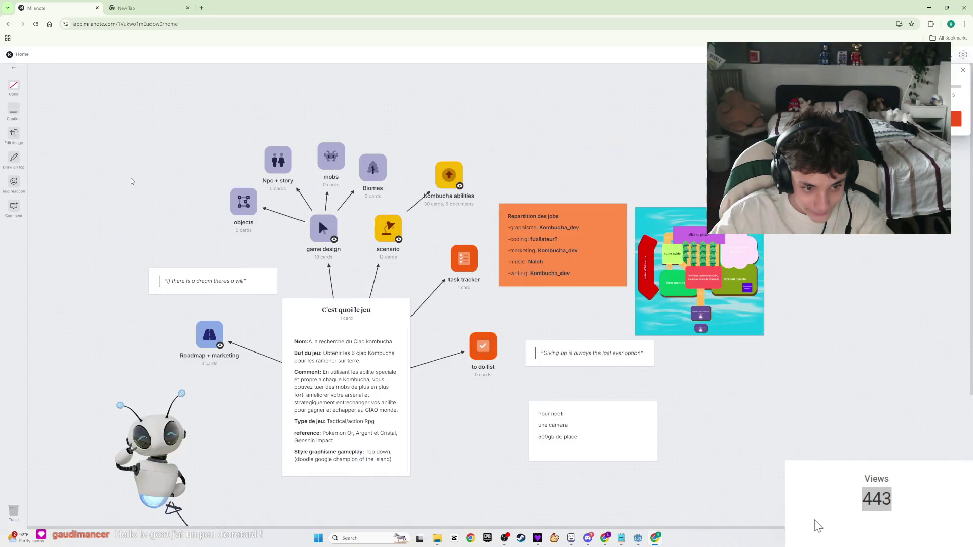
# - Check a friend's Discord direct messages, selecting the word ARRIVE, then return to LibreSprite
pyautogui.click(588, 538)
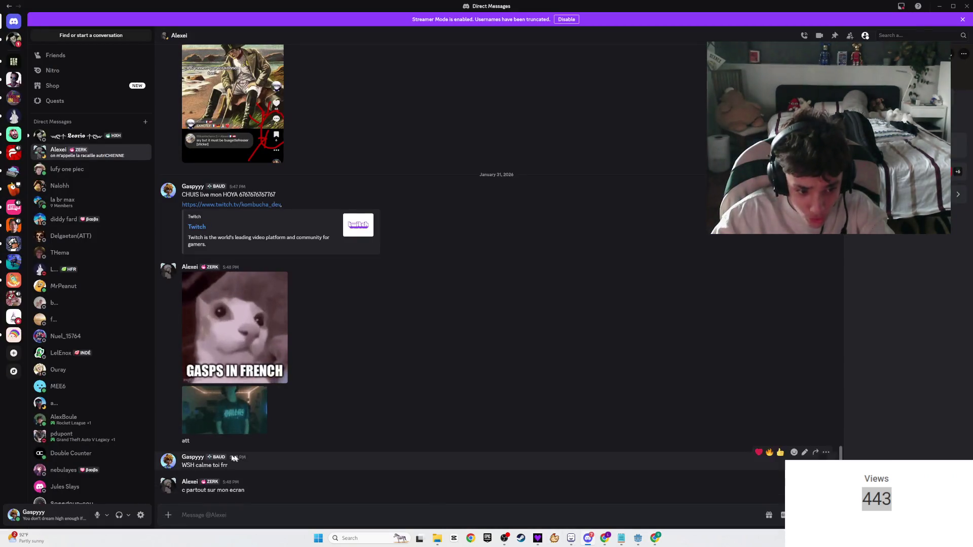
pyautogui.click(76, 168)
pyautogui.doubleClick(196, 490)
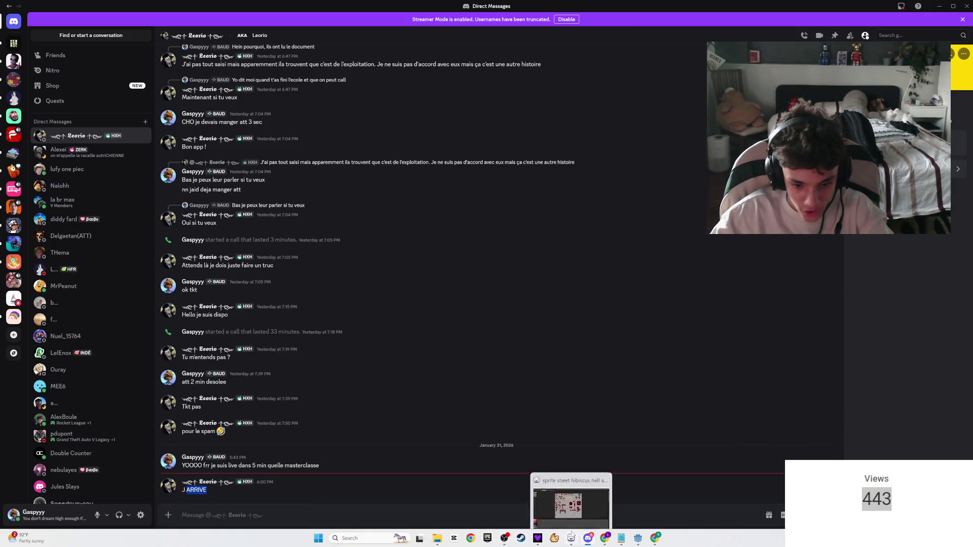
pyautogui.click(571, 538)
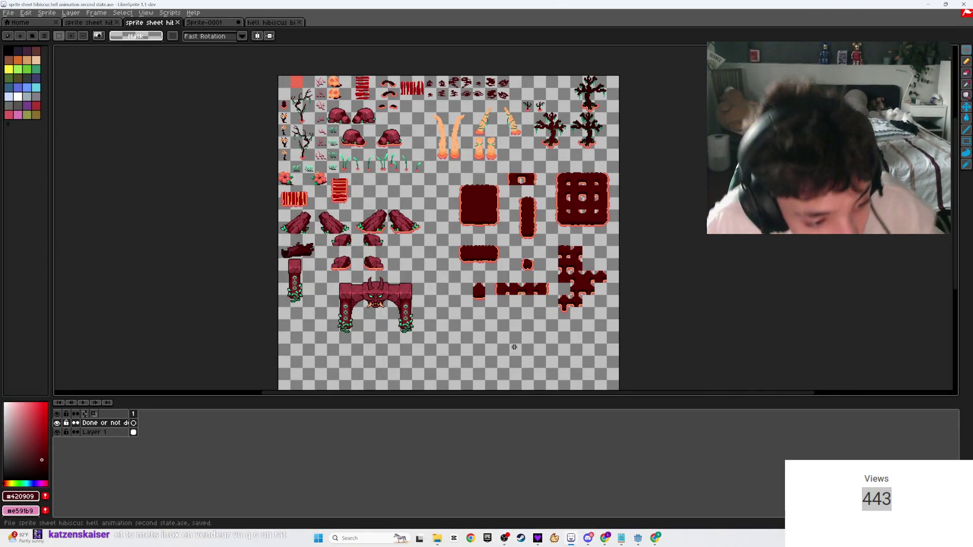
# - Glance at the Sprite-0001 document, then switch back to the sprite sheet
pyautogui.scroll(2, 442, 325)
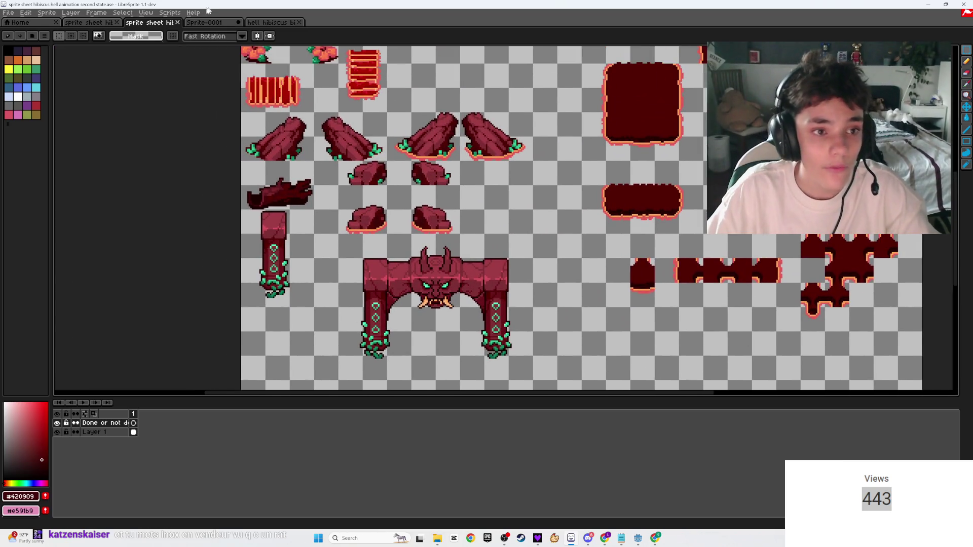
pyautogui.click(204, 22)
pyautogui.scroll(1, 382, 192)
pyautogui.scroll(3, 436, 144)
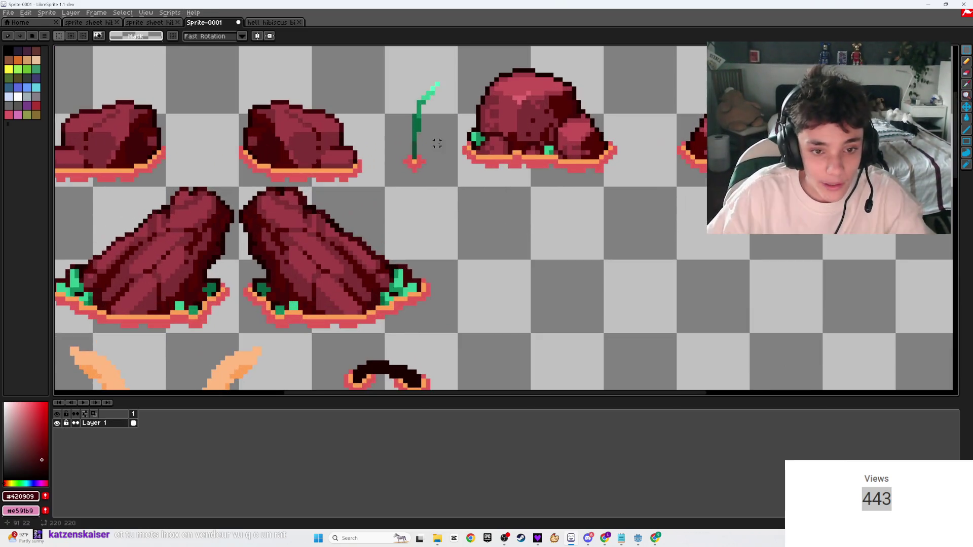
pyautogui.moveTo(455, 184); pyautogui.dragTo(385, 47)
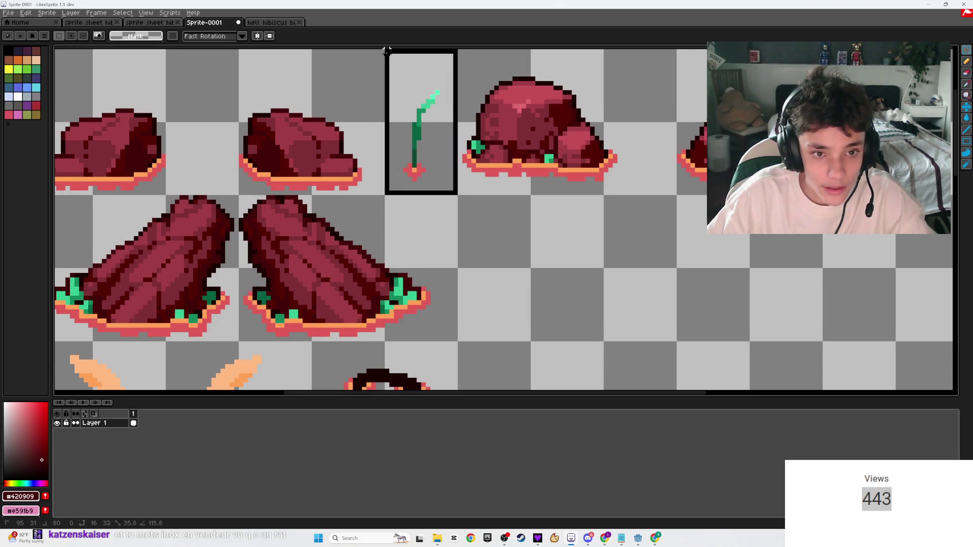
pyautogui.click(149, 22)
pyautogui.scroll(3, 506, 185)
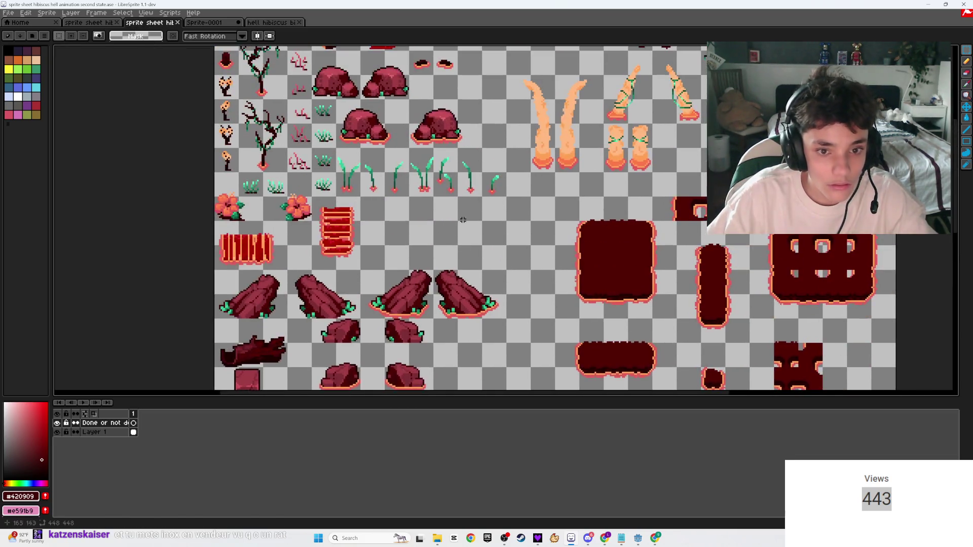
pyautogui.scroll(2, 506, 185)
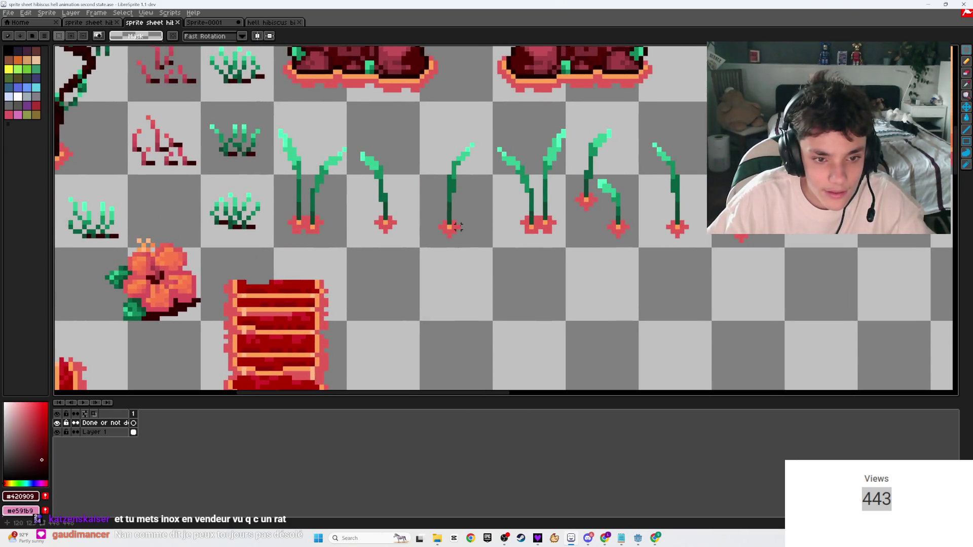
# - Select the single-sprout cell on Layer 1 and move the sprout to its adjusted position
pyautogui.moveTo(490, 245)
pyautogui.mouseDown()
pyautogui.moveTo(434, 109)
pyautogui.moveTo(420, 102)
pyautogui.moveTo(475, 160)
pyautogui.mouseUp()
pyautogui.hotkey('ctrl', 'z')
pyautogui.click(94, 432)
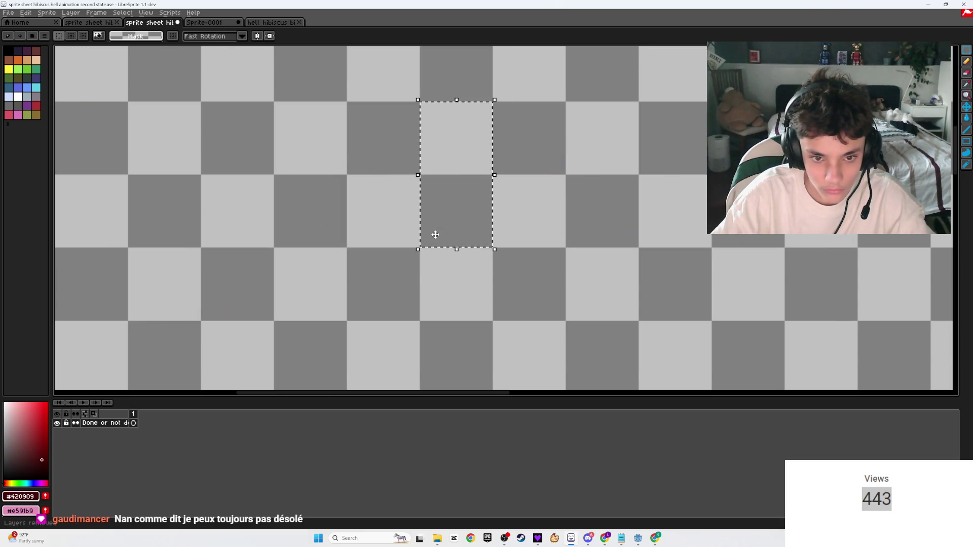
pyautogui.click(358, 337)
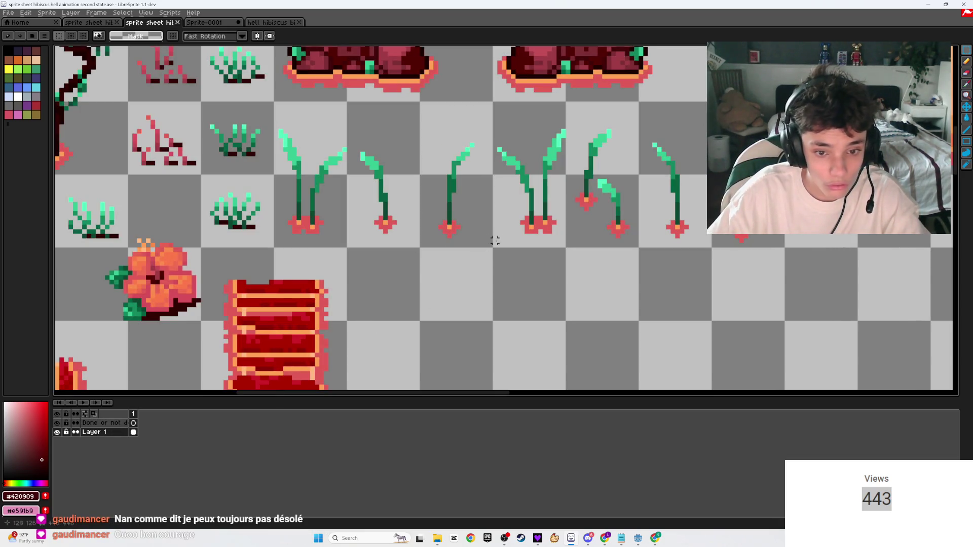
pyautogui.moveTo(490, 245); pyautogui.dragTo(415, 104)
pyautogui.moveTo(469, 159)
pyautogui.mouseDown()
pyautogui.moveTo(513, 166)
pyautogui.moveTo(482, 189)
pyautogui.moveTo(469, 159)
pyautogui.mouseUp()
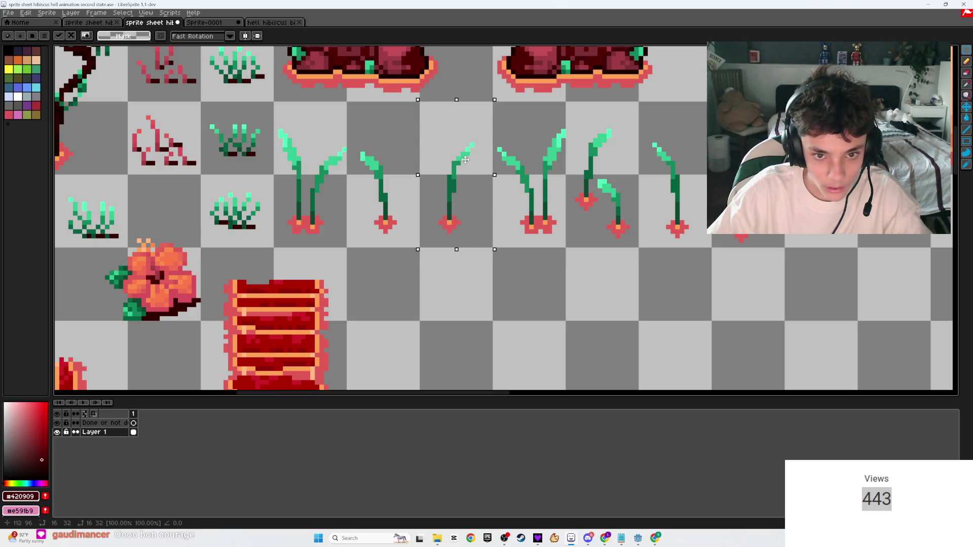
pyautogui.click(403, 346)
# - On the done-marking layer, draw a bright green rectangle over the single-sprout cell
pyautogui.click(101, 423)
pyautogui.click(21, 483)
pyautogui.click(46, 411)
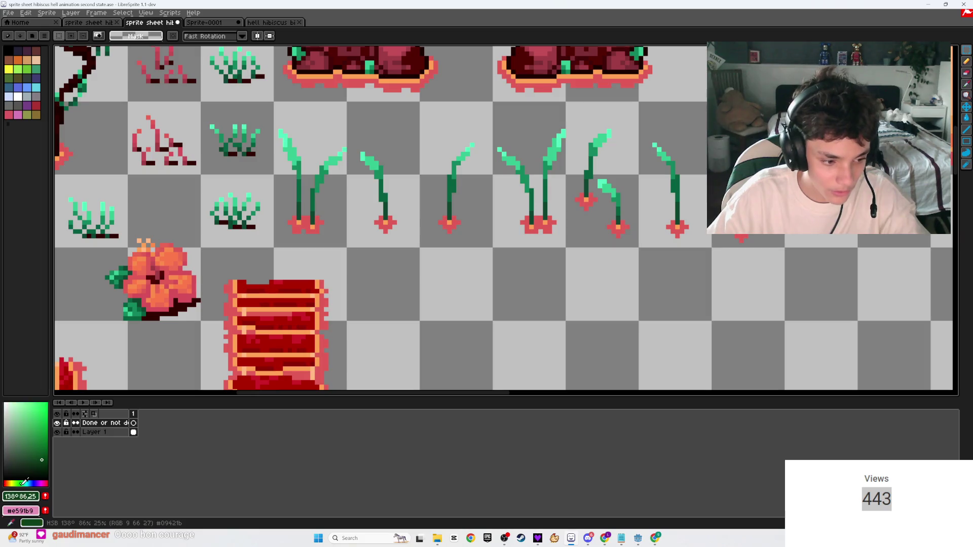
pyautogui.press('b')
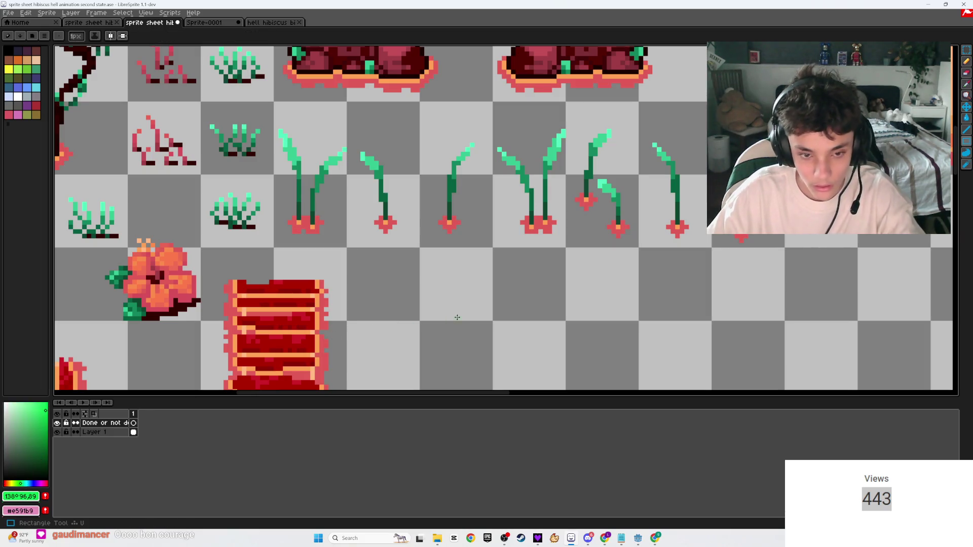
pyautogui.moveTo(491, 241)
pyautogui.mouseDown()
pyautogui.moveTo(438, 96)
pyautogui.moveTo(420, 100)
pyautogui.mouseUp()
pyautogui.press('g')
pyautogui.click(458, 197)
# - Save the hell-hibiscus sprite sheet
pyautogui.hotkey('ctrl', 's')
pyautogui.scroll(-1, 482, 195)
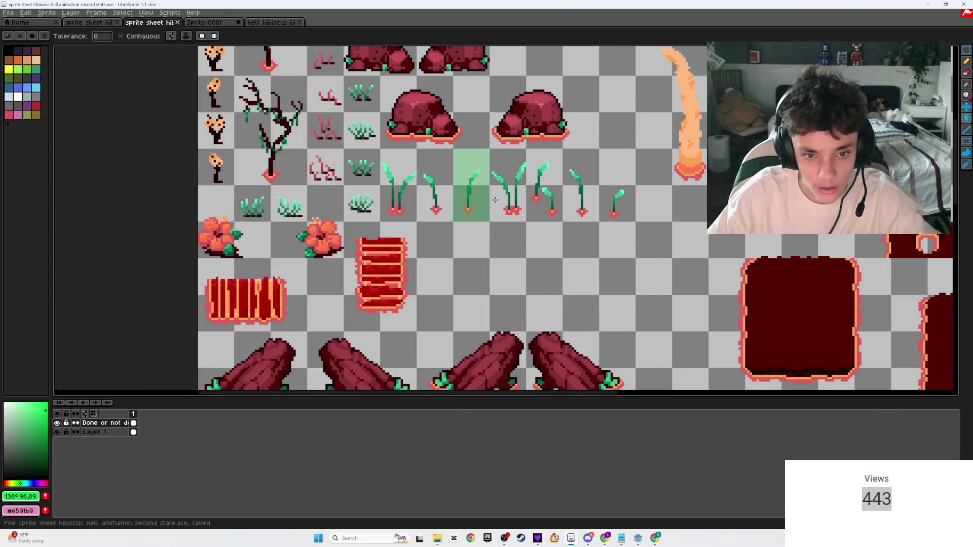
pyautogui.scroll(-3, 493, 197)
pyautogui.scroll(3, 487, 179)
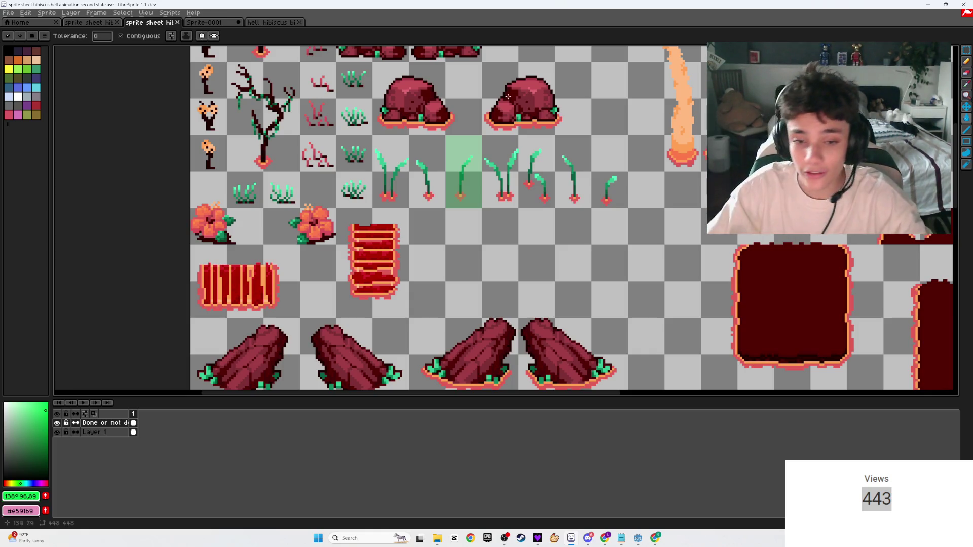
pyautogui.hotkey('ctrl', 's')
pyautogui.scroll(-3, 507, 160)
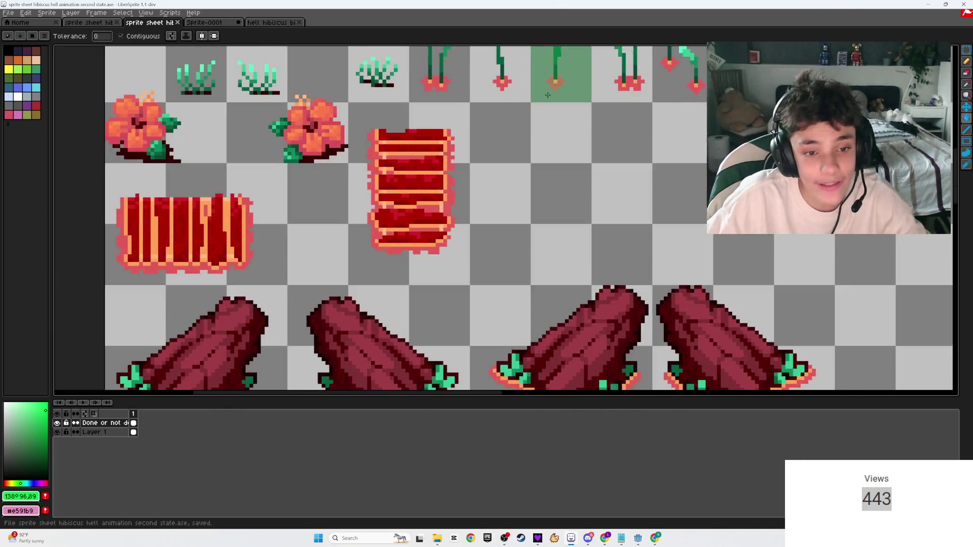
pyautogui.hscroll(-3, 538, 157)
pyautogui.scroll(2, 485, 188)
pyautogui.scroll(-4, 485, 187)
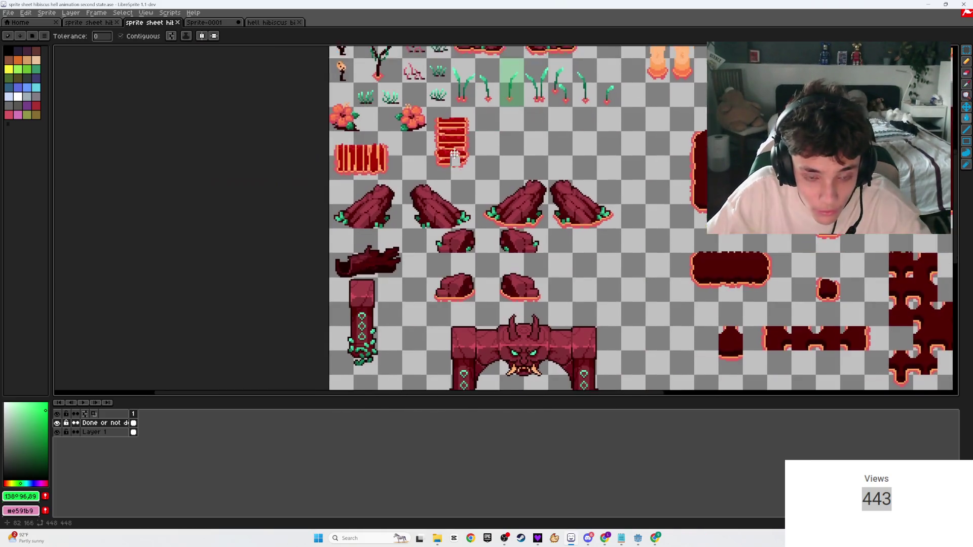
pyautogui.scroll(-1, 499, 192)
# - Merge the done layer down into Layer 1 and cycle to the next document
pyautogui.hotkey('ctrl', 'e')
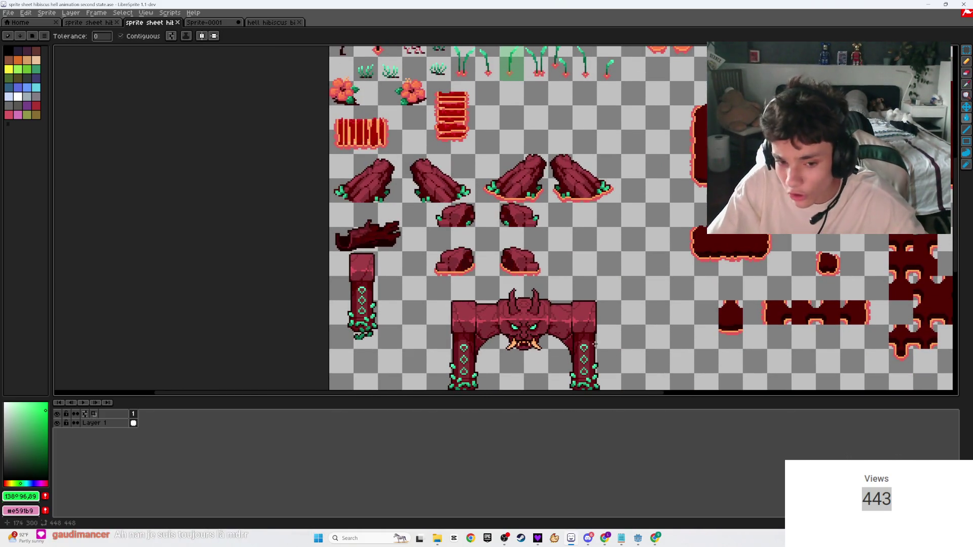
pyautogui.scroll(-2, 579, 320)
pyautogui.scroll(3, 579, 319)
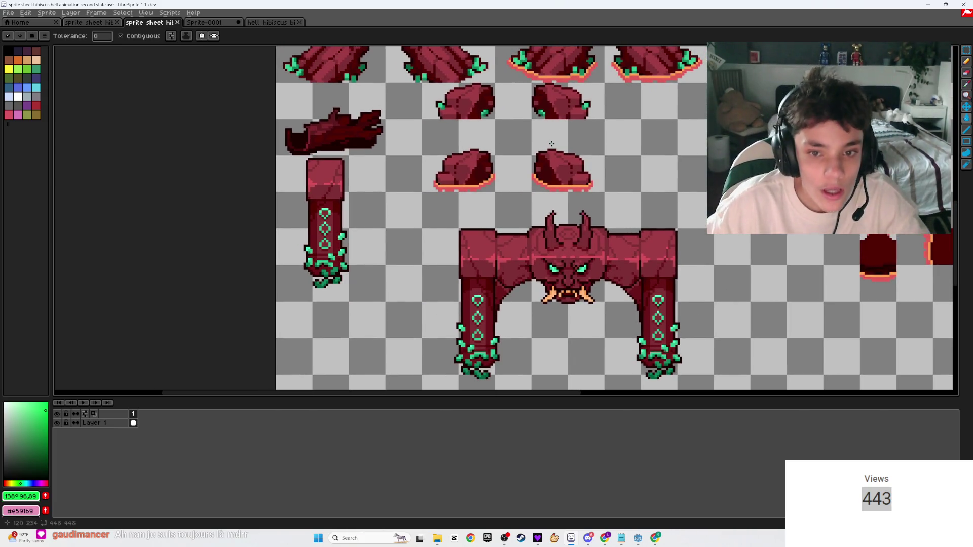
pyautogui.scroll(2, 552, 146)
pyautogui.hotkey('ctrl', 'Tab')
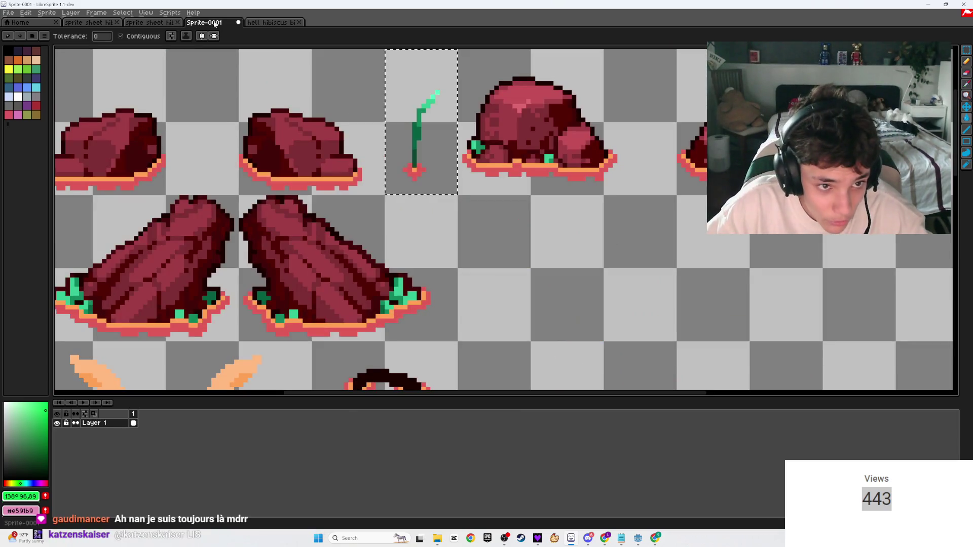
# - In Sprite-0001, marquee the two rock sprites in the top row
pyautogui.hotkey('ctrl', 'Tab')
pyautogui.hotkey('ctrl', 'shift', 'Tab')
pyautogui.moveTo(362, 192); pyautogui.dragTo(581, 212)
pyautogui.scroll(-1, 582, 218)
pyautogui.press('m')
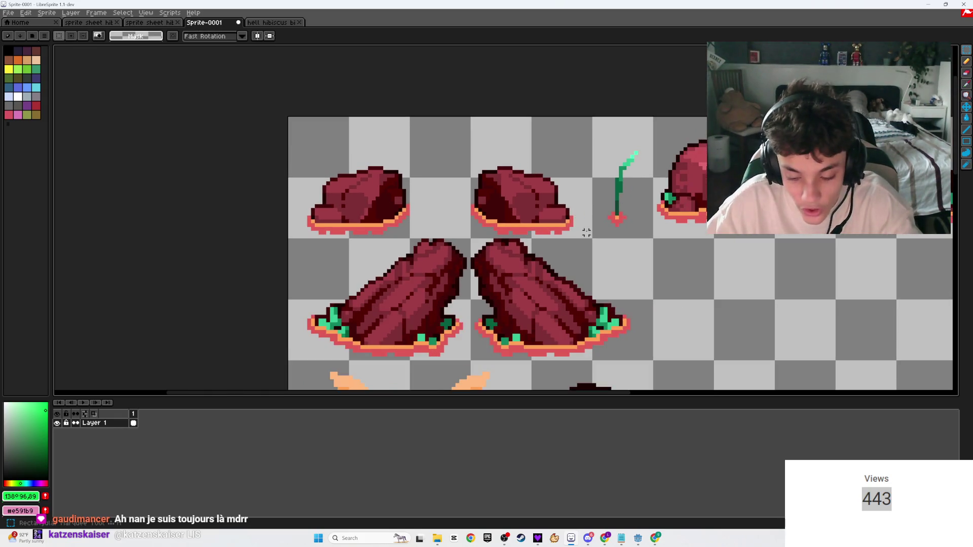
pyautogui.moveTo(590, 237)
pyautogui.mouseDown()
pyautogui.moveTo(286, 130)
pyautogui.moveTo(287, 116)
pyautogui.mouseUp()
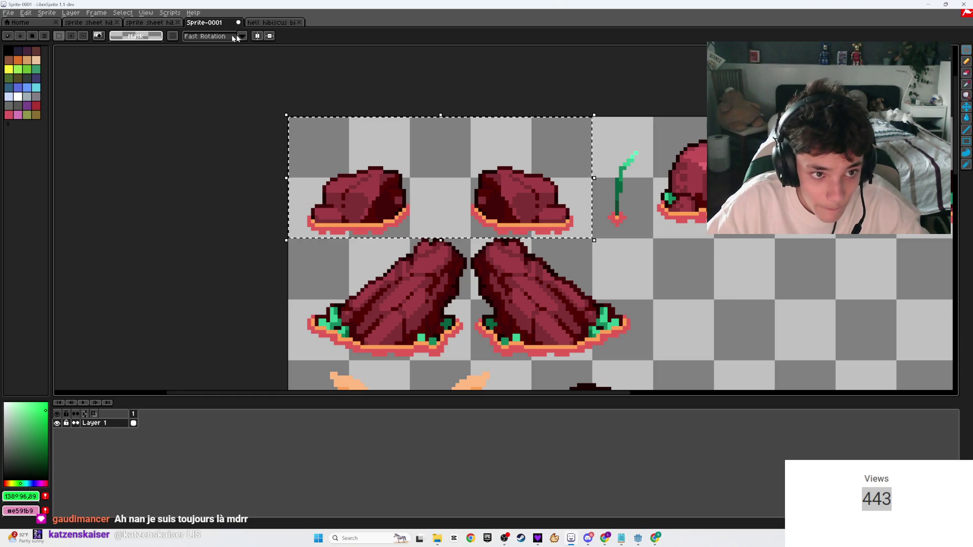
# - Return to the first-state sprite sheet and select both rock sprites
pyautogui.hotkey('ctrl', 'Tab')
pyautogui.hotkey('ctrl', 'shift', 'Tab')
pyautogui.hotkey('ctrl', 'shift', 'Tab')
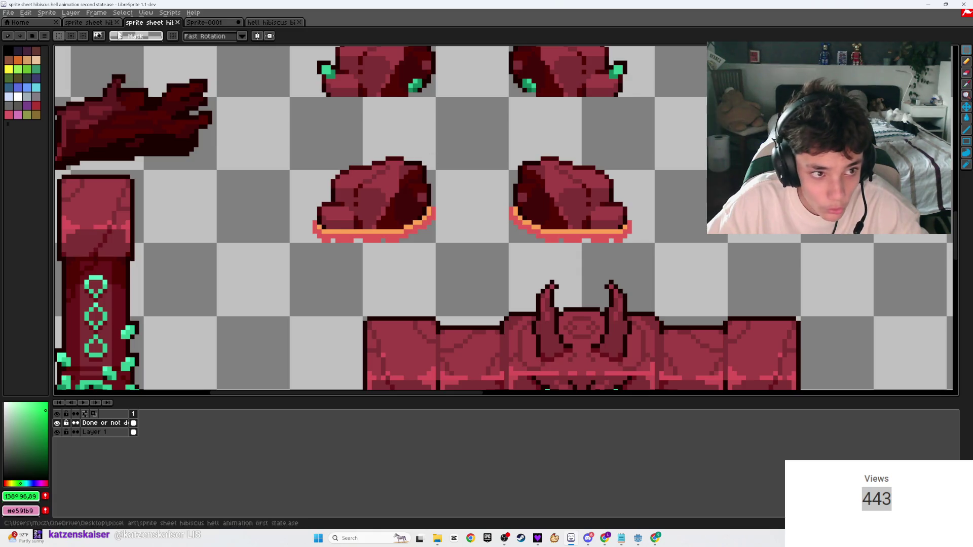
pyautogui.scroll(-2, 652, 241)
pyautogui.moveTo(210, 128)
pyautogui.mouseDown()
pyautogui.moveTo(215, 254)
pyautogui.moveTo(261, 285)
pyautogui.moveTo(342, 122)
pyautogui.mouseUp()
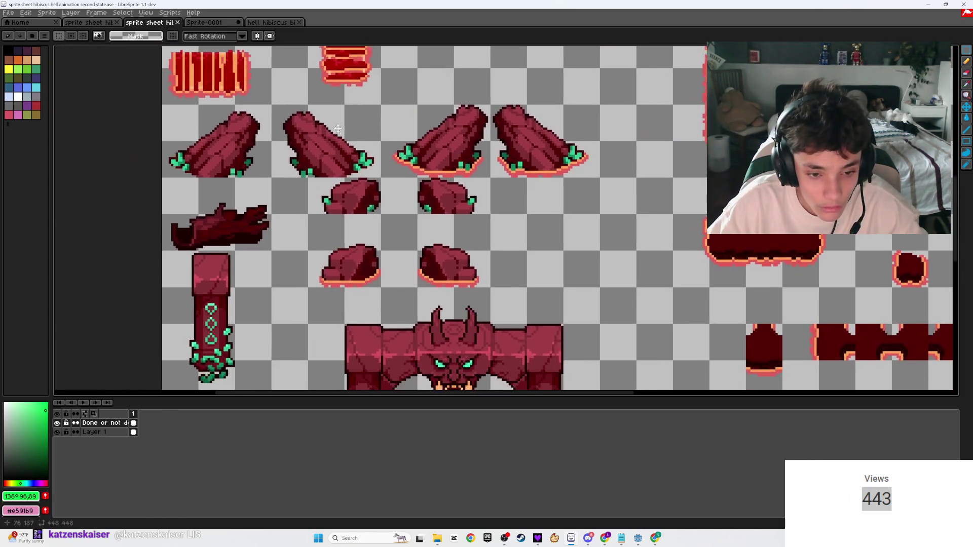
pyautogui.scroll(2, 516, 282)
pyautogui.moveTo(516, 282)
pyautogui.mouseDown()
pyautogui.moveTo(300, 167)
pyautogui.moveTo(152, 140)
pyautogui.mouseUp()
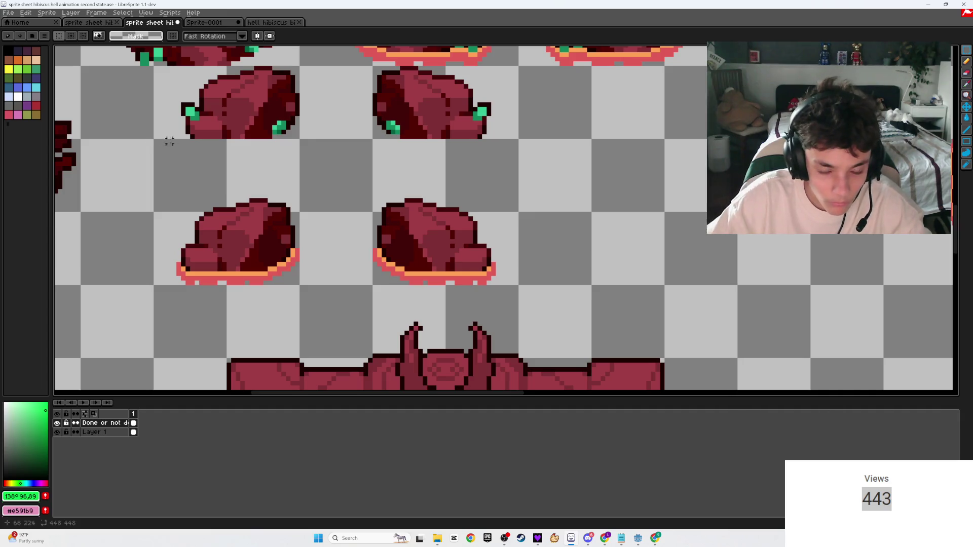
# - On Layer 1, nudge the lower rock pair slightly right, save, and briefly check Milanote
pyautogui.click(94, 432)
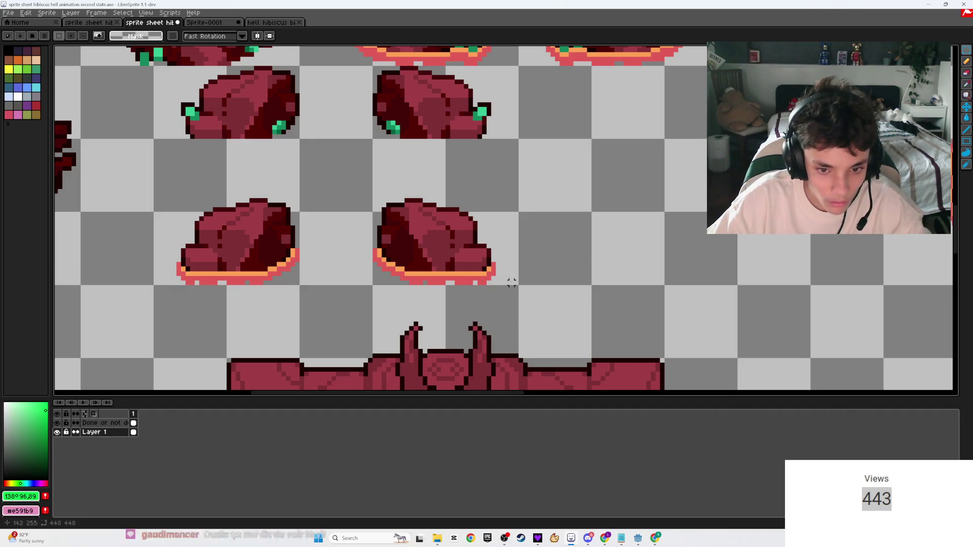
pyautogui.moveTo(516, 283)
pyautogui.mouseDown()
pyautogui.moveTo(183, 139)
pyautogui.moveTo(153, 138)
pyautogui.mouseUp()
pyautogui.moveTo(235, 223)
pyautogui.mouseDown()
pyautogui.moveTo(401, 226)
pyautogui.moveTo(234, 223)
pyautogui.mouseUp()
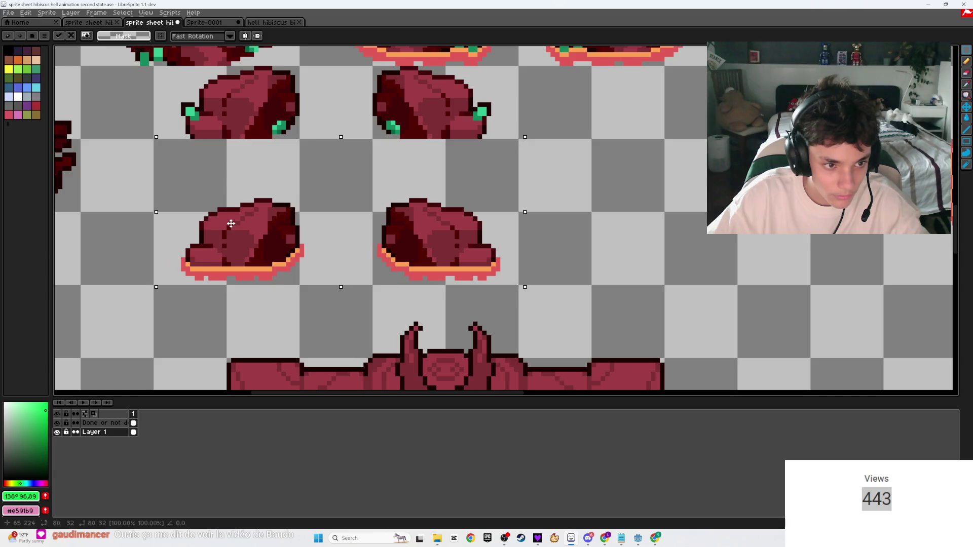
pyautogui.hotkey('ctrl', 'd')
pyautogui.scroll(-3, 144, 220)
pyautogui.hotkey('ctrl', 's')
pyautogui.scroll(3, 325, 217)
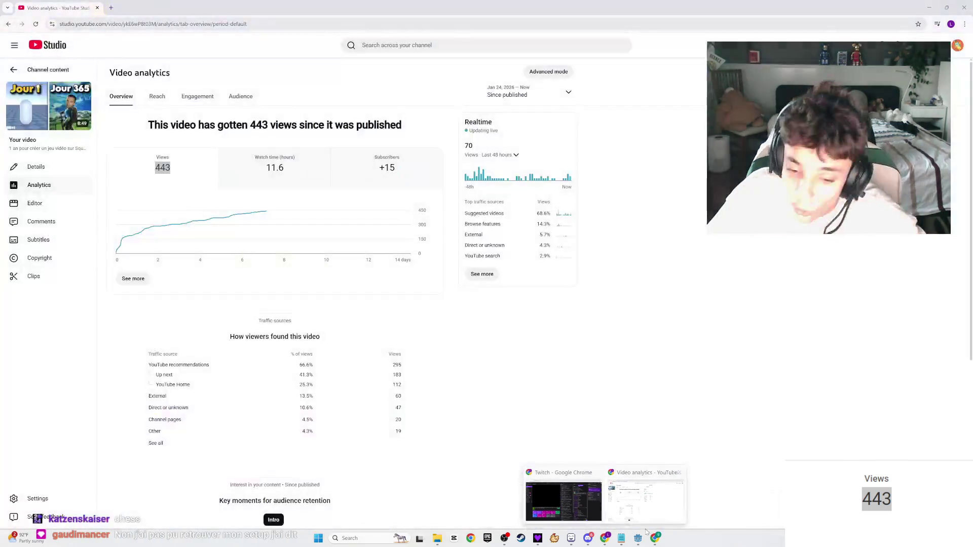
pyautogui.click(655, 540)
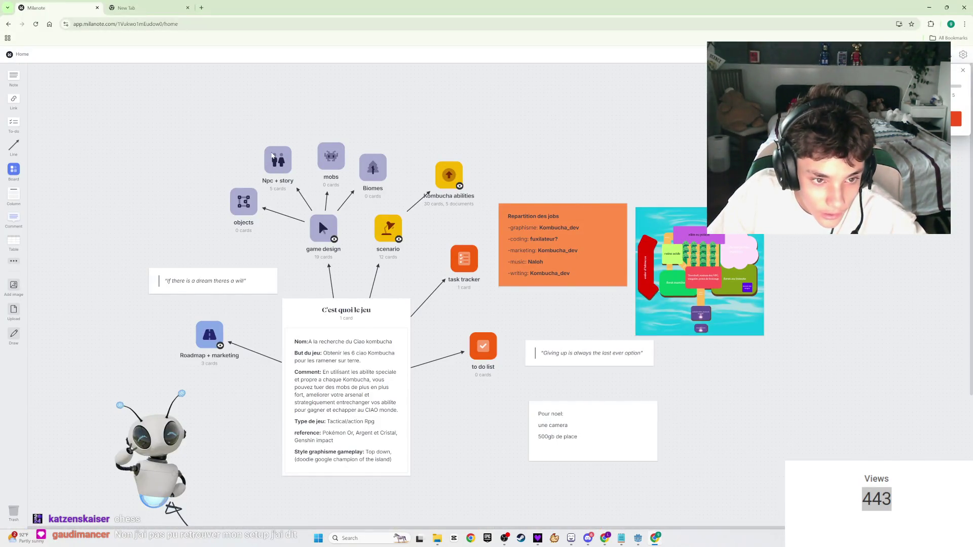
pyautogui.hotkey('alt', 'Tab')
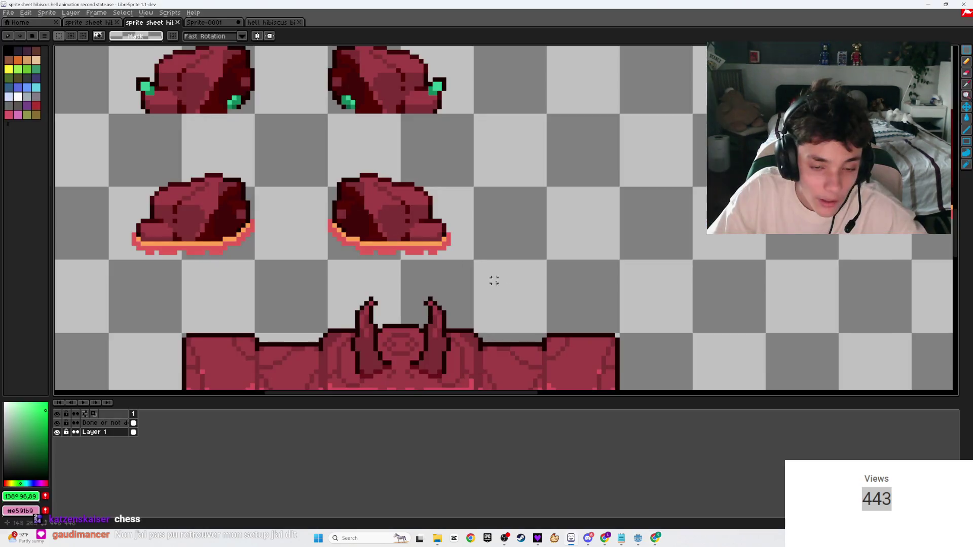
# - Save, then outline a rectangle around the lower rock pair on the Done or not done layer
pyautogui.hotkey('ctrl', 's')
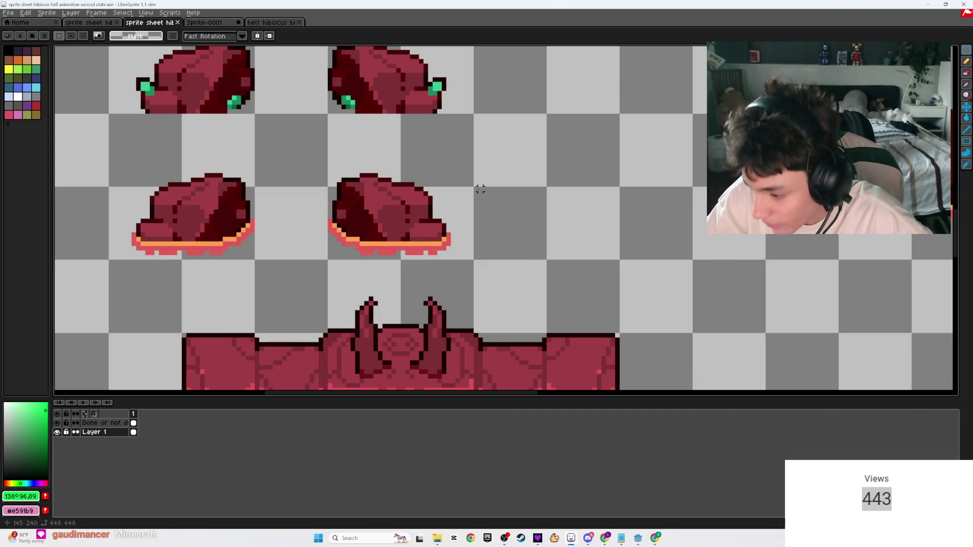
pyautogui.hotkey('ctrl', 's')
pyautogui.scroll(-3, 491, 195)
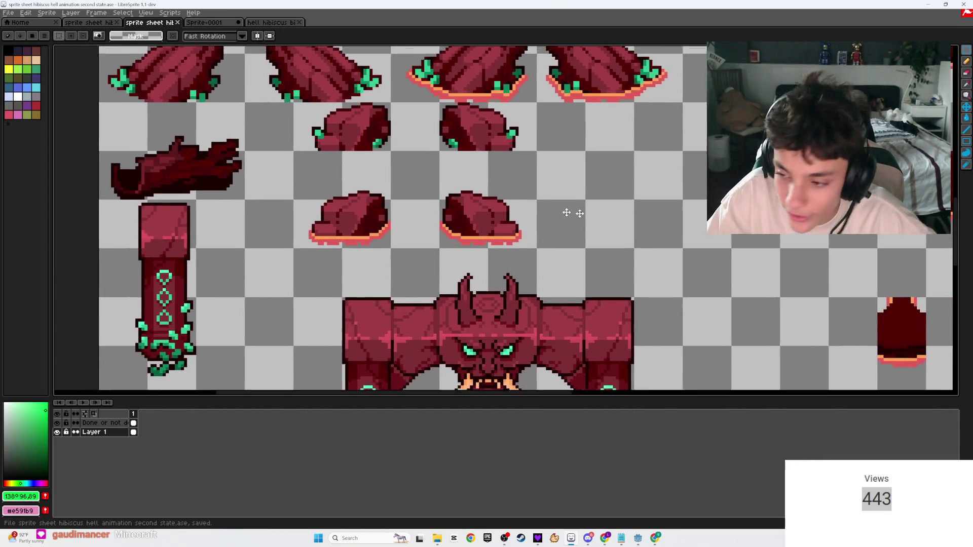
pyautogui.scroll(1, 611, 218)
pyautogui.hotkey('alt', 'Up')
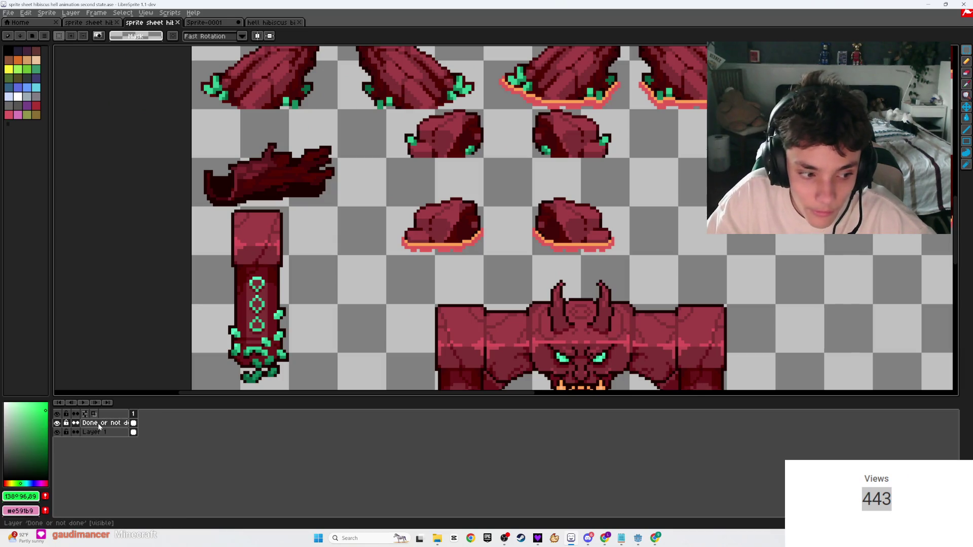
pyautogui.press('u')
pyautogui.moveTo(631, 253); pyautogui.dragTo(387, 160)
# - Fill the outlined rectangle with translucent green and save the sheet
pyautogui.press('g')
pyautogui.click(597, 211)
pyautogui.scroll(2, 630, 248)
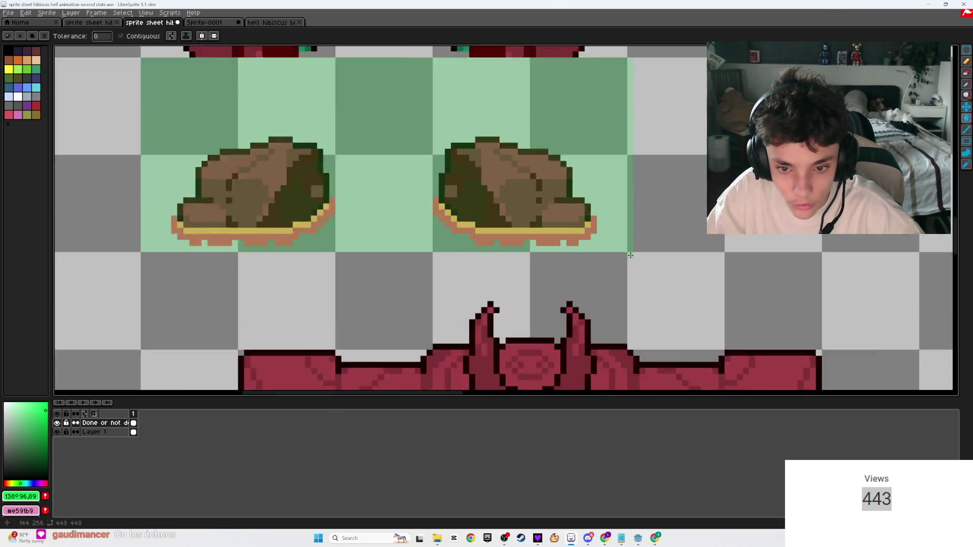
pyautogui.press('b')
pyautogui.scroll(-1, 630, 244)
pyautogui.scroll(1, 630, 244)
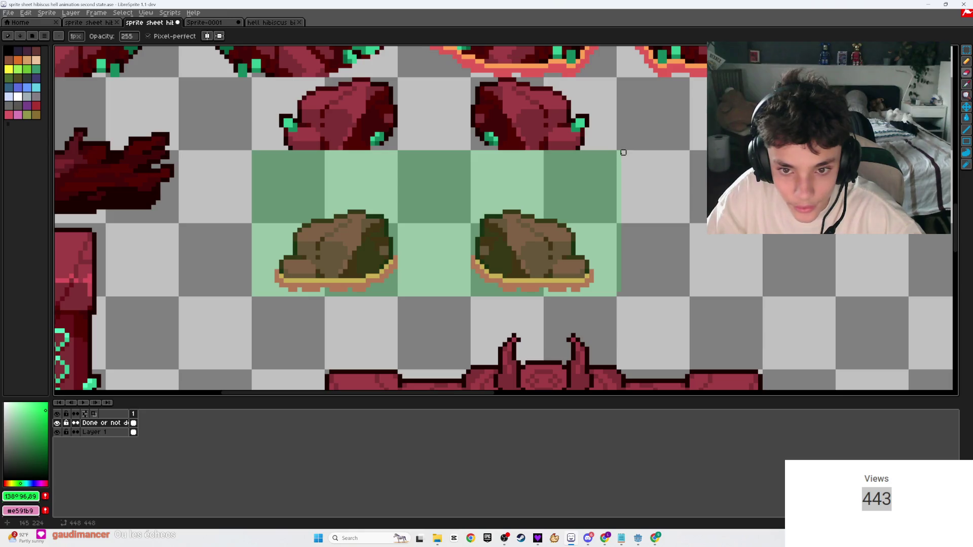
pyautogui.hotkey('ctrl', 's')
pyautogui.scroll(-3, 610, 158)
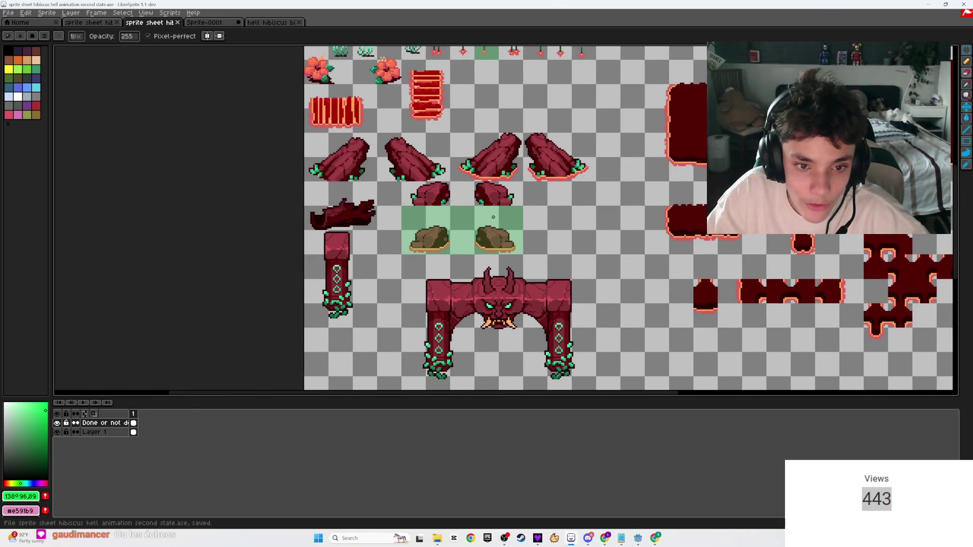
pyautogui.scroll(2, 477, 251)
# - Open Sprite-0001 and marquee its middle row of sprites
pyautogui.press('v')
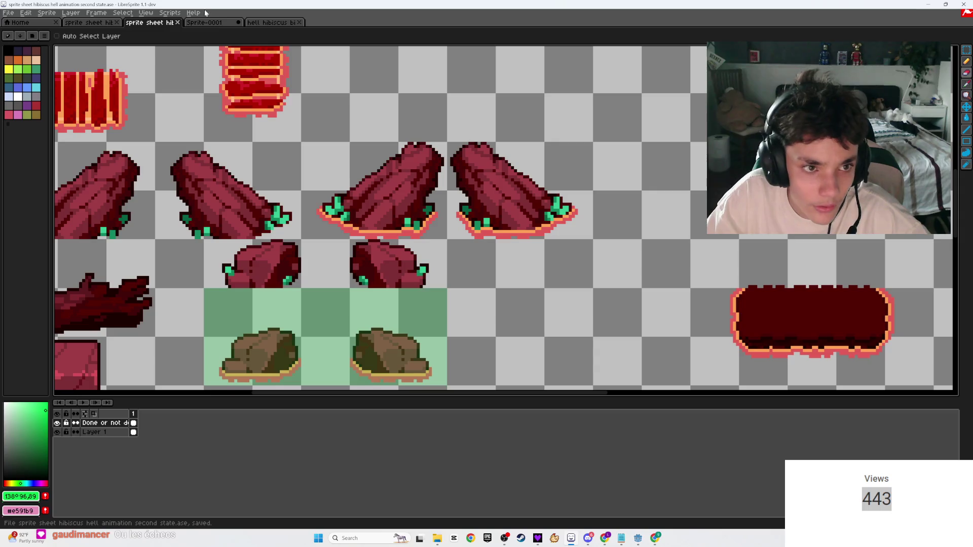
pyautogui.click(205, 23)
pyautogui.hotkey('ctrl', 'd')
pyautogui.press('b')
pyautogui.scroll(1, 483, 254)
pyautogui.scroll(-2, 691, 241)
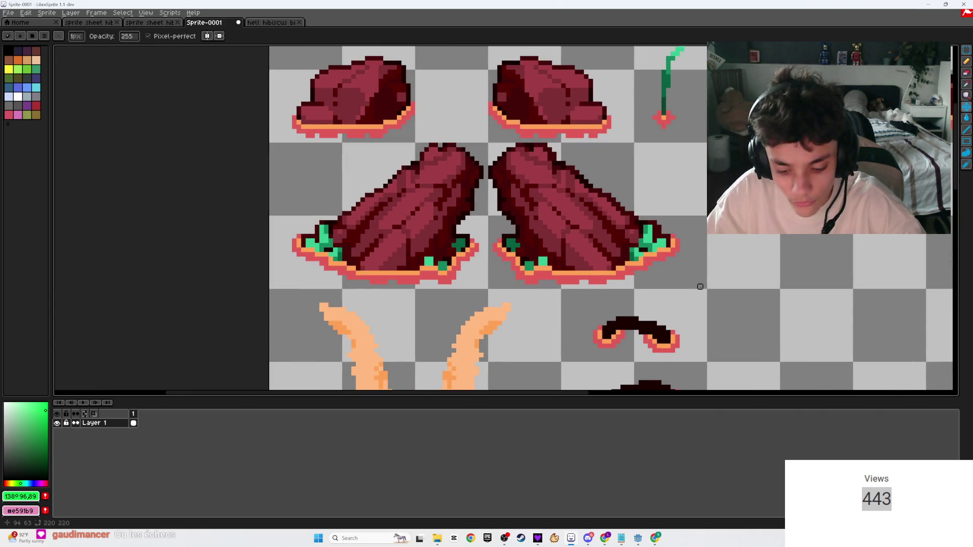
pyautogui.press('m')
pyautogui.moveTo(704, 287)
pyautogui.mouseDown()
pyautogui.moveTo(630, 150)
pyautogui.moveTo(270, 145)
pyautogui.mouseUp()
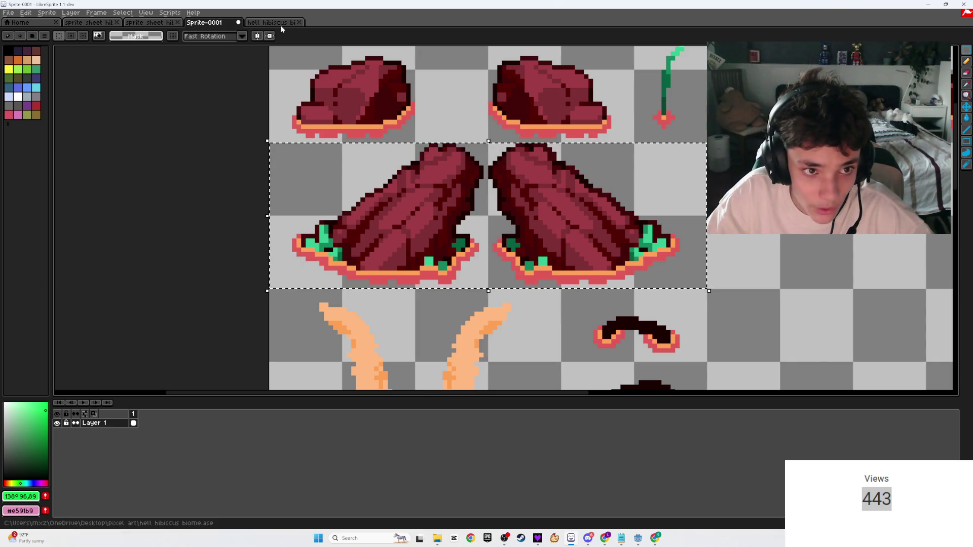
# - Back on the sprite sheet, select the two large top sprites on Layer 1
pyautogui.click(147, 23)
pyautogui.scroll(1, 587, 257)
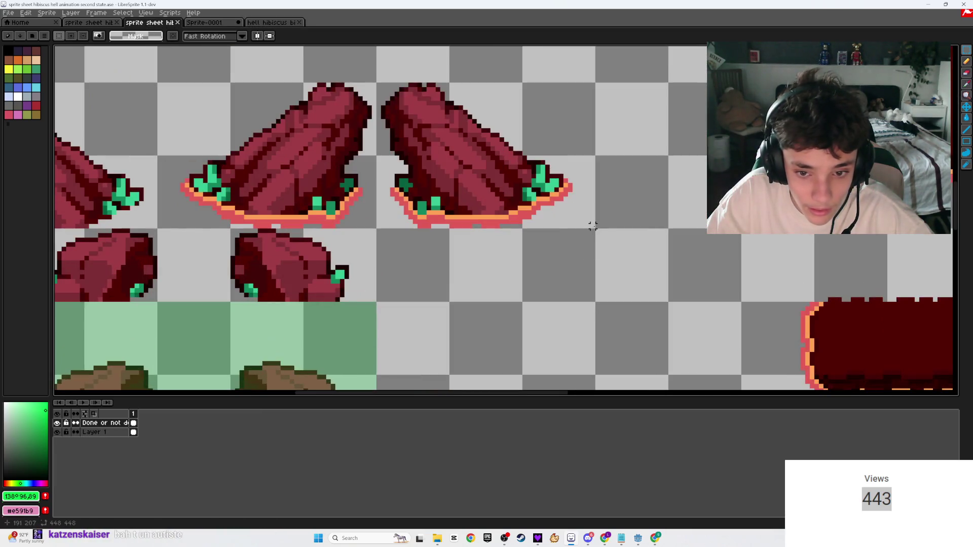
pyautogui.moveTo(593, 226)
pyautogui.mouseDown()
pyautogui.moveTo(213, 87)
pyautogui.moveTo(159, 85)
pyautogui.mouseUp()
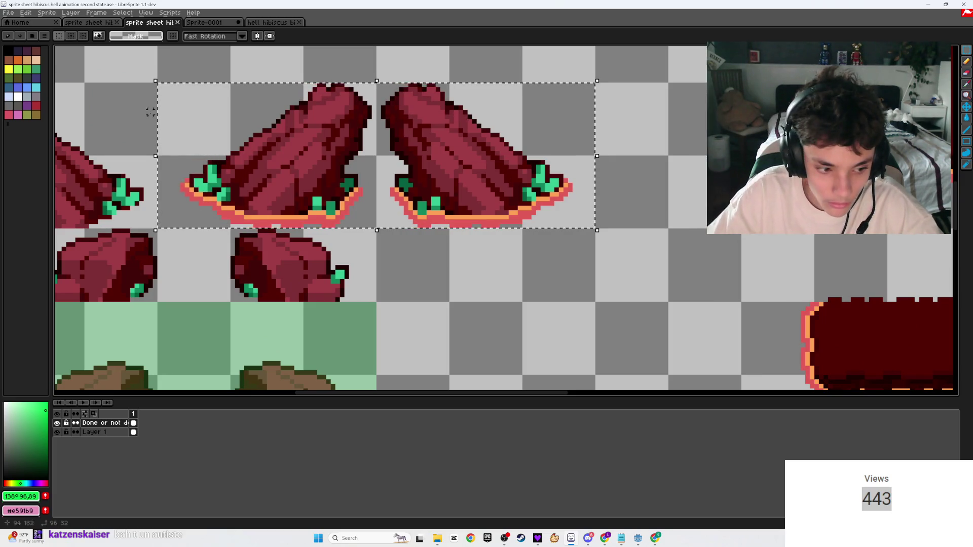
pyautogui.click(80, 433)
pyautogui.click(615, 207)
pyautogui.moveTo(592, 226)
pyautogui.mouseDown()
pyautogui.moveTo(159, 108)
pyautogui.moveTo(159, 83)
pyautogui.mouseUp()
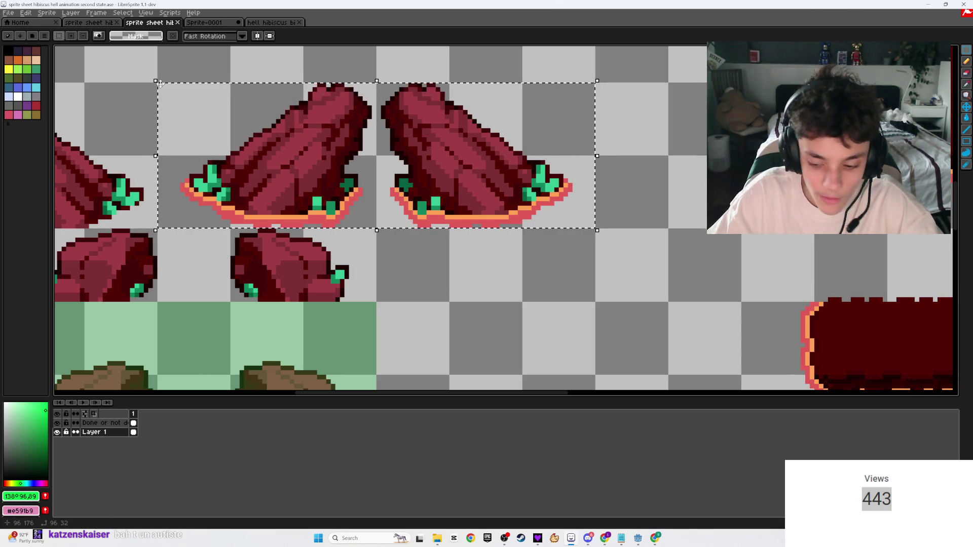
# - Shift the two large sprites slightly right and save the sheet
pyautogui.moveTo(256, 166)
pyautogui.mouseDown()
pyautogui.moveTo(380, 228)
pyautogui.moveTo(279, 167)
pyautogui.moveTo(253, 167)
pyautogui.mouseUp()
pyautogui.click(483, 291)
pyautogui.hotkey('ctrl', 's')
pyautogui.scroll(-5, 483, 290)
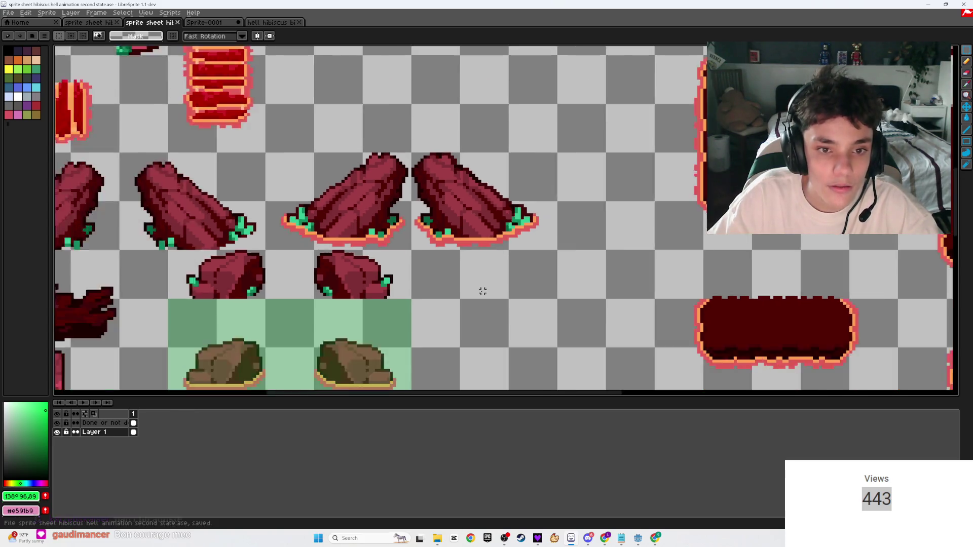
pyautogui.moveTo(483, 290); pyautogui.dragTo(538, 224)
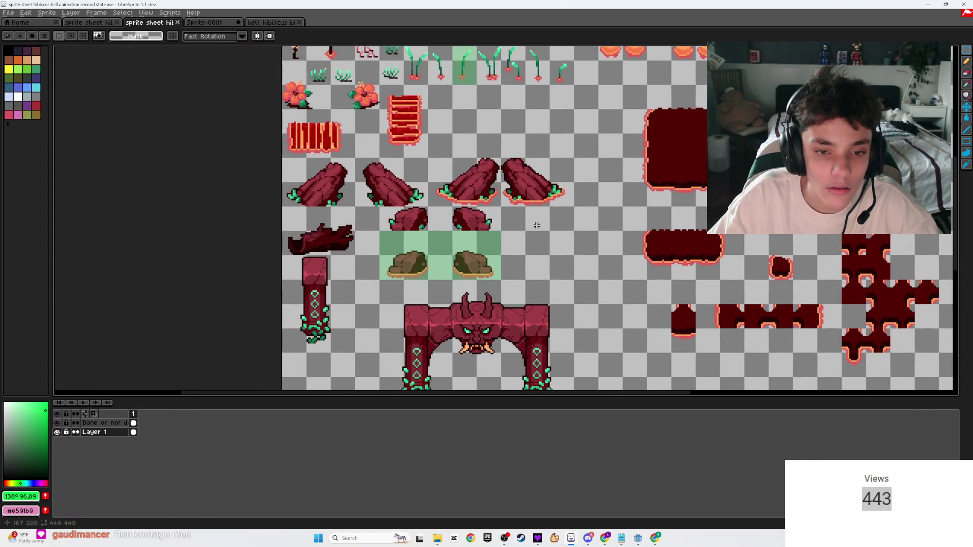
pyautogui.scroll(1, 460, 212)
pyautogui.scroll(-3, 460, 212)
pyautogui.hotkey('ctrl', 's')
# - Mark the pair done with a green rectangle on the Done or not done layer and save
pyautogui.scroll(4, 407, 234)
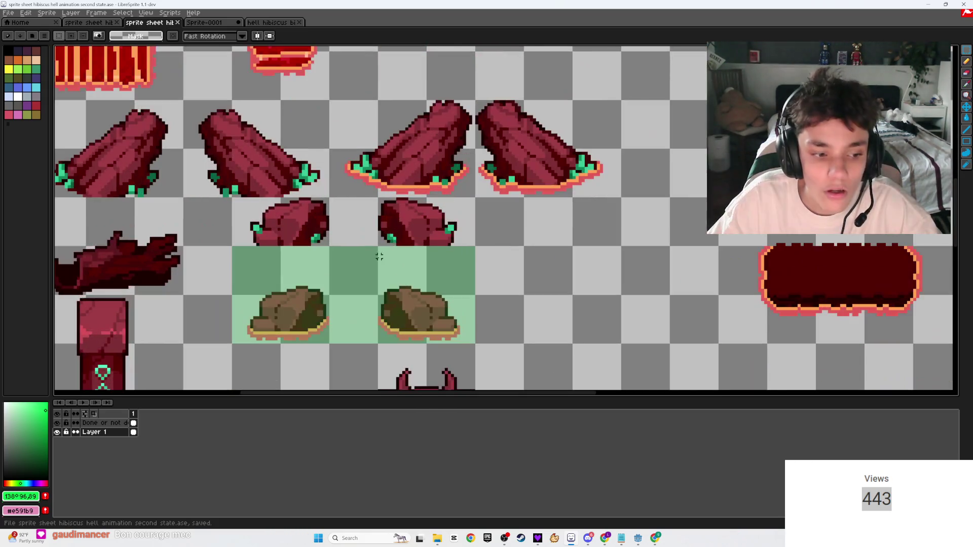
pyautogui.click(112, 425)
pyautogui.press('u')
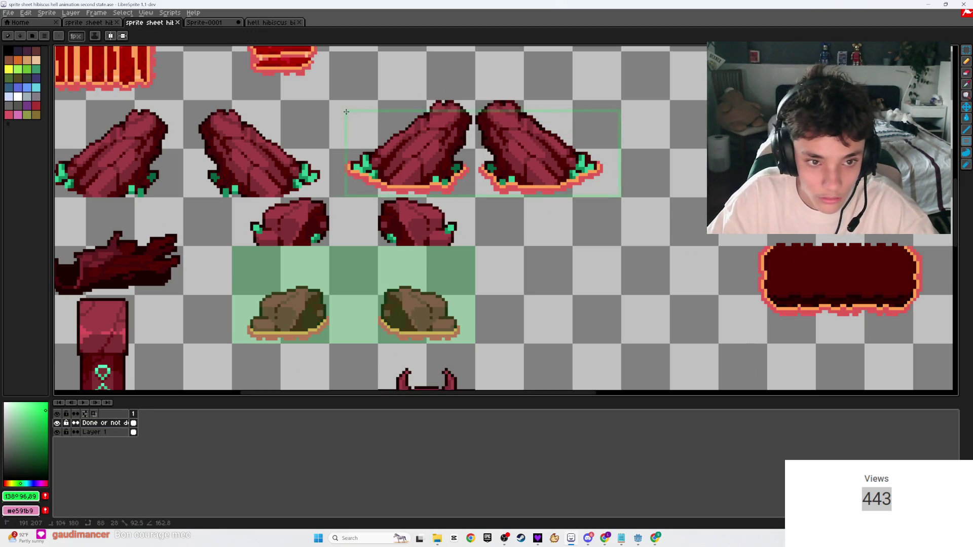
pyautogui.scroll(-4, 417, 139)
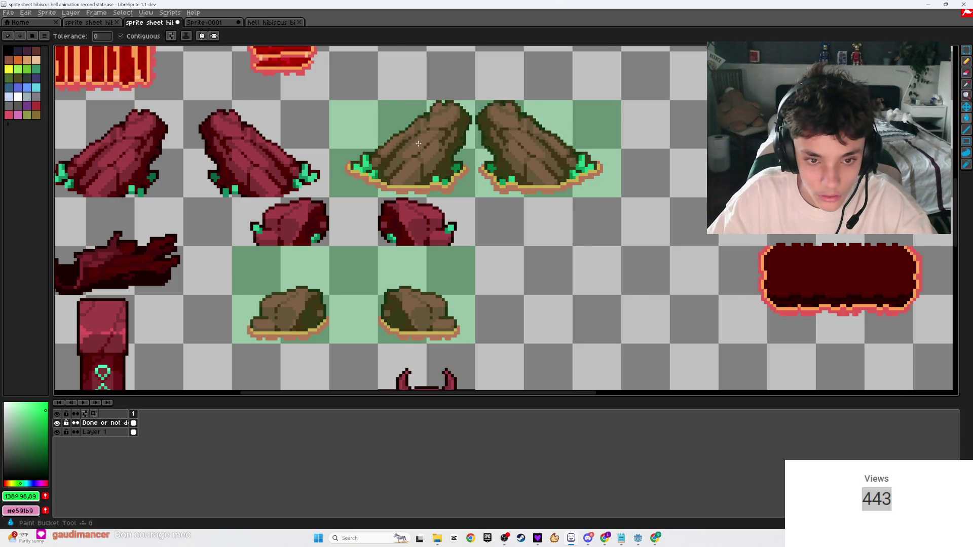
pyautogui.press('g')
pyautogui.hotkey('ctrl', 's')
pyautogui.scroll(1, 363, 170)
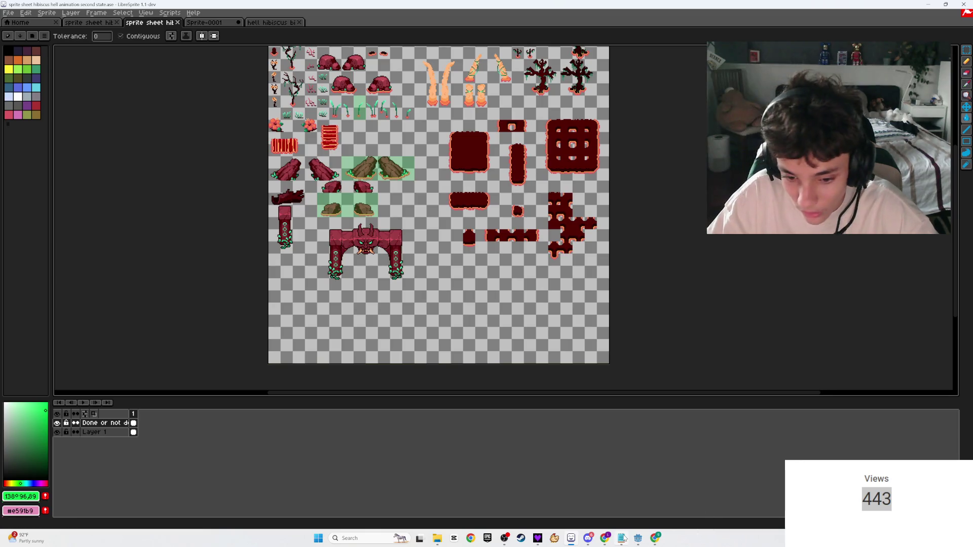
pyautogui.moveTo(599, 543)
pyautogui.click(564, 500)
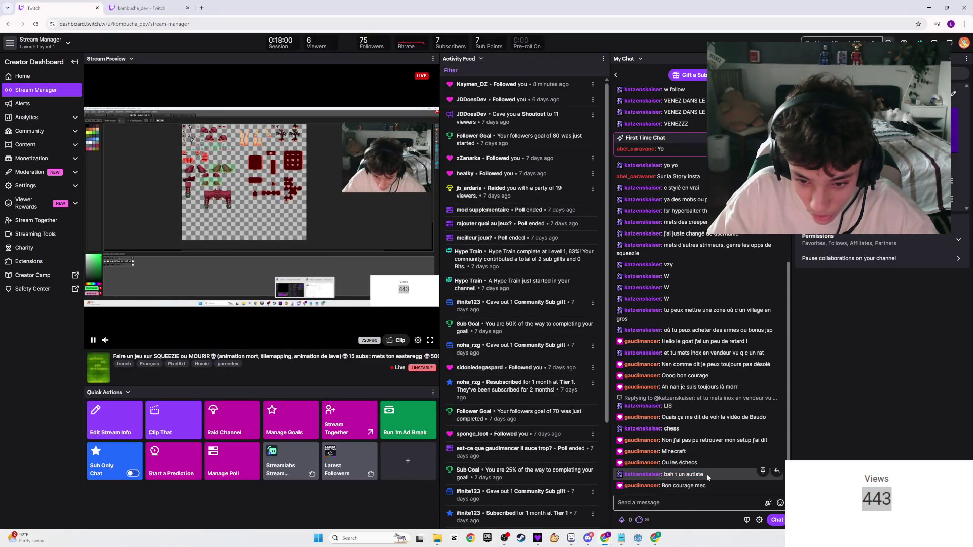
pyautogui.moveTo(708, 478); pyautogui.dragTo(672, 475)
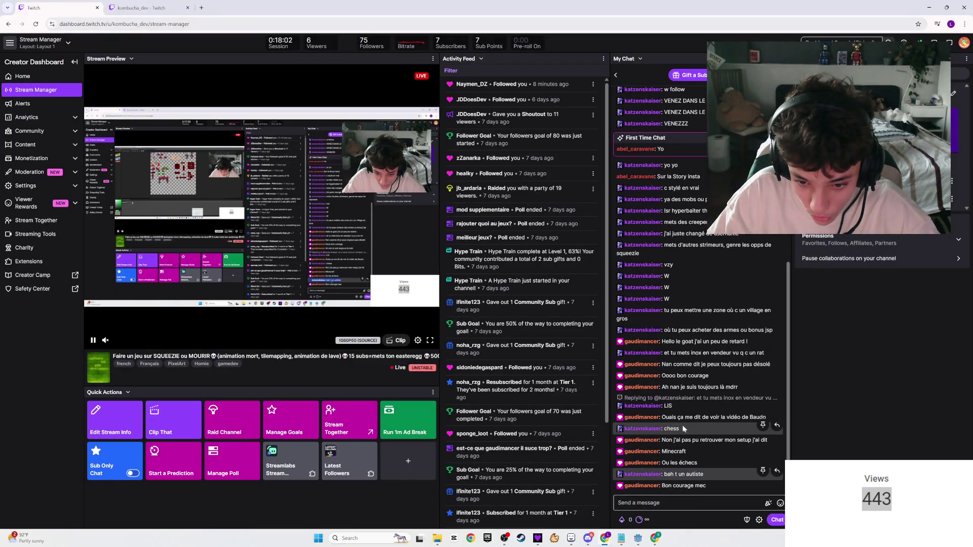
pyautogui.hotkey('alt', 'Tab')
pyautogui.scroll(4, 374, 205)
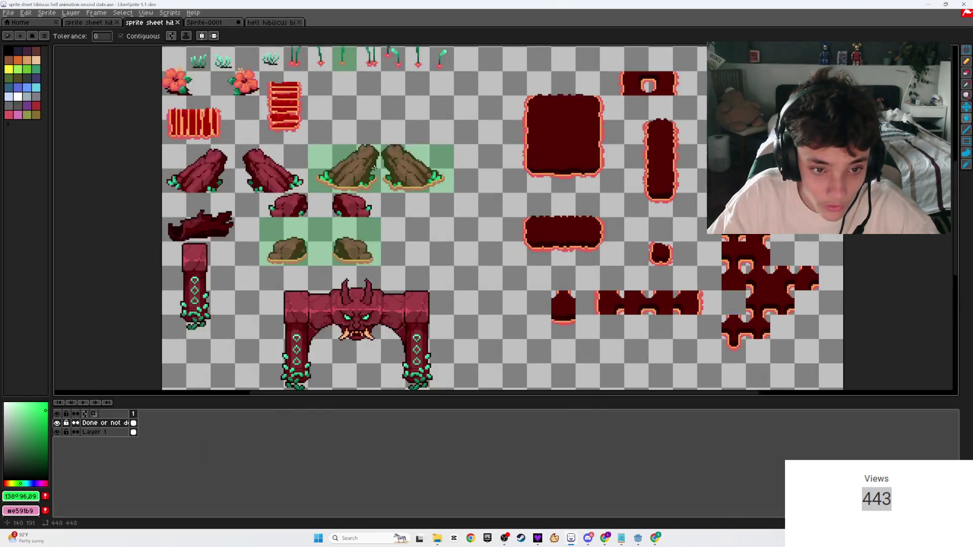
pyautogui.scroll(5, 374, 206)
pyautogui.hscroll(4, 489, 227)
pyautogui.hscroll(8, 487, 230)
pyautogui.scroll(-3, 484, 236)
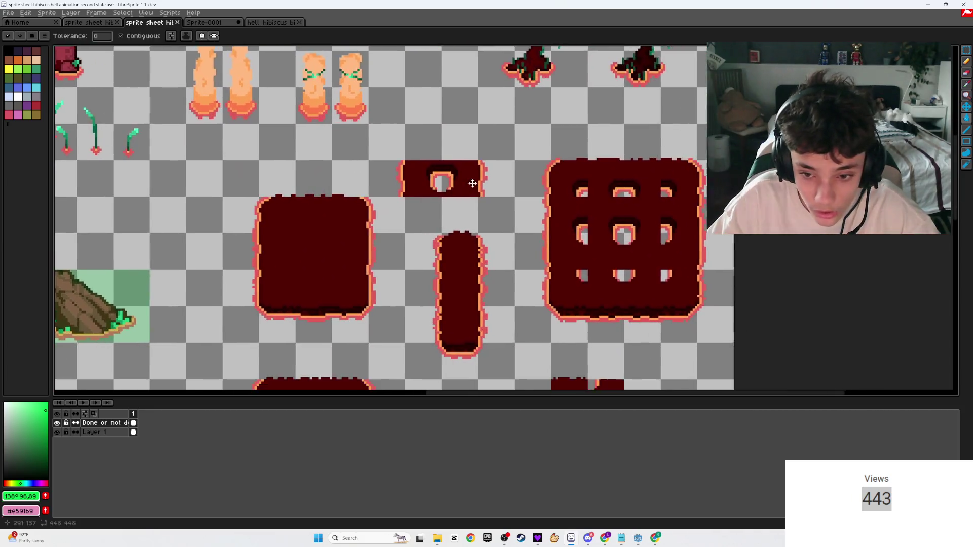
pyautogui.scroll(-2, 484, 238)
pyautogui.scroll(2, 594, 285)
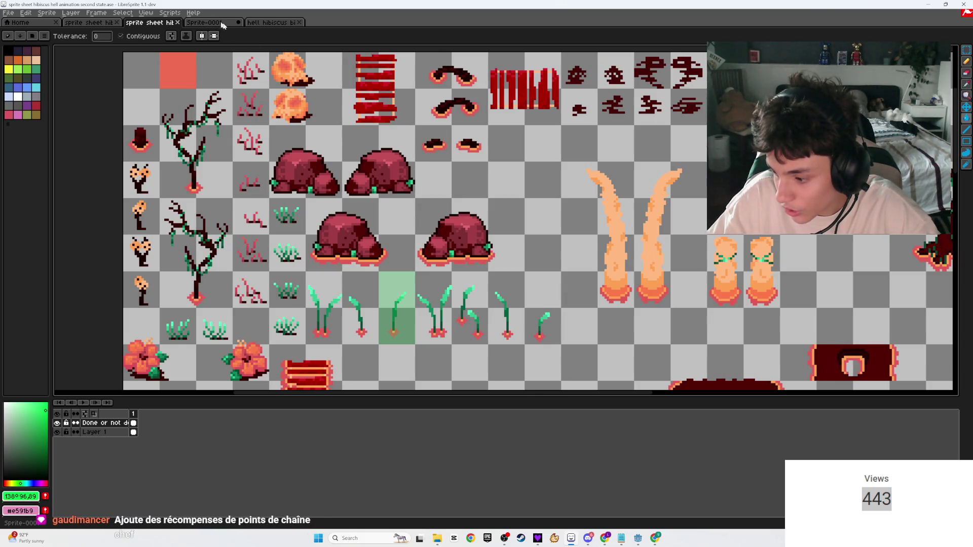
pyautogui.moveTo(605, 538)
pyautogui.click(659, 507)
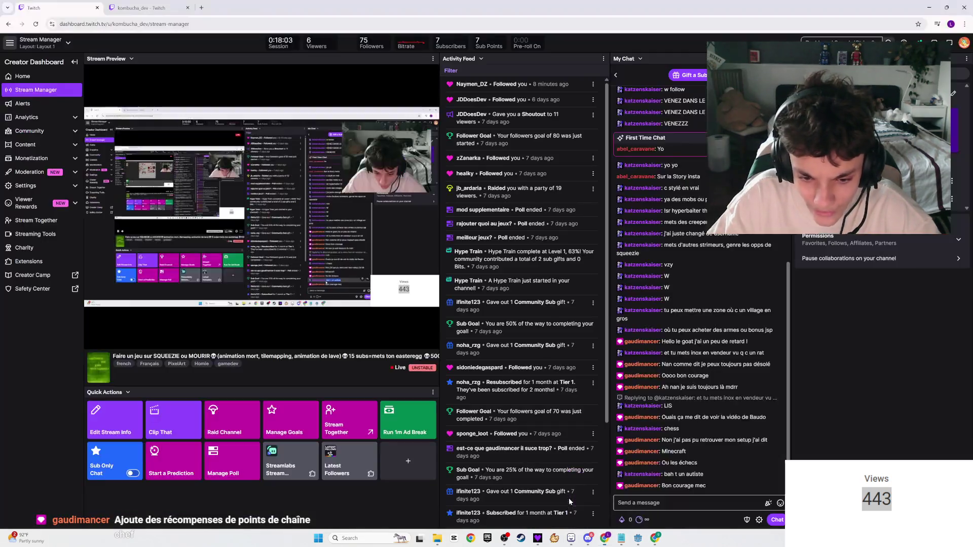
# - Look over the power-ups and channel rewards panel, then close it
pyautogui.click(637, 520)
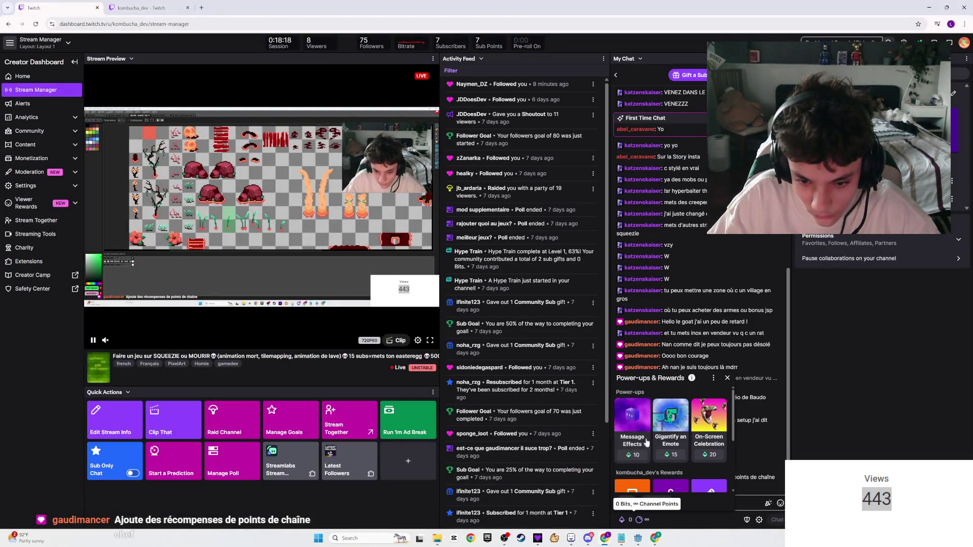
pyautogui.scroll(-2, 646, 444)
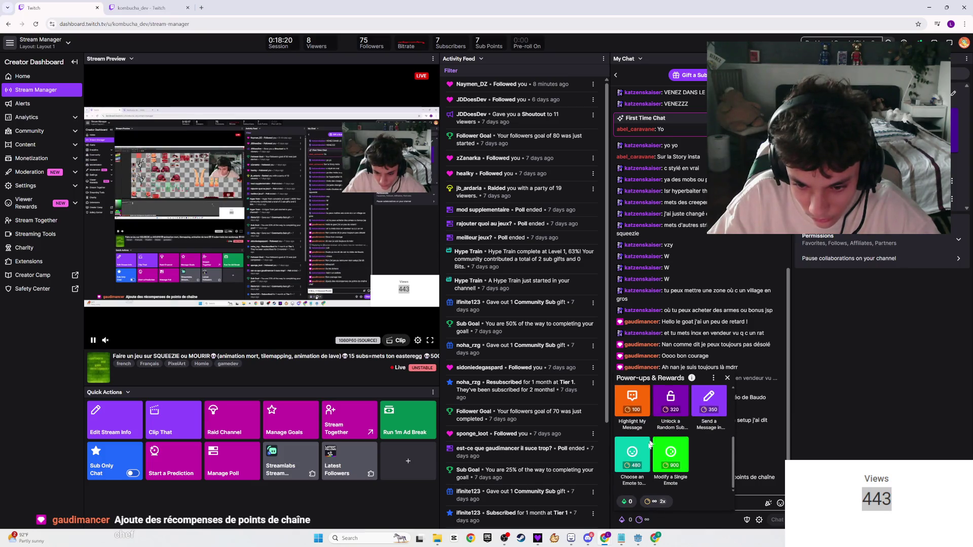
pyautogui.click(672, 501)
# - Select the whole text-to-speech chat message, then return to LibreSprite
pyautogui.click(706, 486)
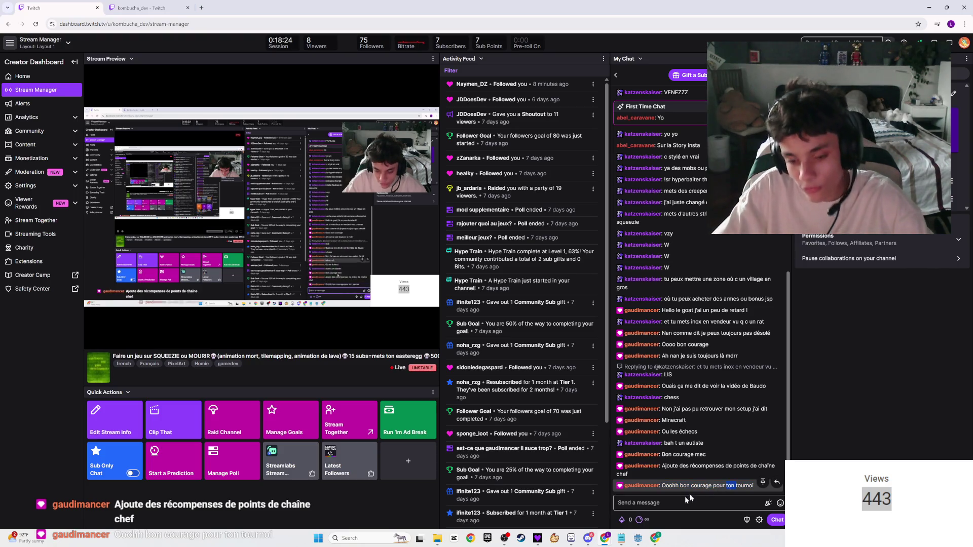
pyautogui.moveTo(621, 536)
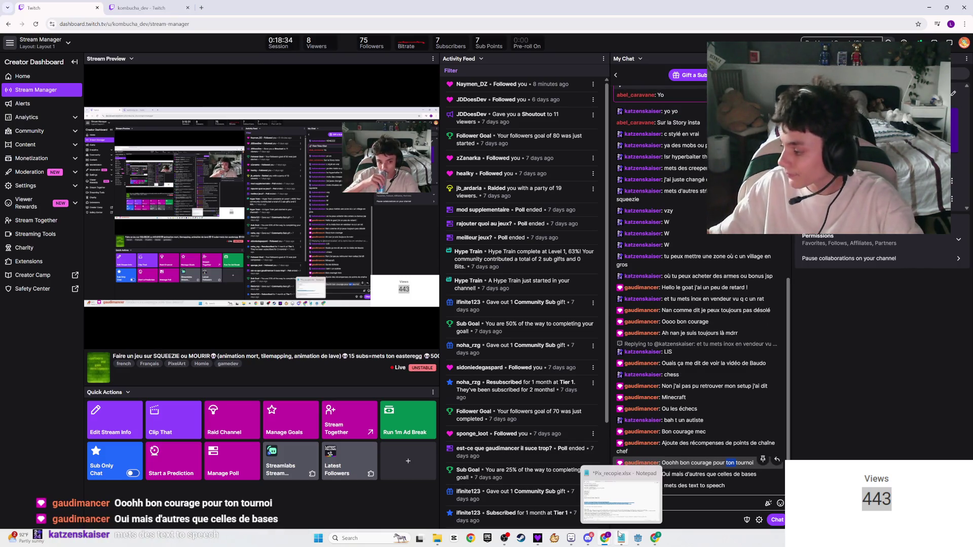
pyautogui.tripleClick(705, 483)
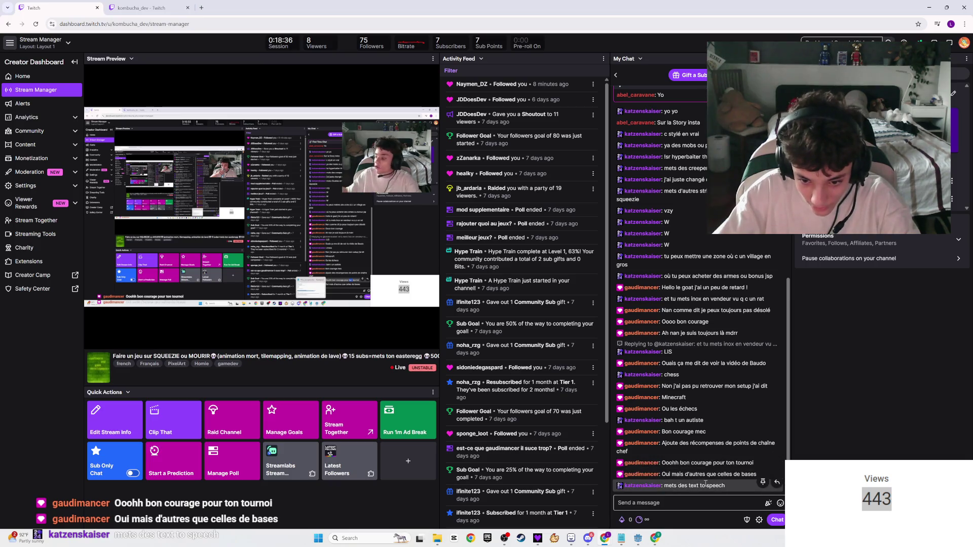
pyautogui.hotkey('alt', 'Tab')
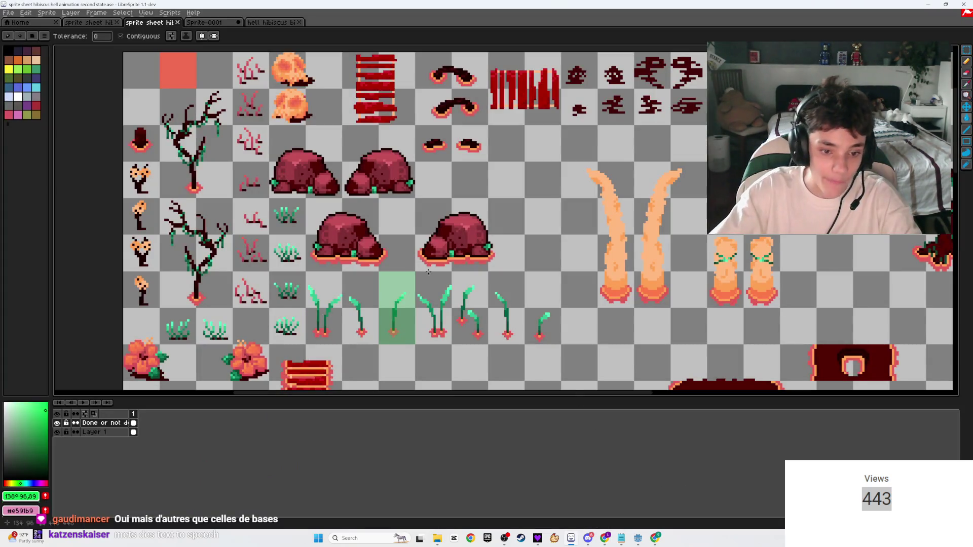
# - Save the sprite sheet file and switch to the Move tool
pyautogui.scroll(-2, 428, 272)
pyautogui.hotkey('ctrl', 's')
pyautogui.scroll(-3, 428, 272)
pyautogui.scroll(5, 502, 273)
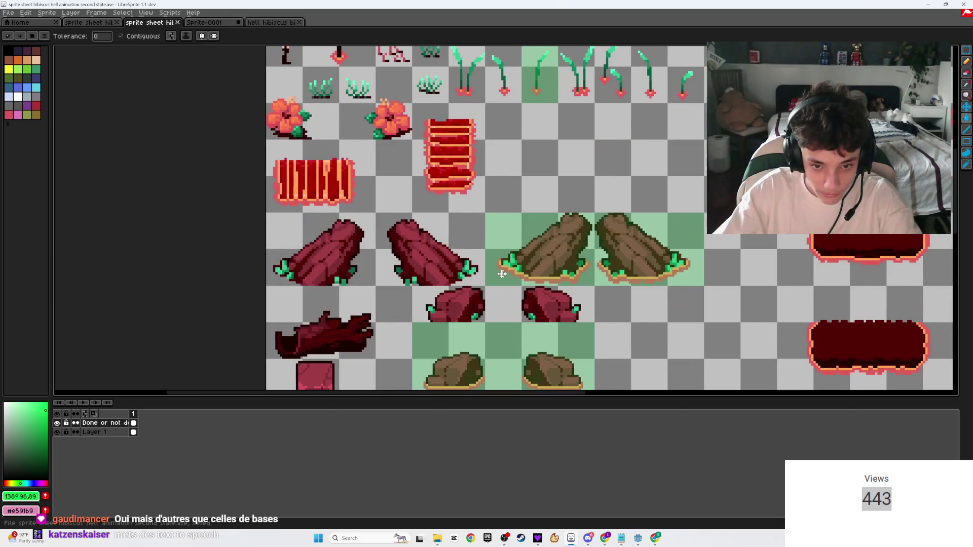
pyautogui.press('v')
# - Open devlog 2 from Google Drive in a new browser tab, close it, and return to LibreSprite
pyautogui.click(655, 538)
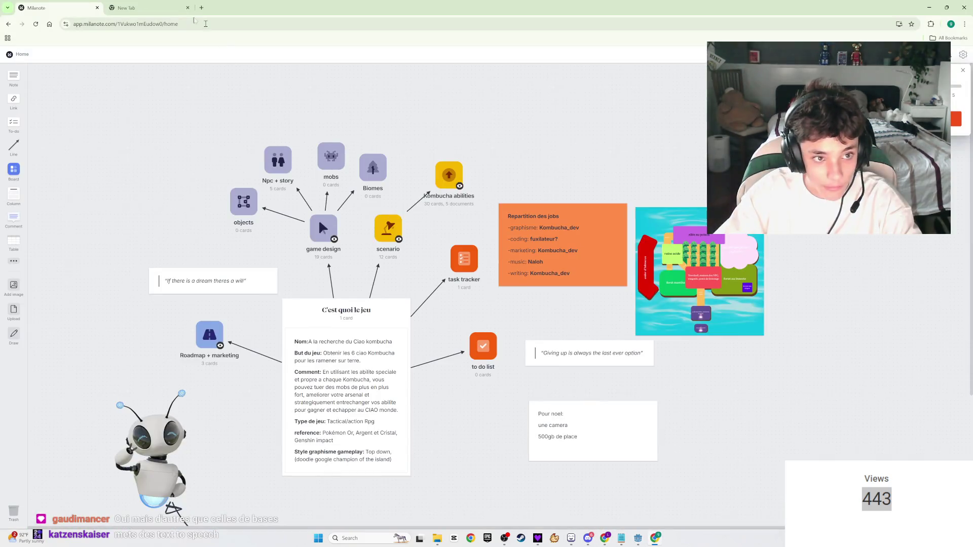
pyautogui.hotkey('ctrl', 't')
pyautogui.write('drive')
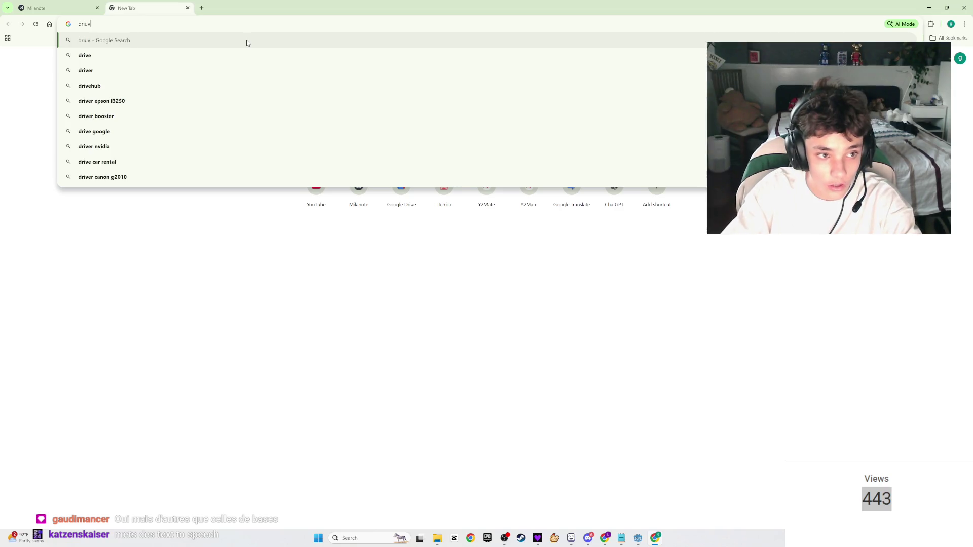
pyautogui.press('Return')
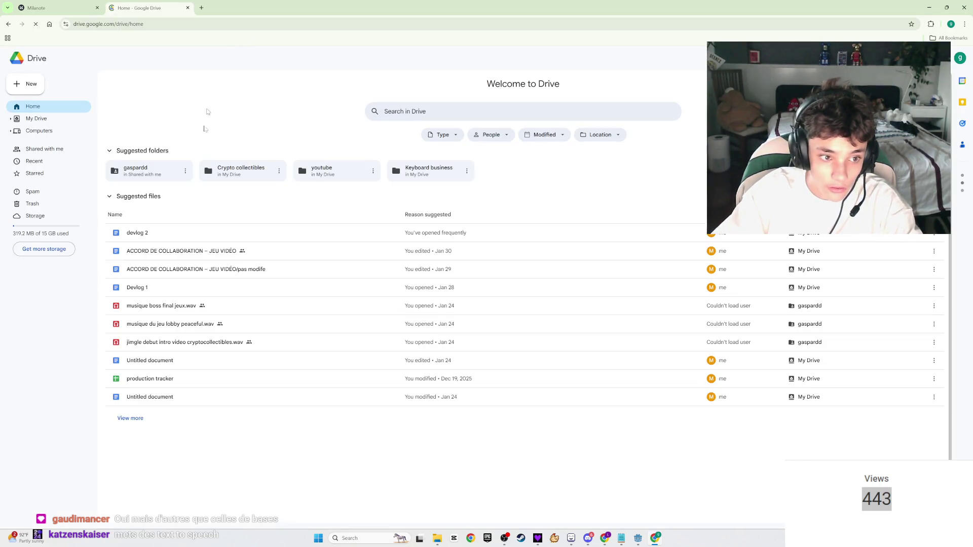
pyautogui.doubleClick(159, 239)
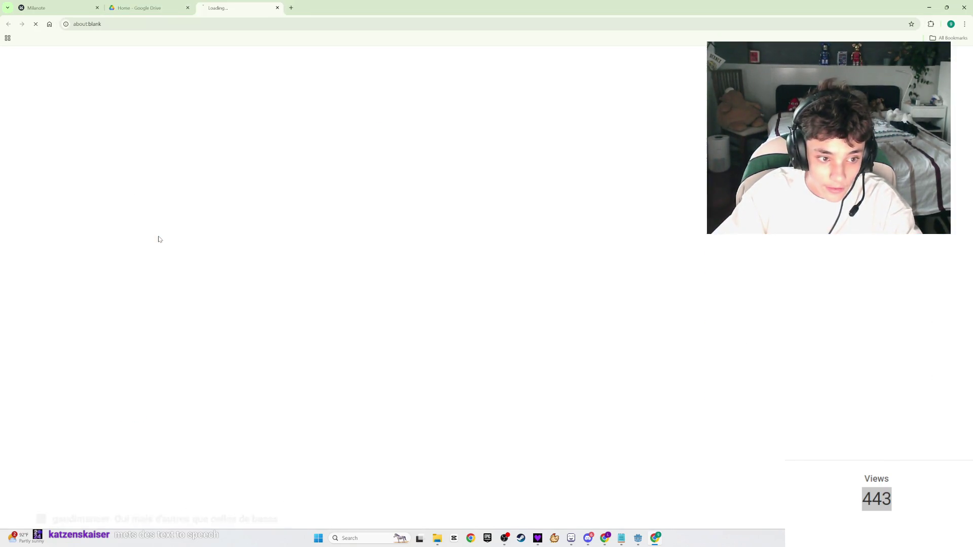
pyautogui.click(279, 8)
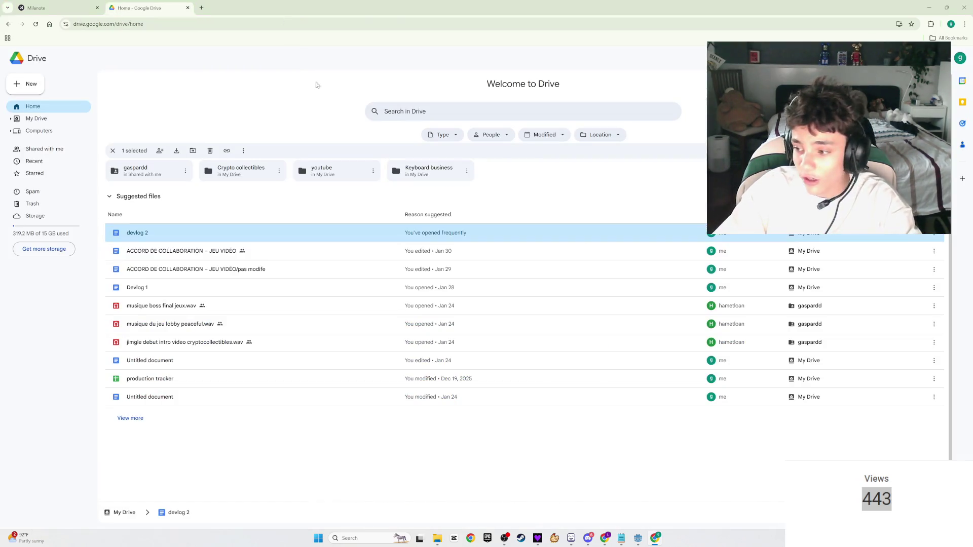
pyautogui.hotkey('alt', 'Tab')
pyautogui.scroll(-3, 386, 265)
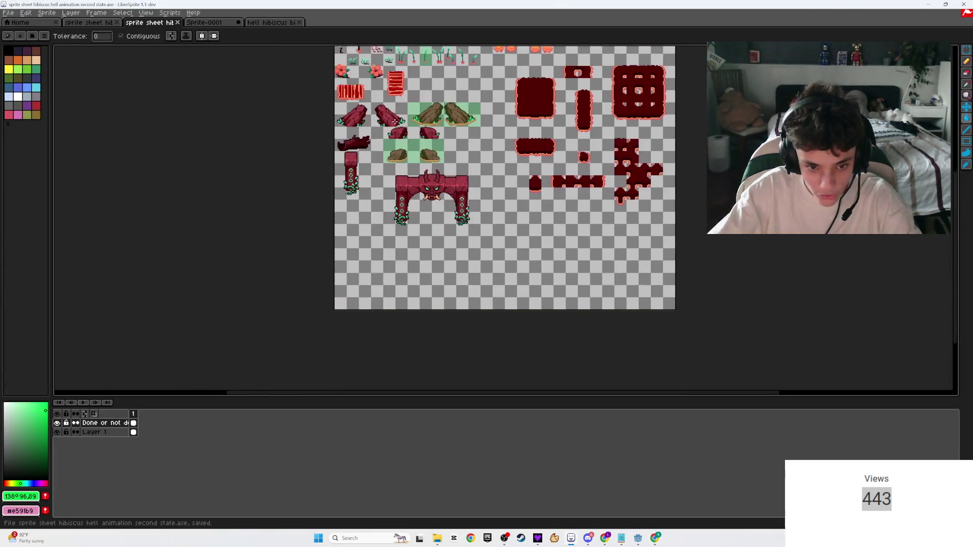
pyautogui.scroll(3, 412, 210)
pyautogui.scroll(1, 253, 269)
pyautogui.moveTo(253, 269)
pyautogui.mouseDown()
pyautogui.moveTo(350, 234)
pyautogui.moveTo(405, 261)
pyautogui.moveTo(496, 274)
pyautogui.moveTo(465, 295)
pyautogui.moveTo(443, 265)
pyautogui.mouseUp()
pyautogui.hotkey('ctrl', 's')
pyautogui.scroll(-3, 497, 274)
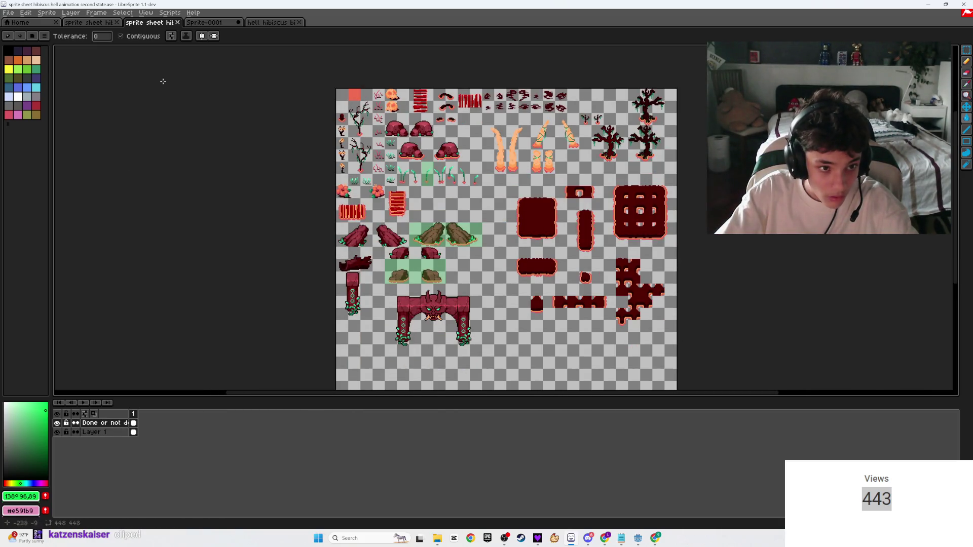
pyautogui.click(204, 23)
pyautogui.scroll(-5, 444, 172)
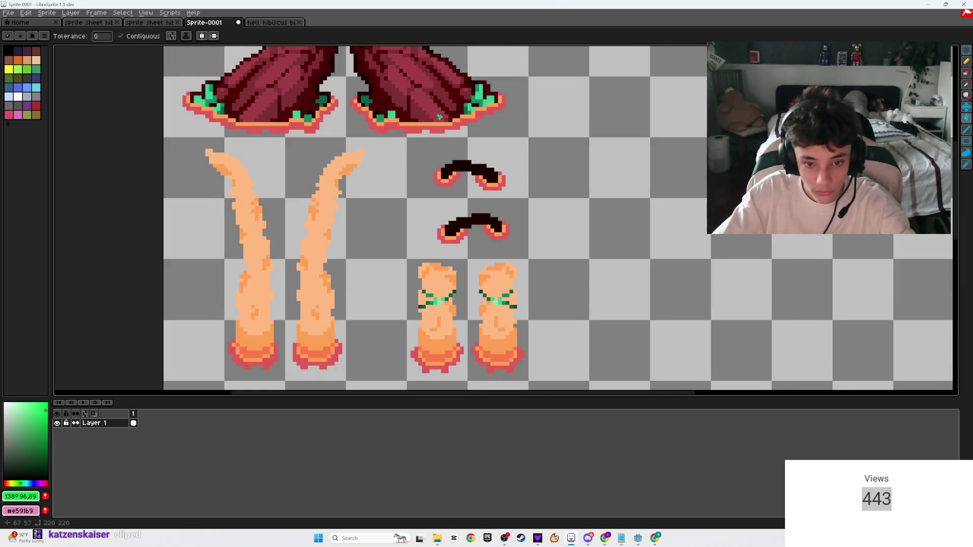
pyautogui.hscroll(5, 444, 172)
pyautogui.scroll(2, 466, 231)
pyautogui.scroll(1, 559, 282)
pyautogui.hscroll(2, 559, 282)
pyautogui.hscroll(2, 571, 294)
pyautogui.press('m')
pyautogui.moveTo(696, 299)
pyautogui.mouseDown()
pyautogui.moveTo(191, 146)
pyautogui.moveTo(116, 106)
pyautogui.mouseUp()
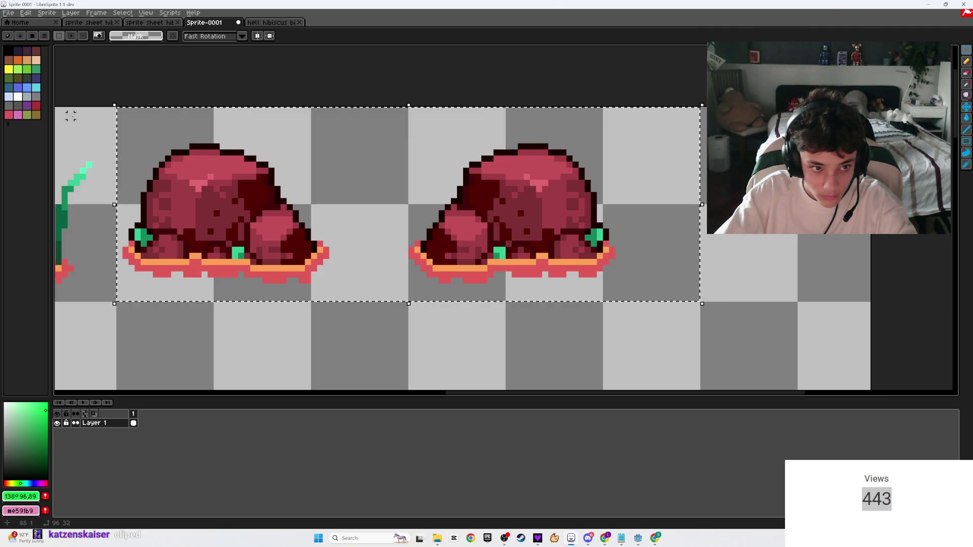
pyautogui.click(259, 23)
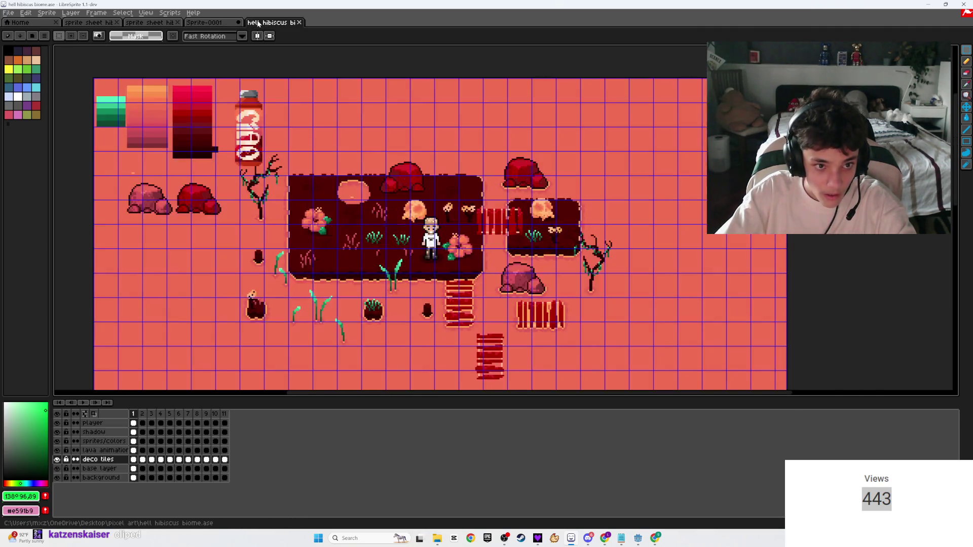
pyautogui.click(133, 15)
pyautogui.click(72, 23)
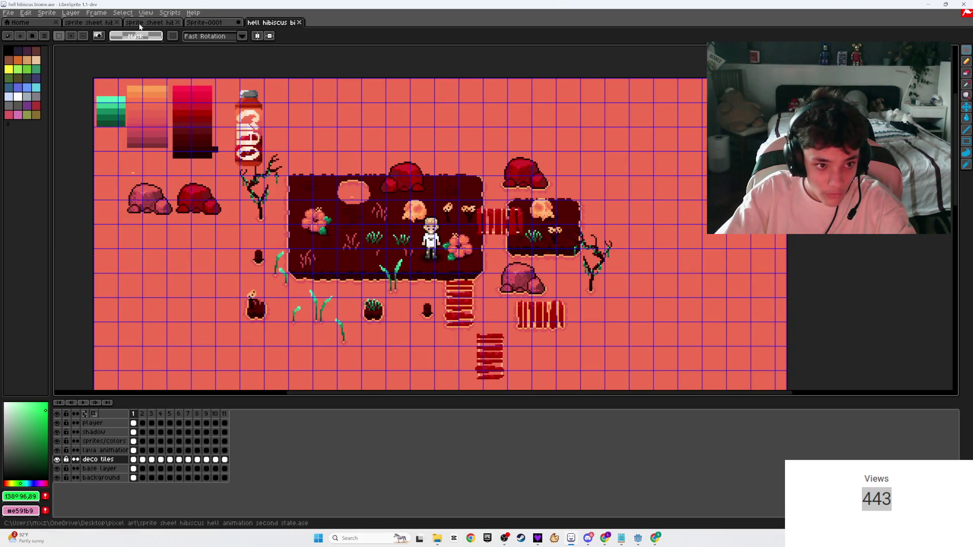
pyautogui.click(150, 22)
pyautogui.scroll(5, 488, 153)
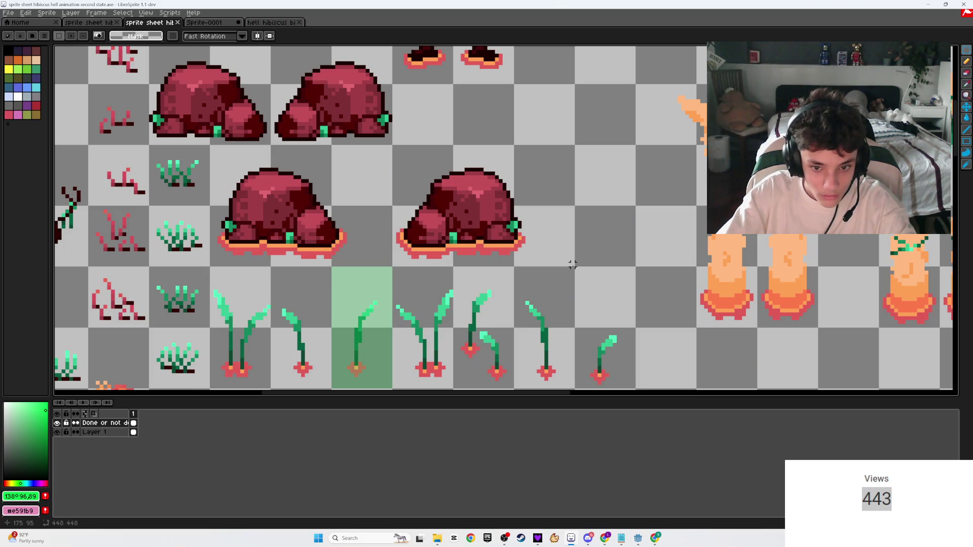
# - Try selecting the two lower rock sprites, glancing at the biome map tab, then deselect
pyautogui.moveTo(572, 265)
pyautogui.mouseDown()
pyautogui.moveTo(451, 152)
pyautogui.moveTo(212, 146)
pyautogui.mouseUp()
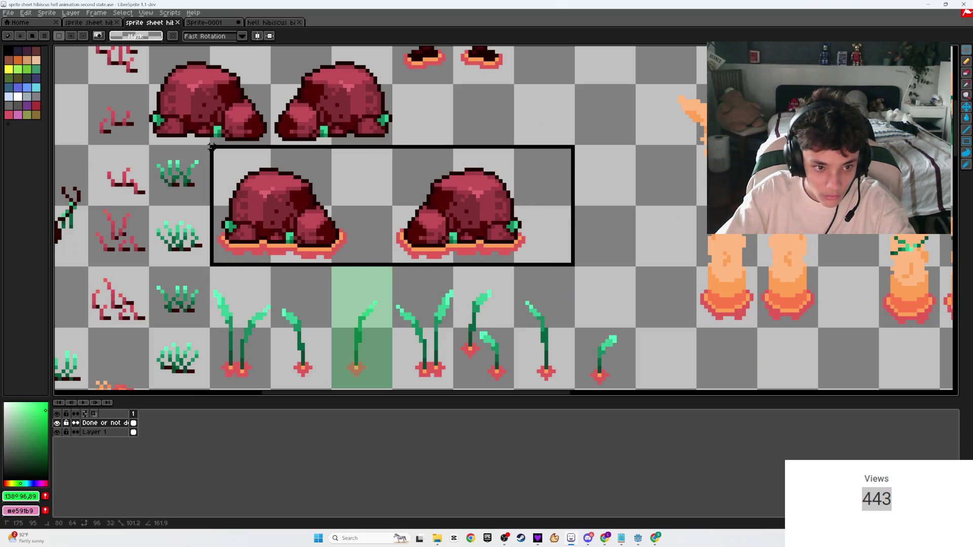
pyautogui.click(569, 109)
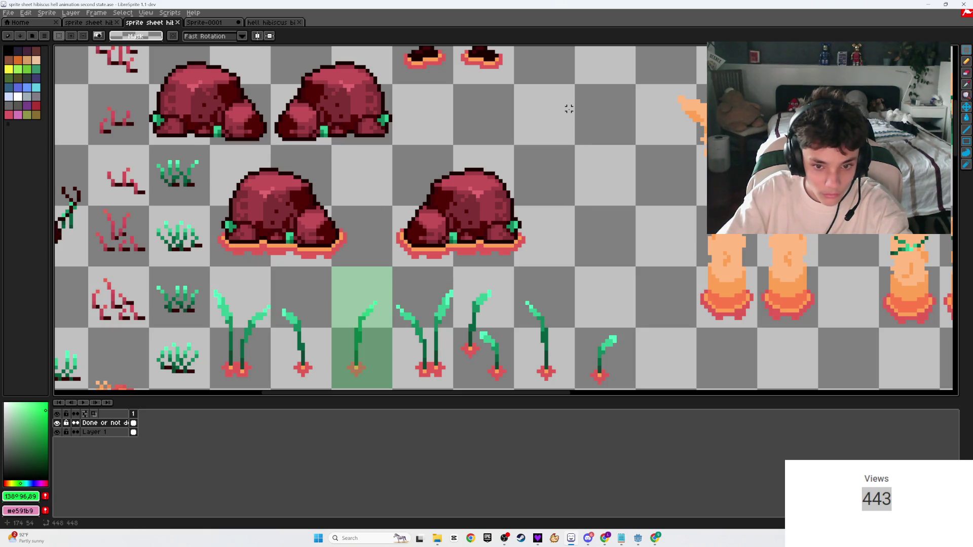
pyautogui.click(266, 22)
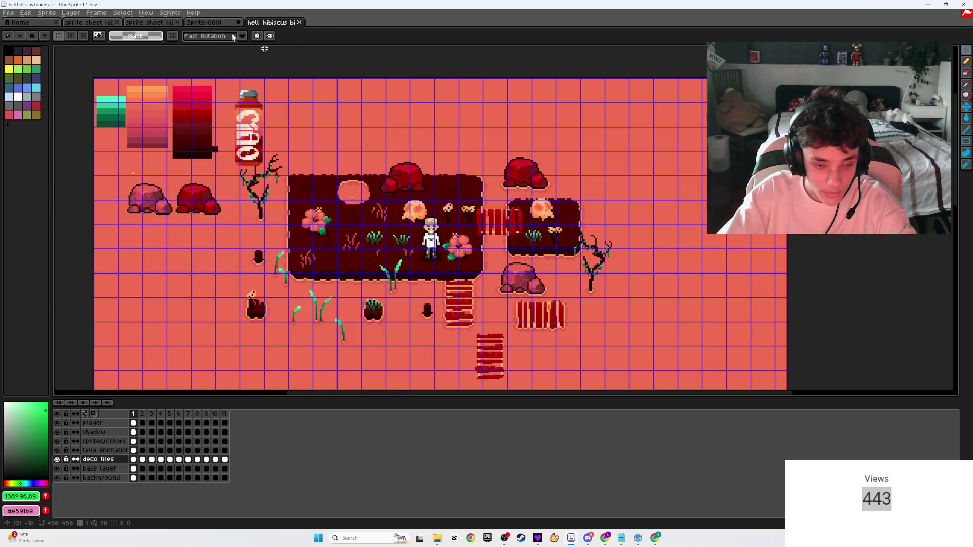
pyautogui.click(148, 22)
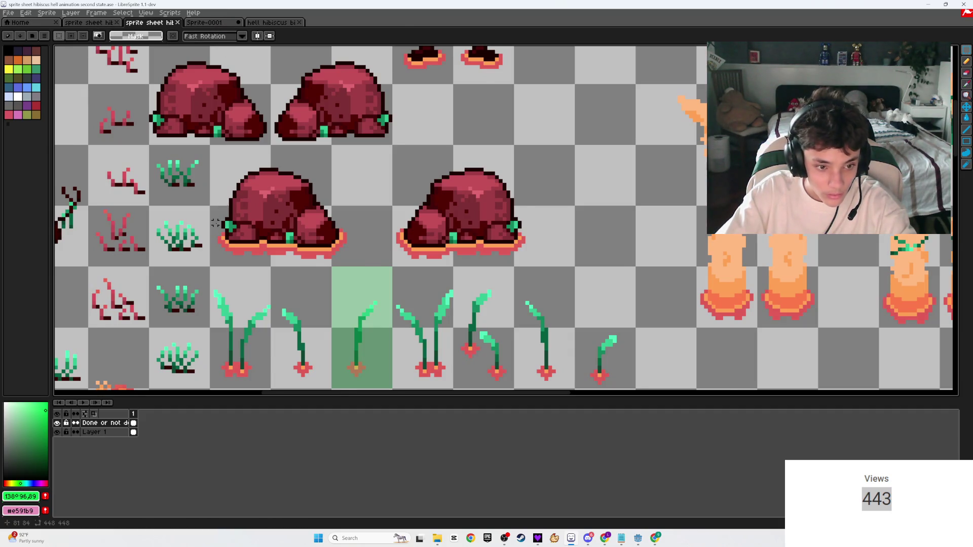
pyautogui.scroll(3, 216, 223)
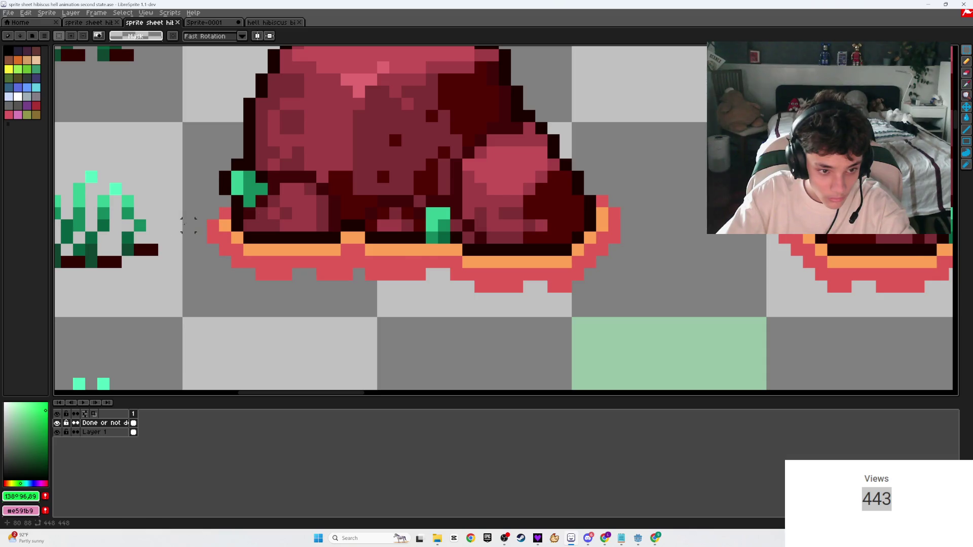
pyautogui.scroll(-3, 188, 225)
pyautogui.moveTo(504, 246); pyautogui.dragTo(214, 152)
pyautogui.hotkey('ctrl', 'd')
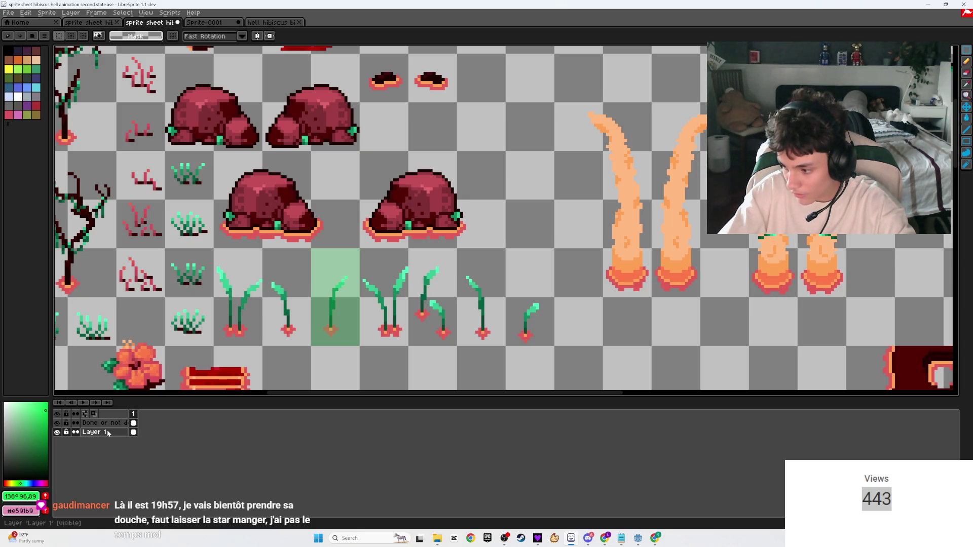
# - Select the two middle-row rock sprites, nudge them slightly, and undo an accidental clear
pyautogui.scroll(1, 245, 310)
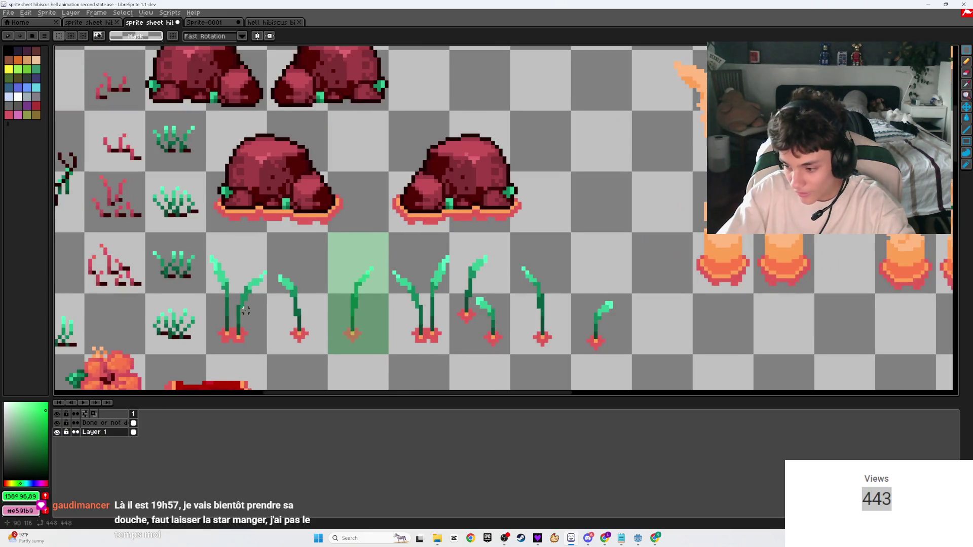
pyautogui.hscroll(-5, 245, 310)
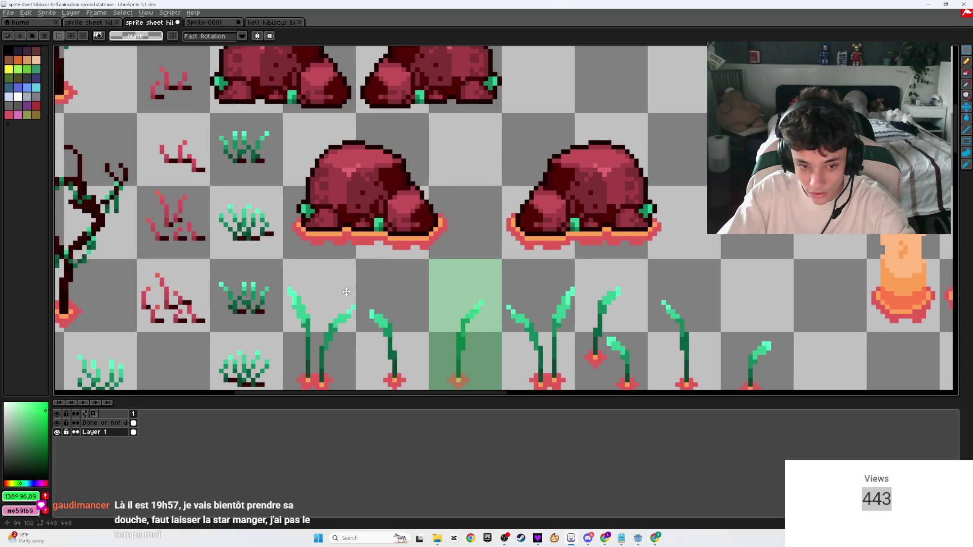
pyautogui.scroll(1, 286, 310)
pyautogui.moveTo(628, 288)
pyautogui.mouseDown()
pyautogui.moveTo(285, 144)
pyautogui.moveTo(193, 144)
pyautogui.mouseUp()
pyautogui.moveTo(344, 233)
pyautogui.mouseDown()
pyautogui.moveTo(415, 224)
pyautogui.moveTo(345, 231)
pyautogui.mouseUp()
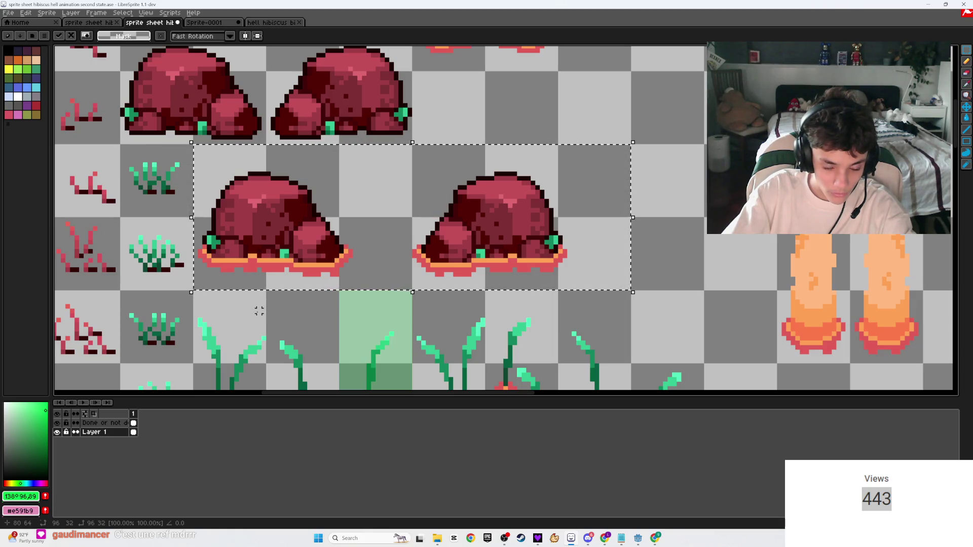
pyautogui.press('Delete')
pyautogui.hotkey('ctrl', 'z')
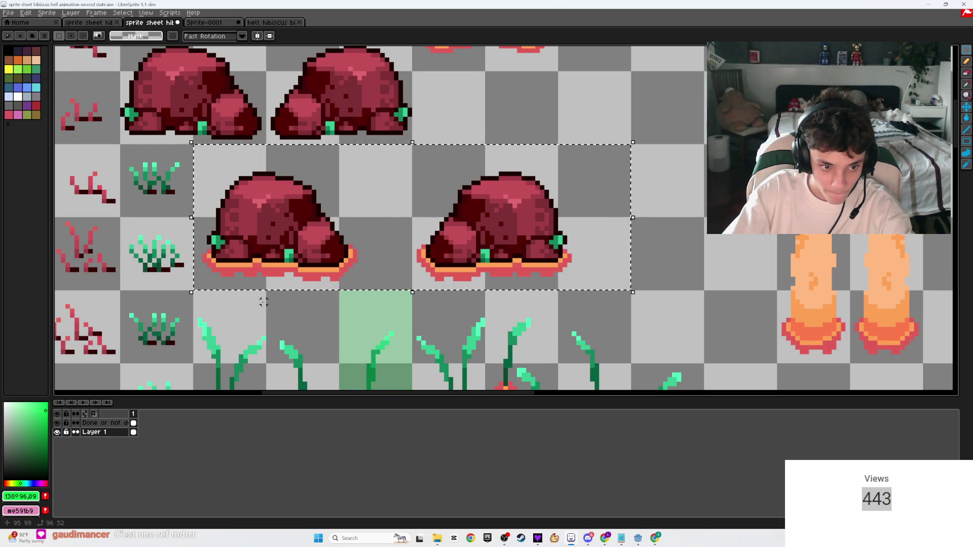
# - Pick up the selected red mound pair as one movable block
pyautogui.click(272, 279)
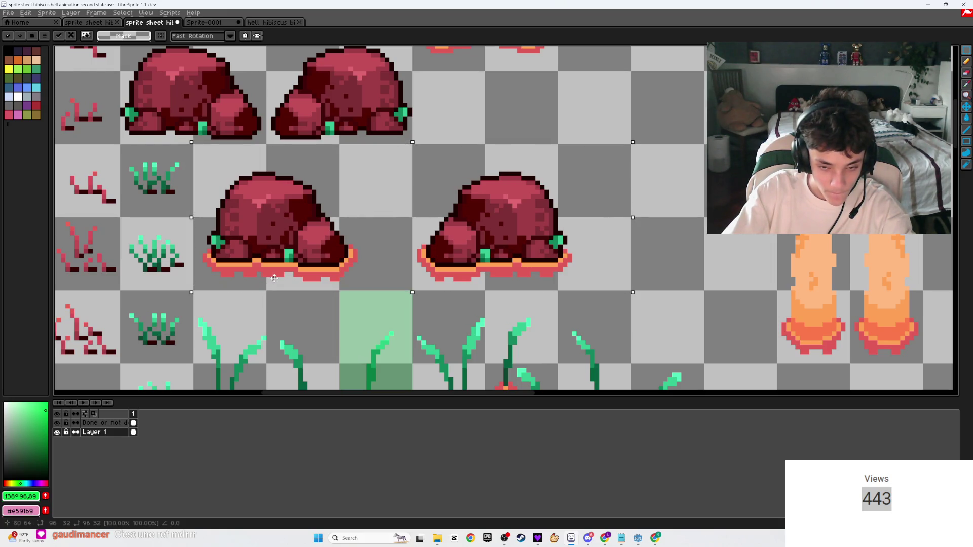
pyautogui.scroll(-3, 274, 278)
pyautogui.scroll(2, 315, 269)
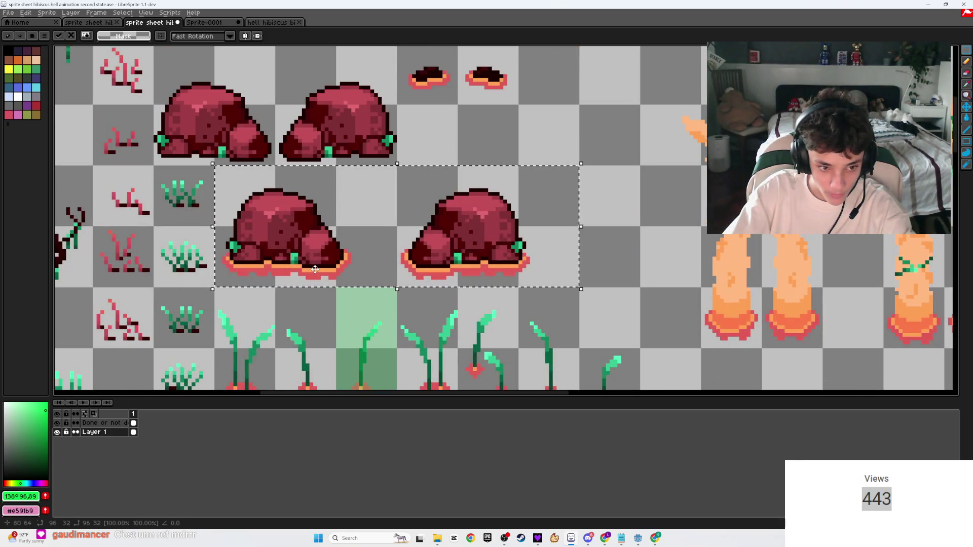
pyautogui.rightClick(95, 433)
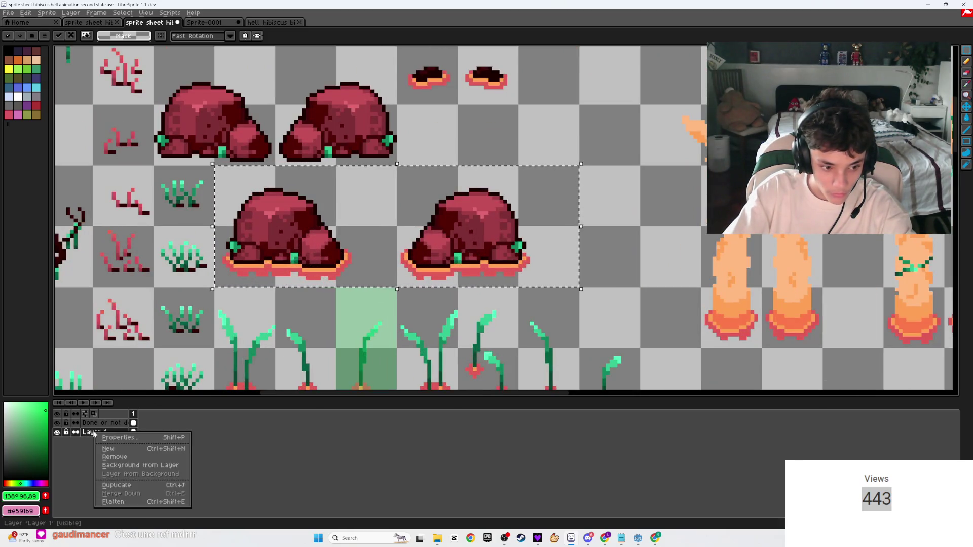
# - Add a new Layer 2 above Layer 1 and select the whole sheet
pyautogui.click(120, 450)
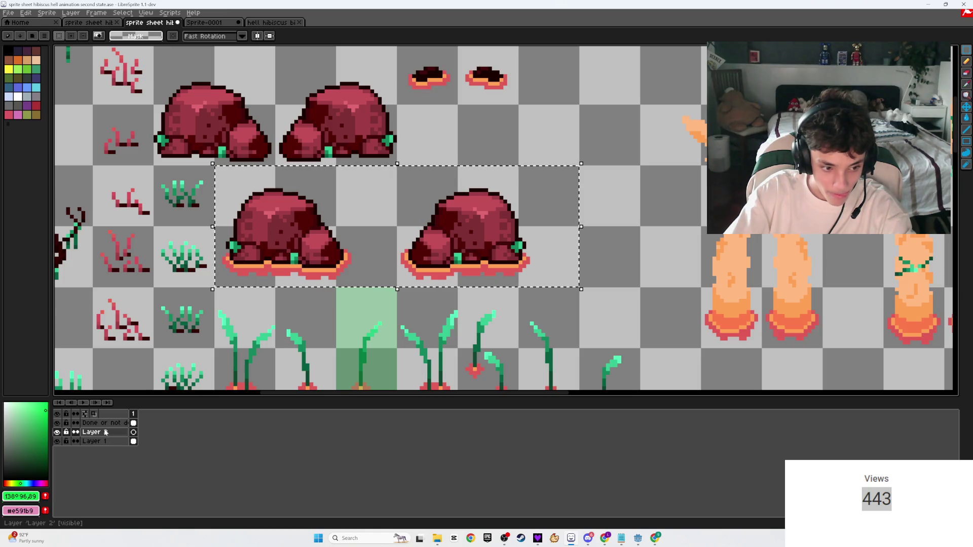
pyautogui.scroll(-5, 320, 265)
pyautogui.scroll(1, 224, 296)
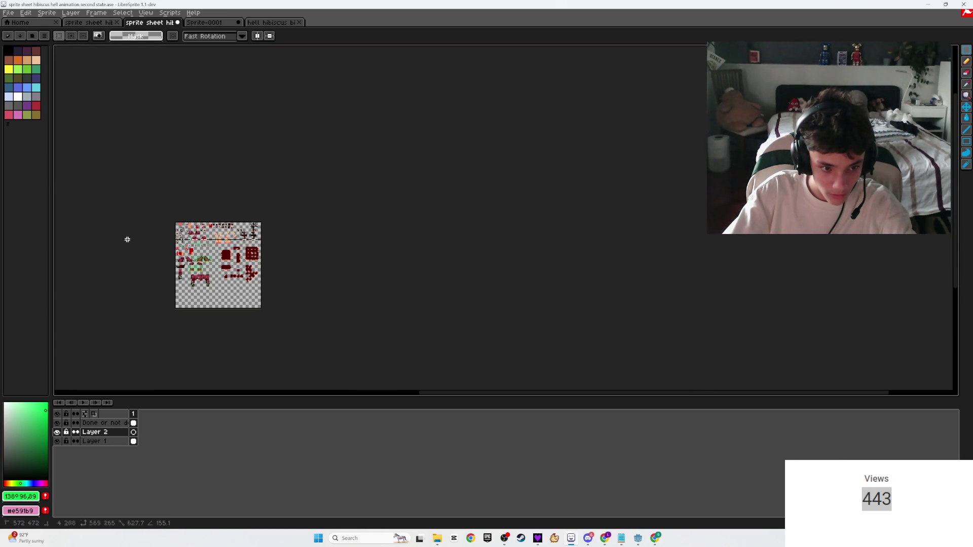
pyautogui.hotkey('ctrl', 'a')
pyautogui.scroll(1, 172, 232)
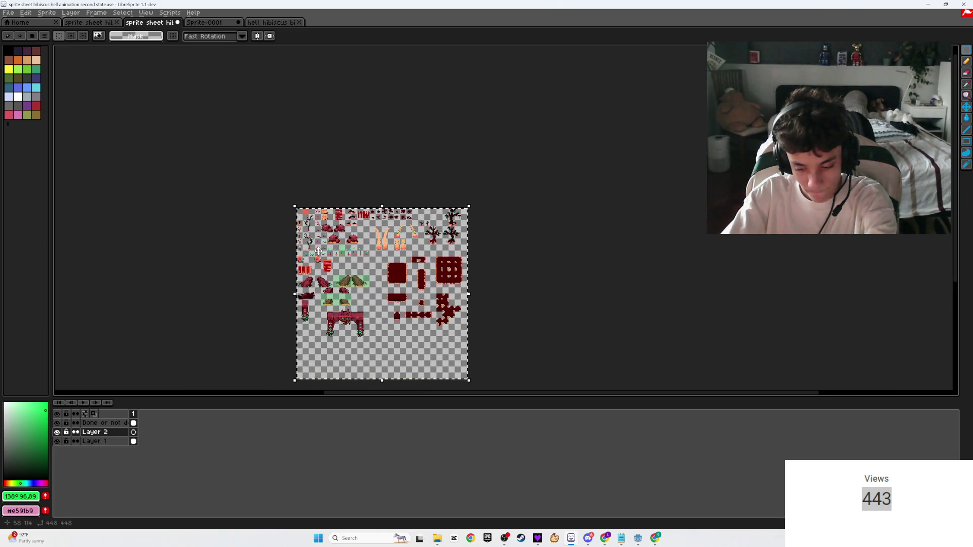
pyautogui.scroll(4, 315, 286)
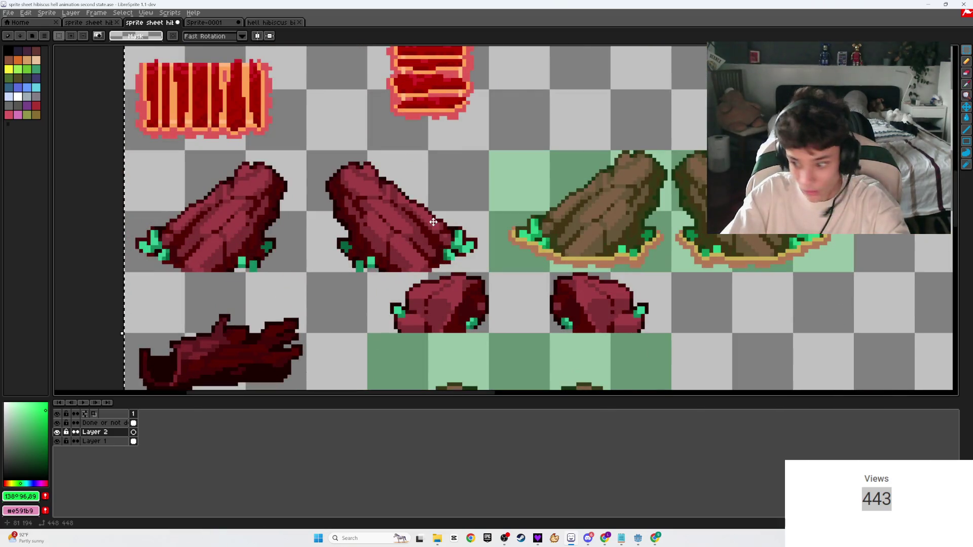
# - Transform and confirm the whole-sheet selection, then pan back to the red mounds
pyautogui.click(474, 187)
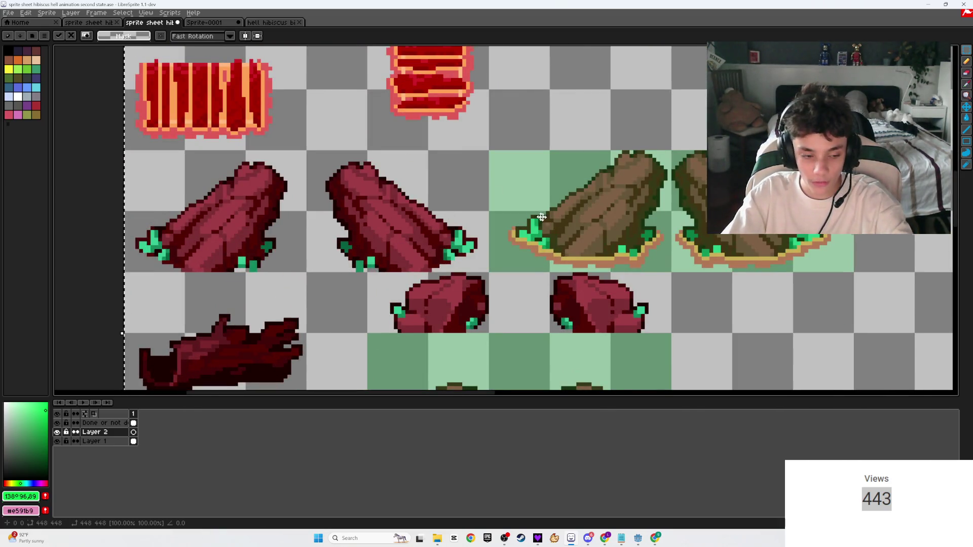
pyautogui.scroll(-2, 474, 188)
pyautogui.press('Return')
pyautogui.scroll(-3, 450, 218)
pyautogui.scroll(2, 450, 218)
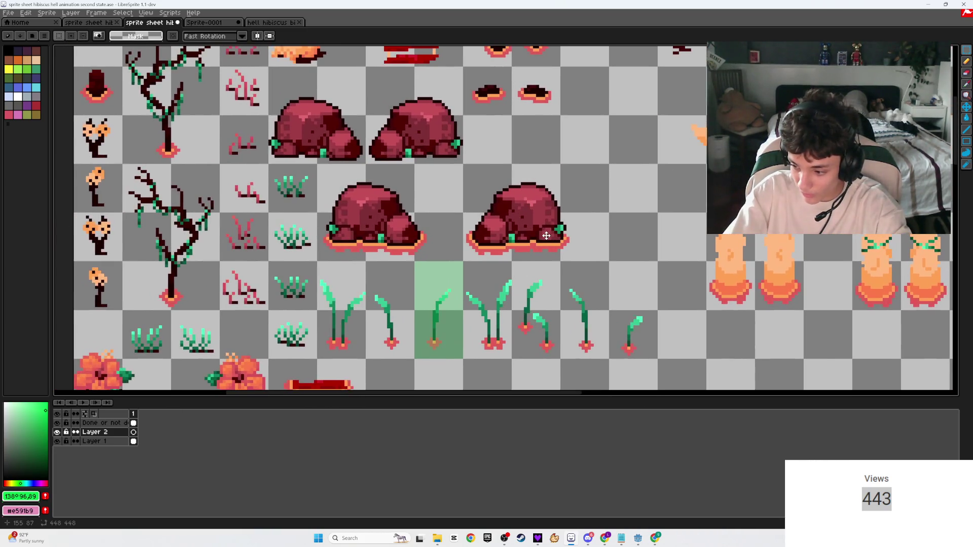
pyautogui.scroll(2, 546, 235)
pyautogui.scroll(-1, 558, 254)
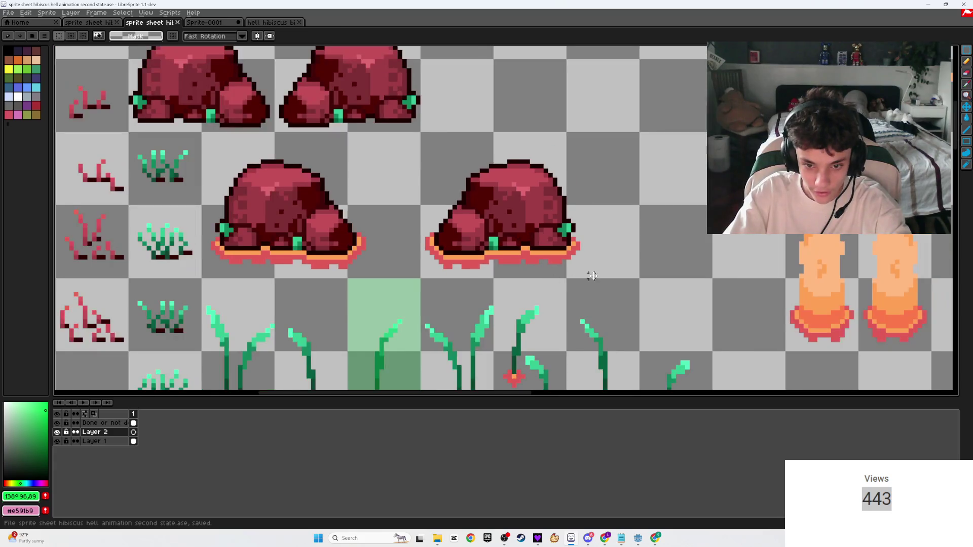
pyautogui.moveTo(583, 273); pyautogui.dragTo(660, 273)
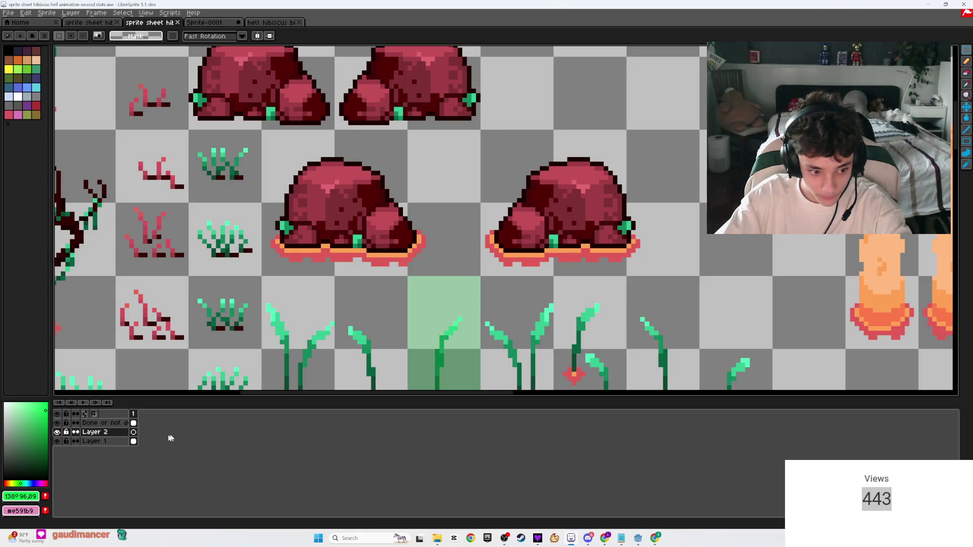
# - Move the two red mounds from Layer 1 onto Layer 2 and lower its opacity to 112
pyautogui.click(95, 442)
pyautogui.moveTo(696, 274)
pyautogui.mouseDown()
pyautogui.moveTo(397, 152)
pyautogui.moveTo(259, 130)
pyautogui.mouseUp()
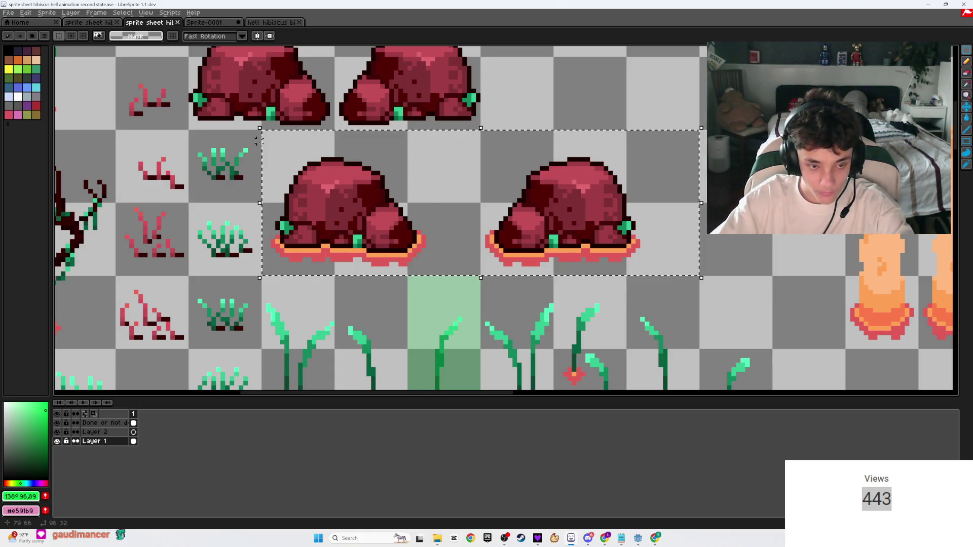
pyautogui.press('Delete')
pyautogui.click(95, 431)
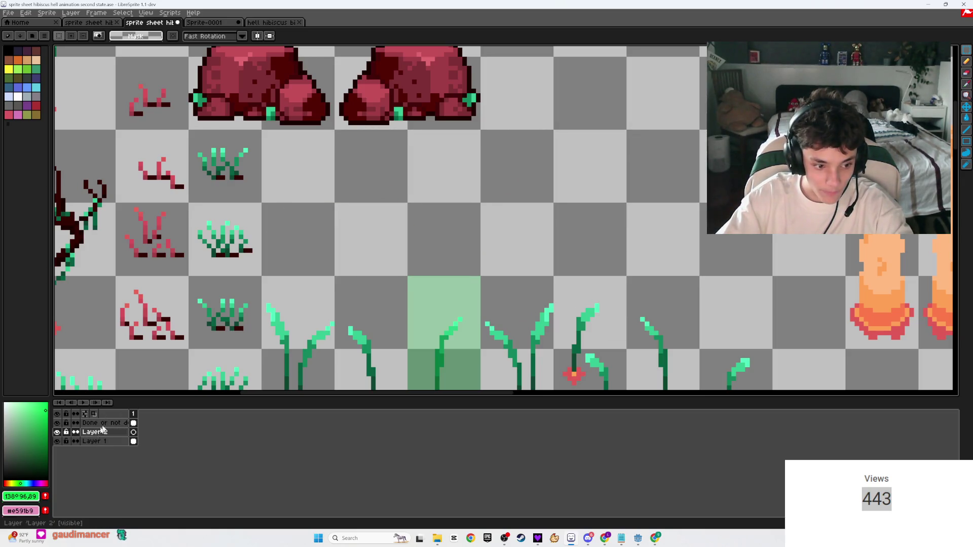
pyautogui.hotkey('ctrl', 'z')
pyautogui.doubleClick(95, 432)
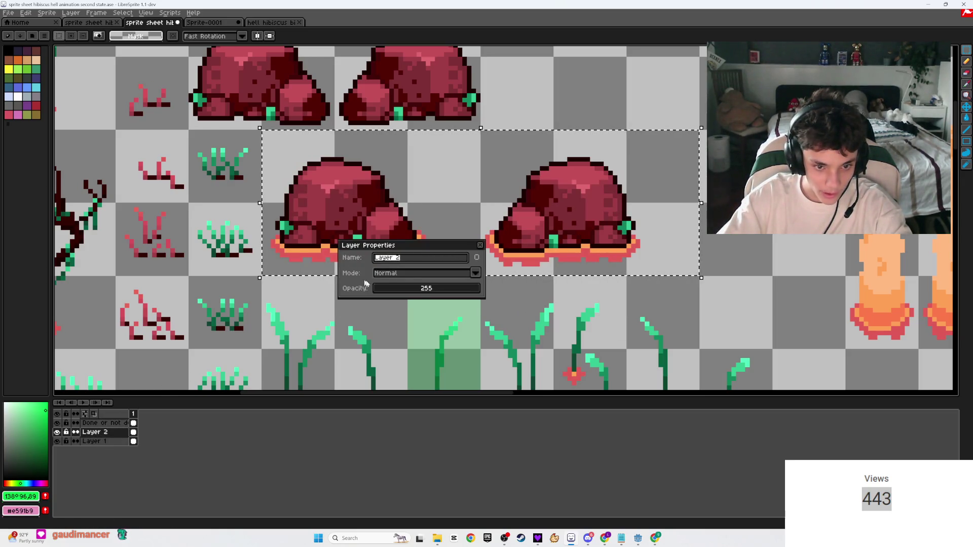
pyautogui.click(420, 288)
pyautogui.hotkey('ctrl', 'd')
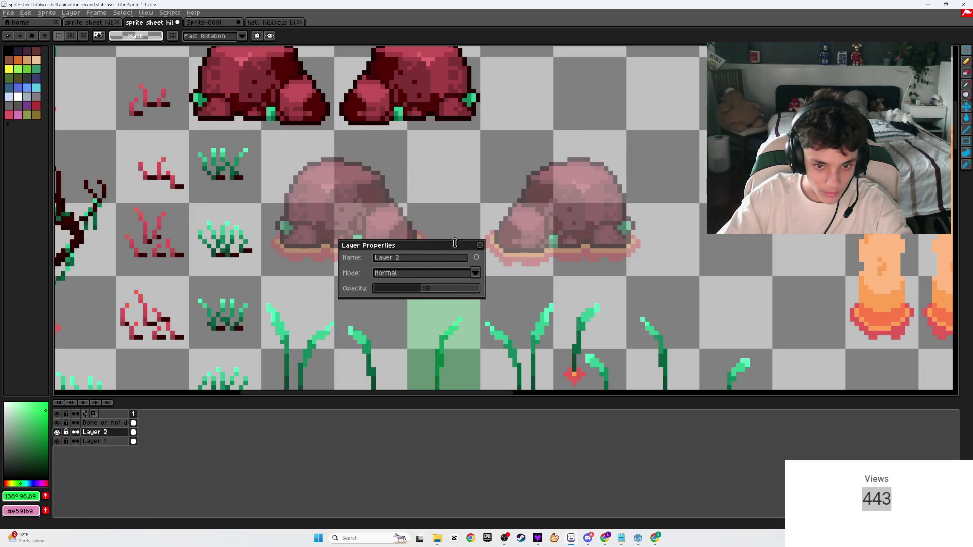
pyautogui.click(480, 245)
# - Paste the Sprite-0001 mounds onto Layer 1, align them over the faded originals, and save
pyautogui.click(223, 23)
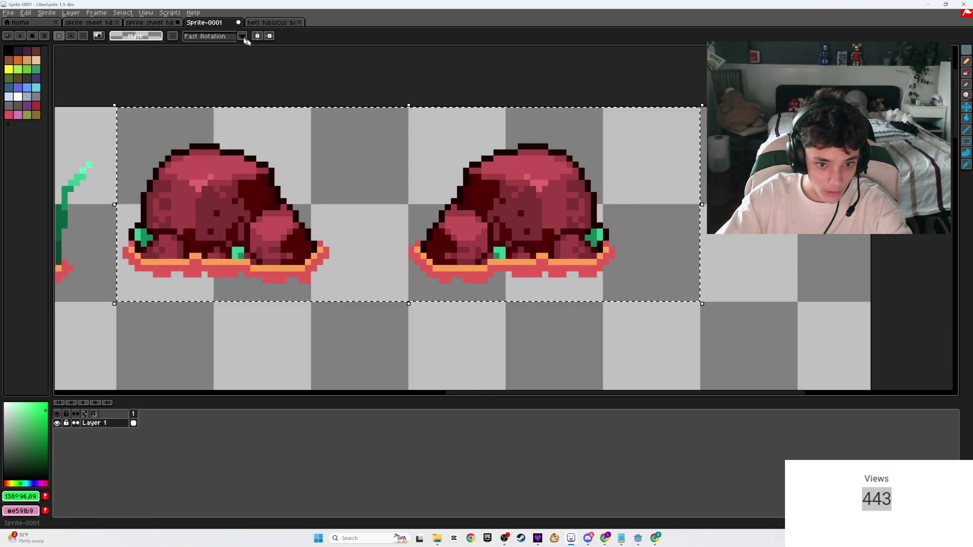
pyautogui.click(129, 23)
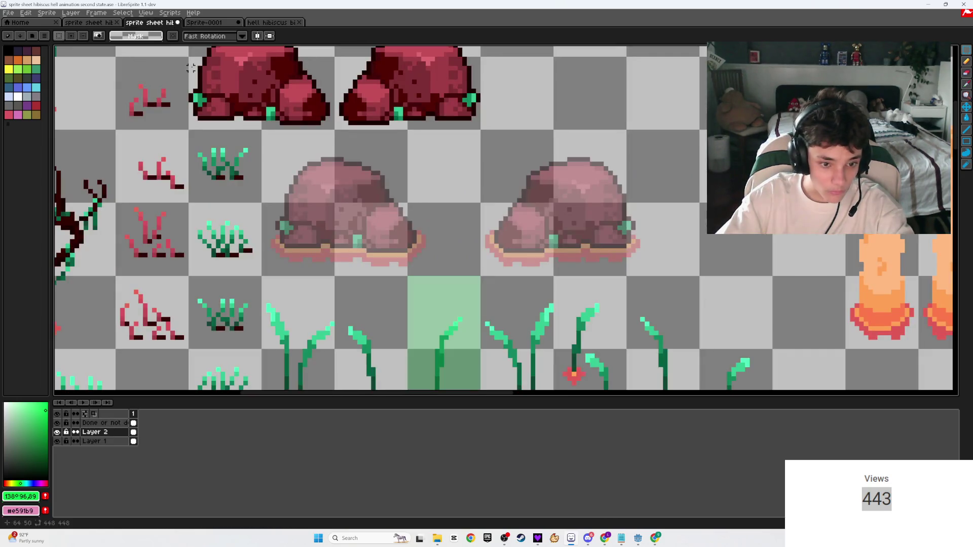
pyautogui.click(97, 442)
pyautogui.hotkey('ctrl', 'v')
pyautogui.moveTo(472, 236); pyautogui.dragTo(461, 223)
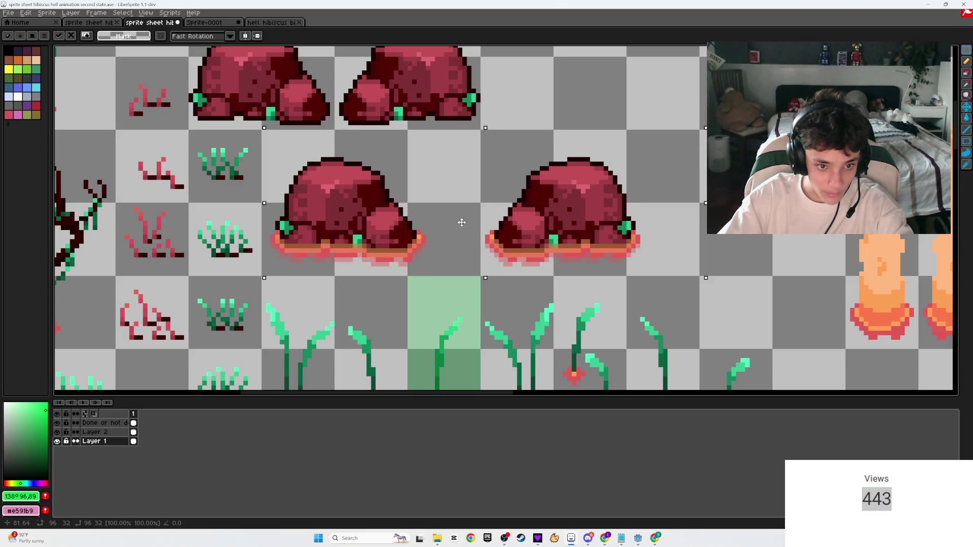
pyautogui.press('Return')
pyautogui.hotkey('ctrl', 's')
pyautogui.scroll(1, 511, 220)
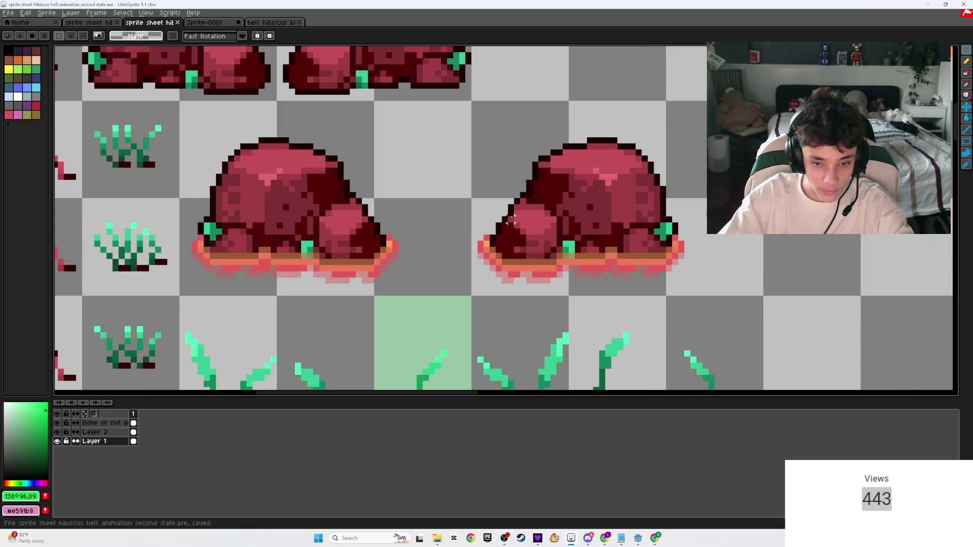
# - Toggle Layer 2 on and off to compare the new mounds with the old ones
pyautogui.click(57, 433)
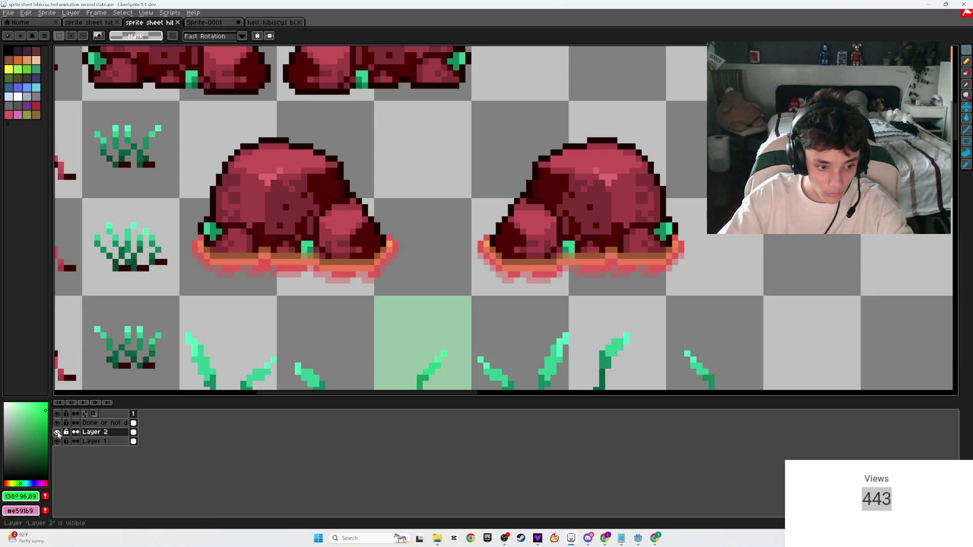
pyautogui.doubleClick(57, 432)
pyautogui.click(57, 432)
pyautogui.click(58, 432)
pyautogui.click(58, 432)
pyautogui.click(57, 432)
pyautogui.click(57, 432)
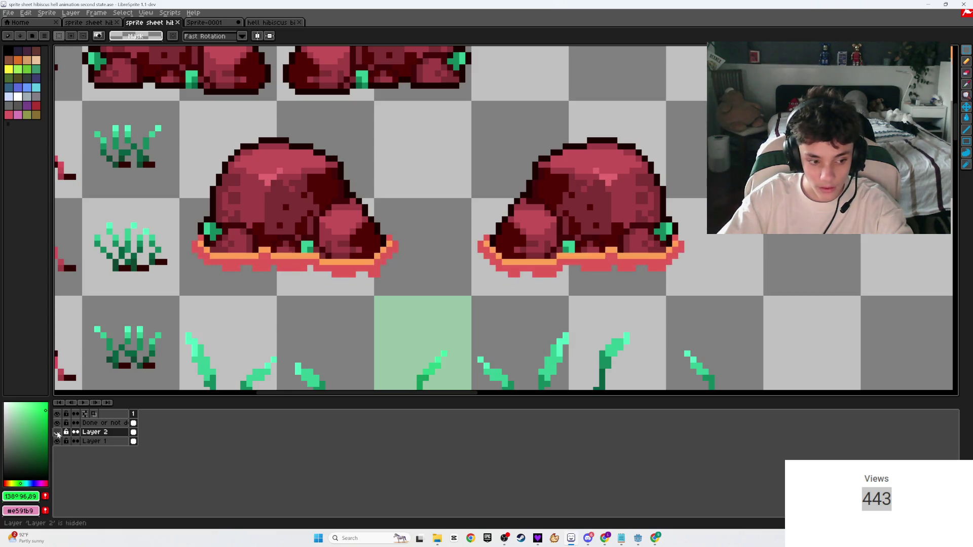
# - Restore Layer 2 to full opacity and toggle its lock
pyautogui.rightClick(91, 434)
pyautogui.click(92, 434)
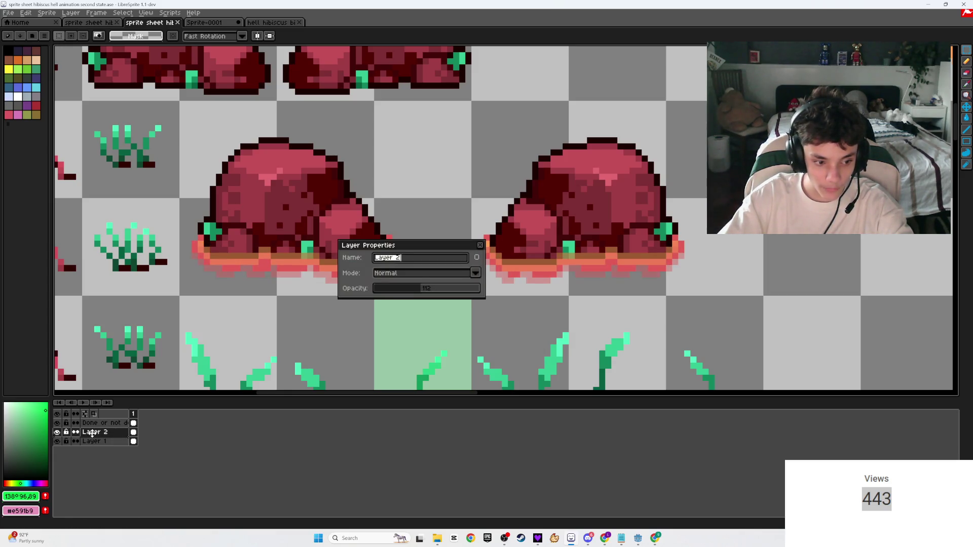
pyautogui.moveTo(419, 288); pyautogui.dragTo(479, 288)
pyautogui.click(480, 245)
pyautogui.click(66, 433)
pyautogui.click(65, 432)
# - Flick Layer 2's visibility repeatedly to compare the mound bases
pyautogui.click(57, 431)
pyautogui.click(57, 431)
pyautogui.click(57, 432)
pyautogui.click(57, 433)
pyautogui.click(57, 434)
pyautogui.click(57, 434)
pyautogui.click(57, 433)
pyautogui.click(57, 433)
pyautogui.click(58, 433)
pyautogui.click(57, 433)
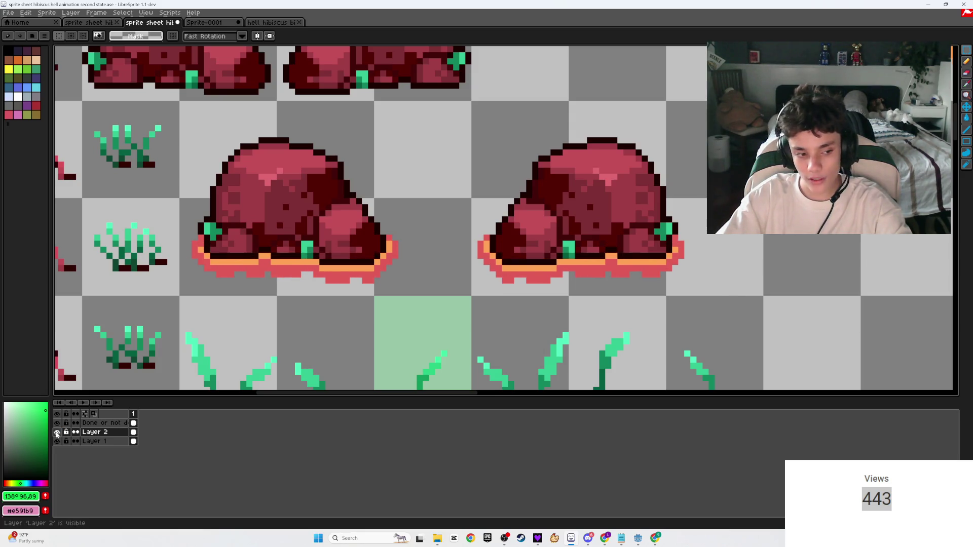
pyautogui.click(57, 433)
# - Delete Layer 2 and check Layer 1 alone by hiding and showing it
pyautogui.rightClick(103, 434)
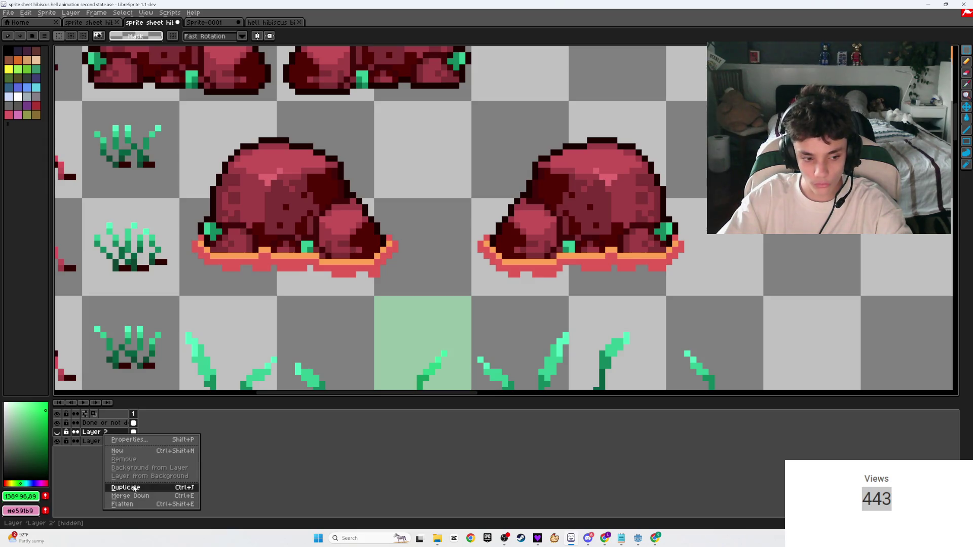
pyautogui.rightClick(86, 433)
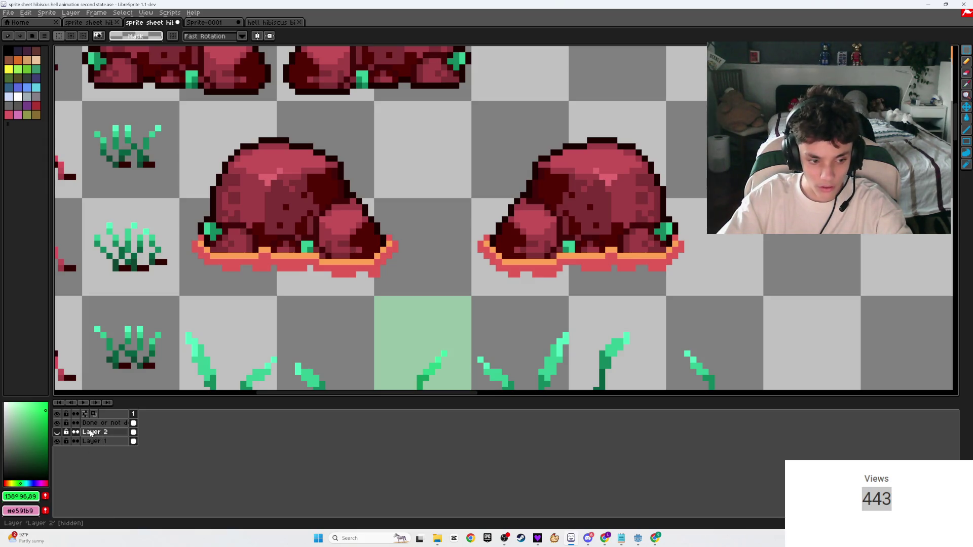
pyautogui.rightClick(90, 433)
pyautogui.click(86, 434)
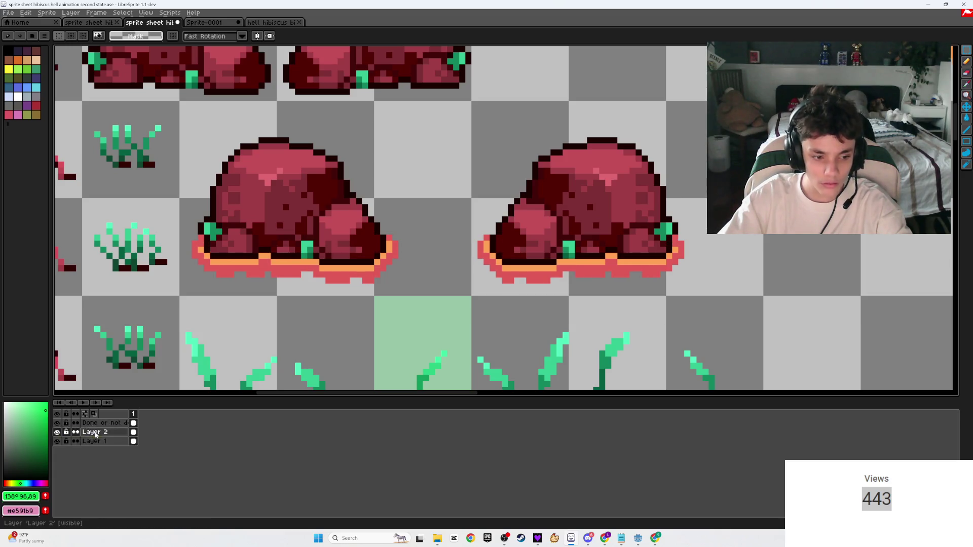
pyautogui.rightClick(96, 433)
pyautogui.click(115, 459)
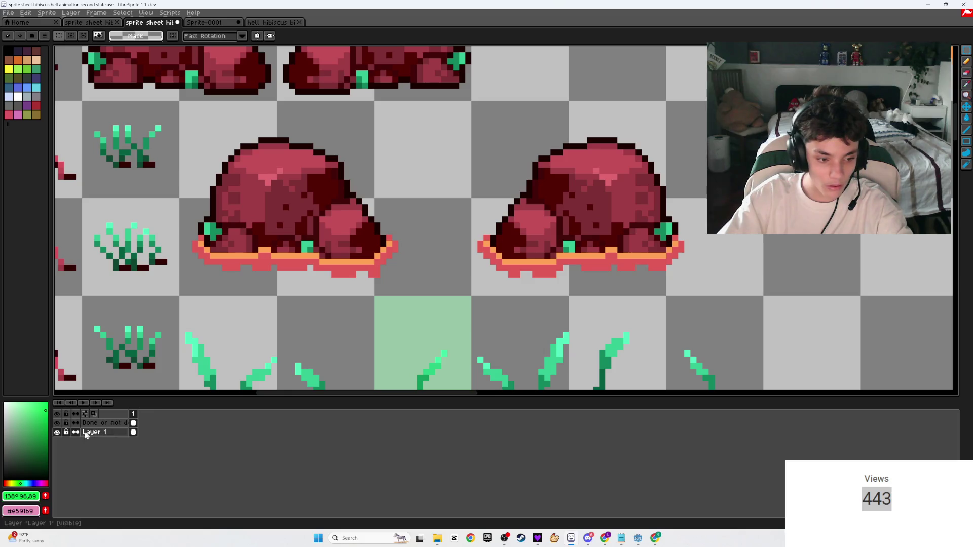
pyautogui.click(57, 433)
pyautogui.click(58, 433)
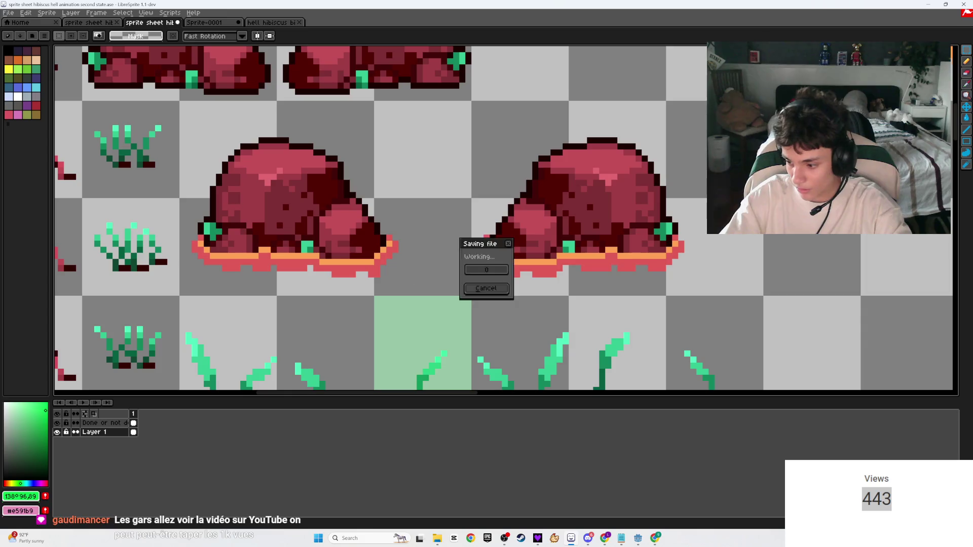
pyautogui.scroll(-1, 407, 279)
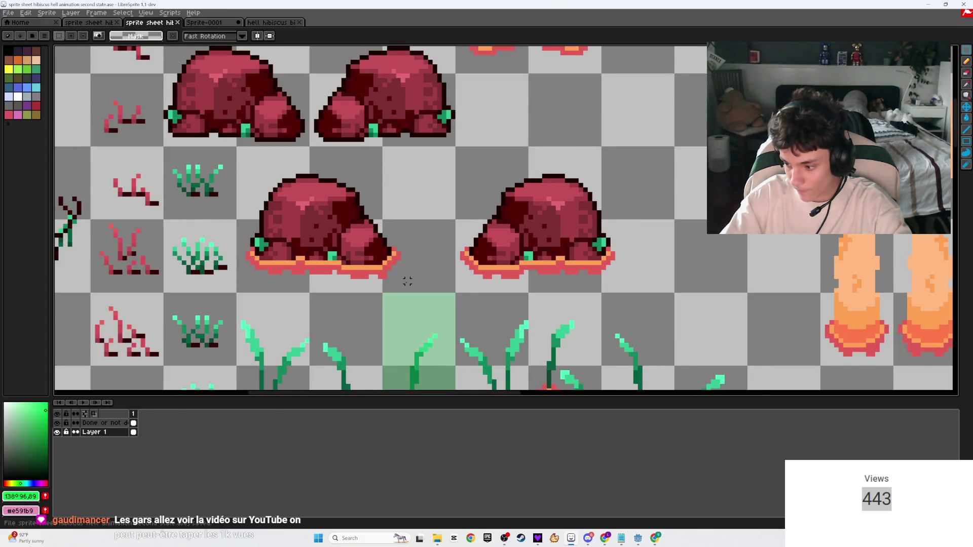
# - On the done-overlay layer, outline the two mushroom sprite cells and fill them green
pyautogui.scroll(1, 408, 280)
pyautogui.moveTo(406, 278); pyautogui.dragTo(482, 273)
pyautogui.scroll(-1, 507, 297)
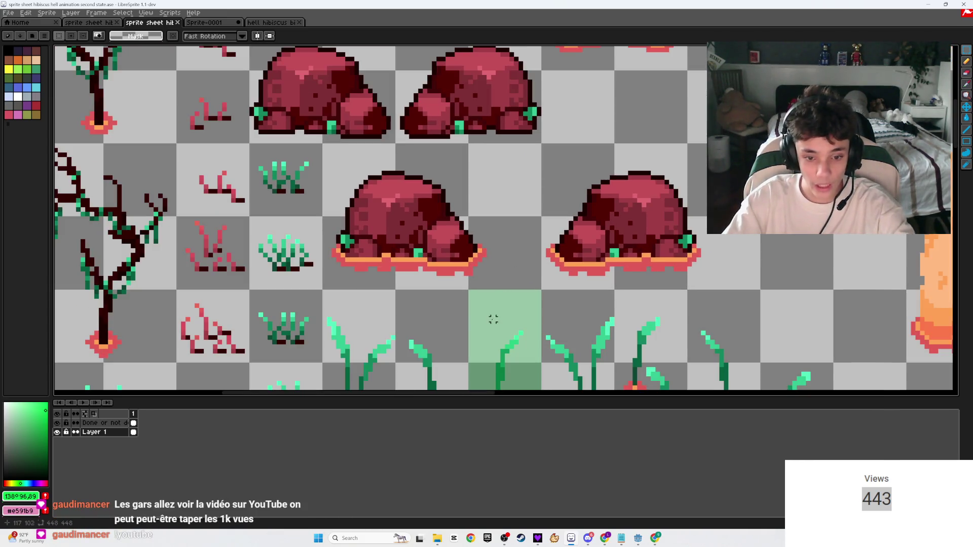
pyautogui.press('Up')
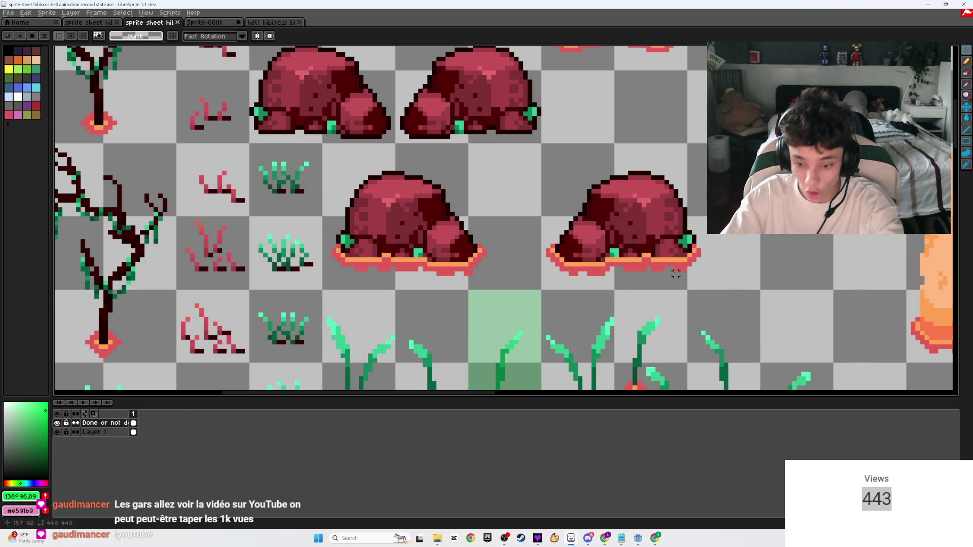
pyautogui.press('u')
pyautogui.moveTo(760, 288)
pyautogui.mouseDown()
pyautogui.moveTo(447, 202)
pyautogui.moveTo(325, 145)
pyautogui.mouseUp()
pyautogui.press('g')
pyautogui.click(524, 205)
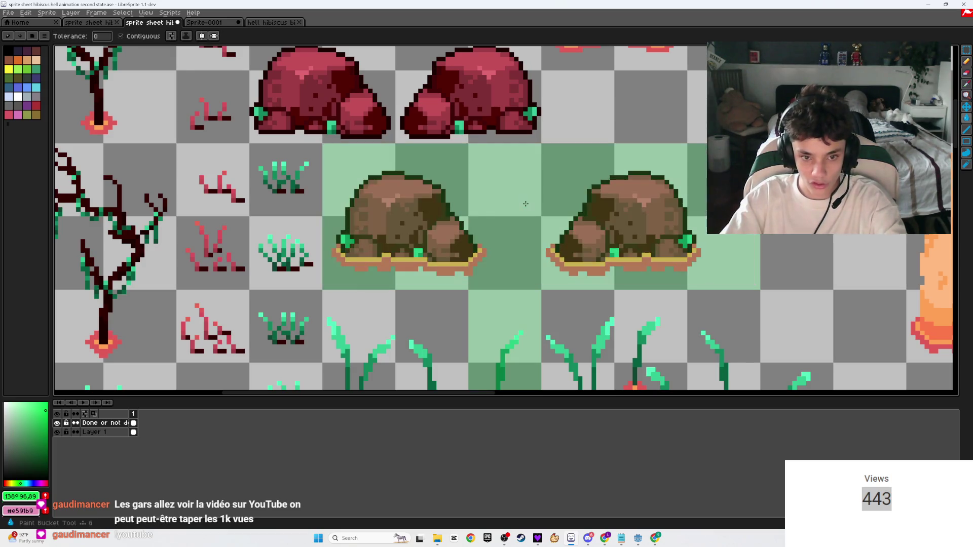
# - Save the sprite sheet with Ctrl+S
pyautogui.scroll(-2, 524, 205)
pyautogui.hotkey('ctrl', 's')
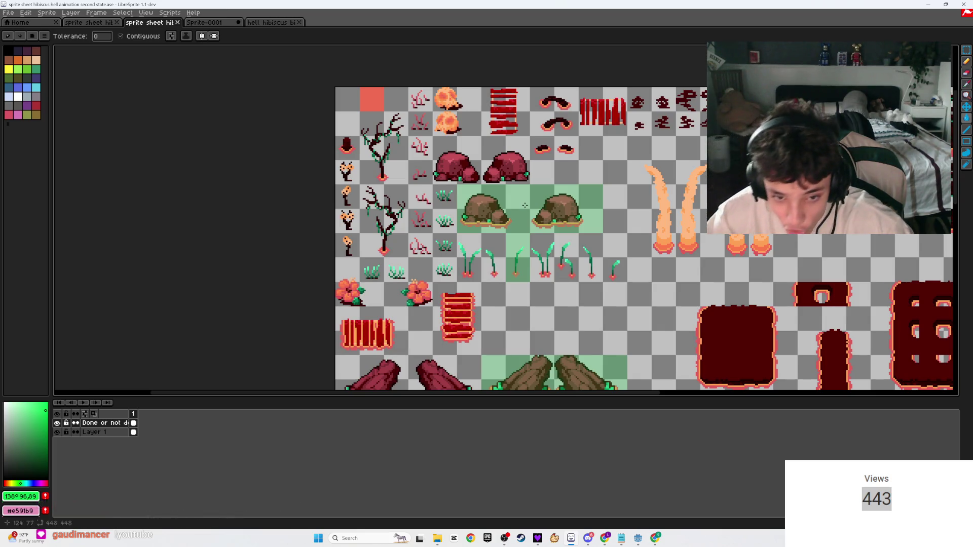
pyautogui.scroll(-2, 537, 272)
pyautogui.hotkey('ctrl', 's')
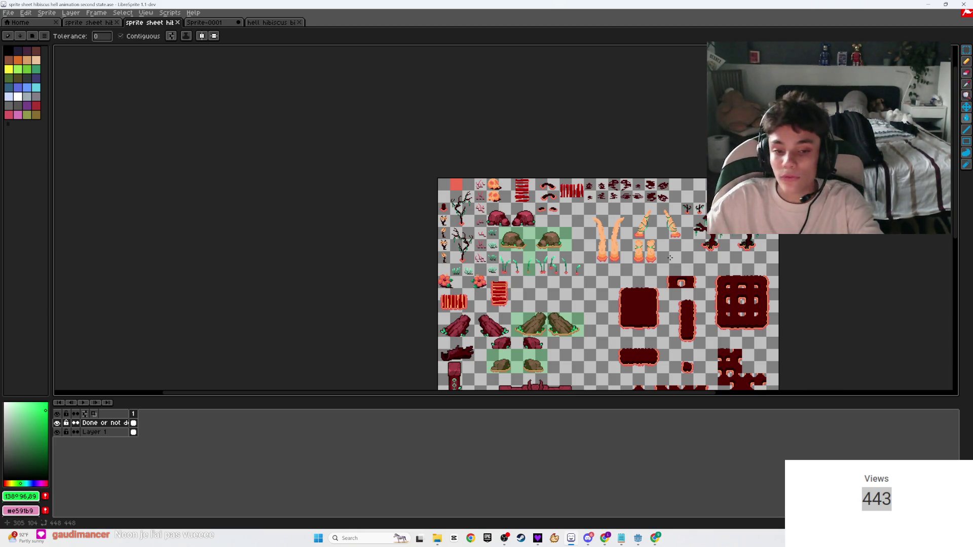
pyautogui.scroll(2, 592, 235)
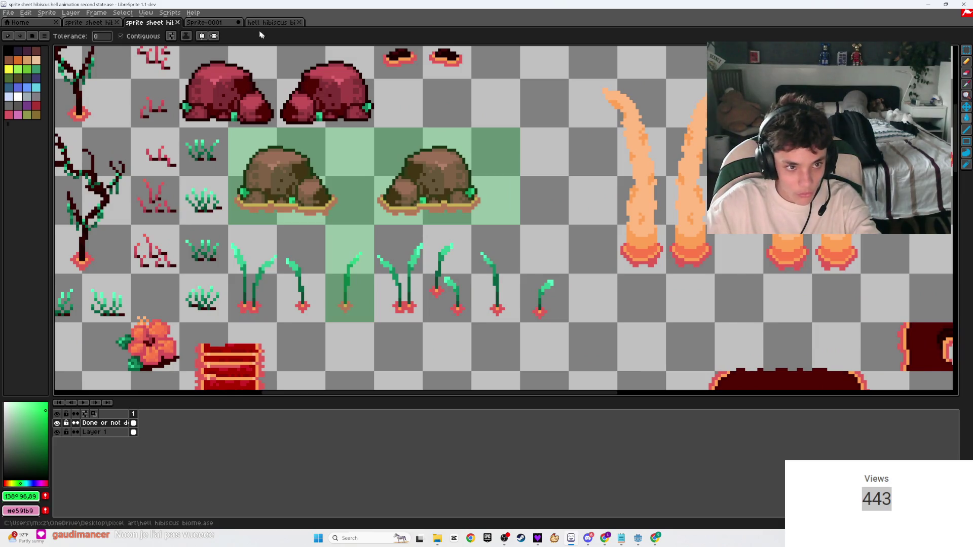
# - In Sprite-0001, marquee-select the two mouth sprites
pyautogui.click(210, 24)
pyautogui.scroll(-4, 497, 225)
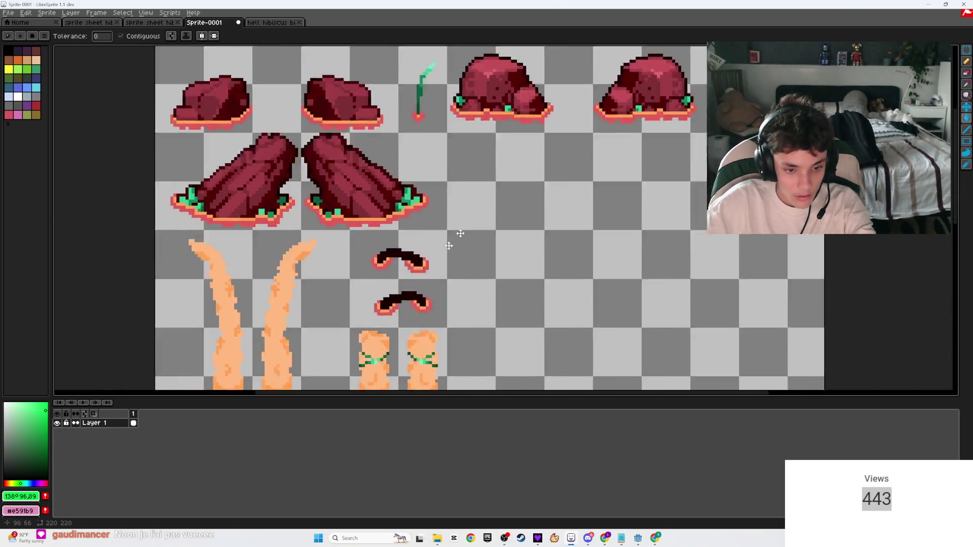
pyautogui.scroll(2, 497, 224)
pyautogui.press('m')
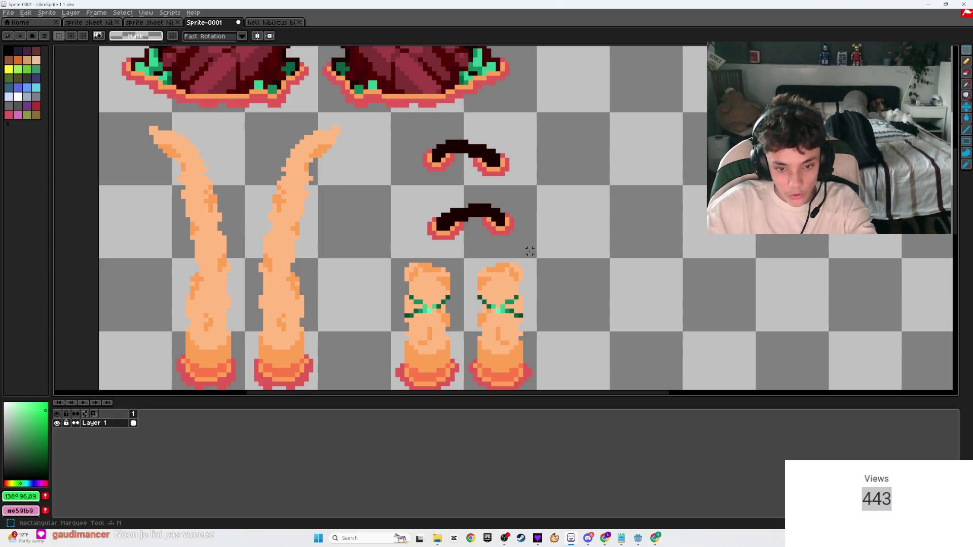
pyautogui.click(539, 538)
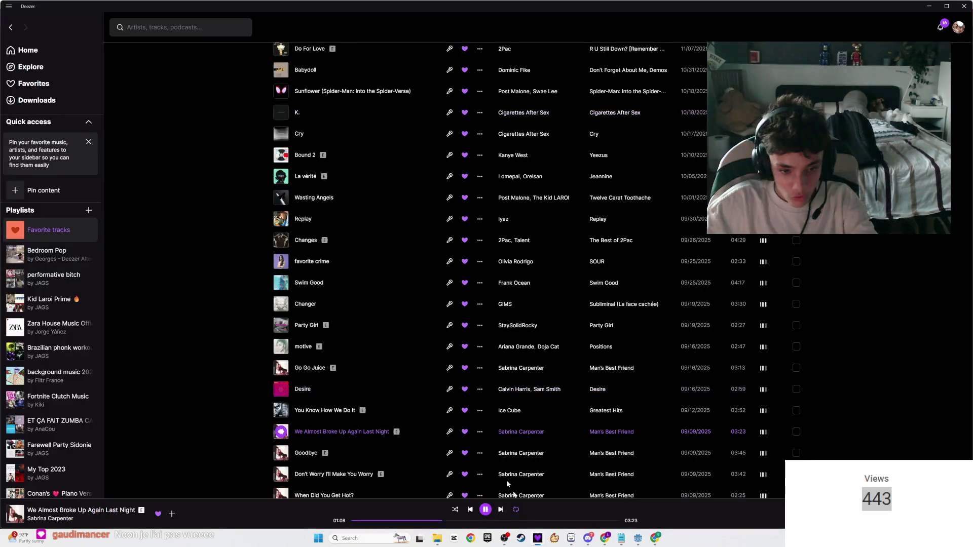
pyautogui.scroll(-2, 284, 368)
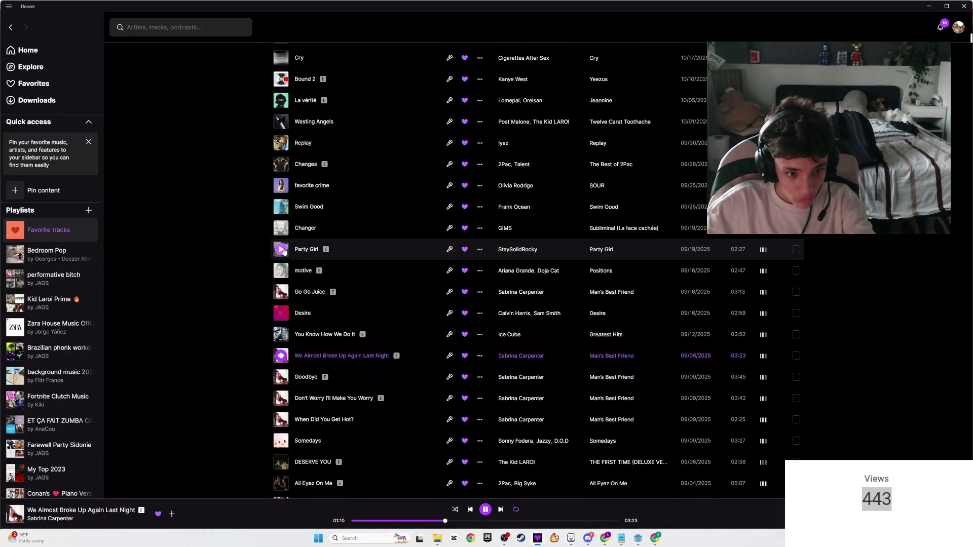
pyautogui.hotkey('alt', 'Tab')
pyautogui.moveTo(529, 260); pyautogui.dragTo(390, 112)
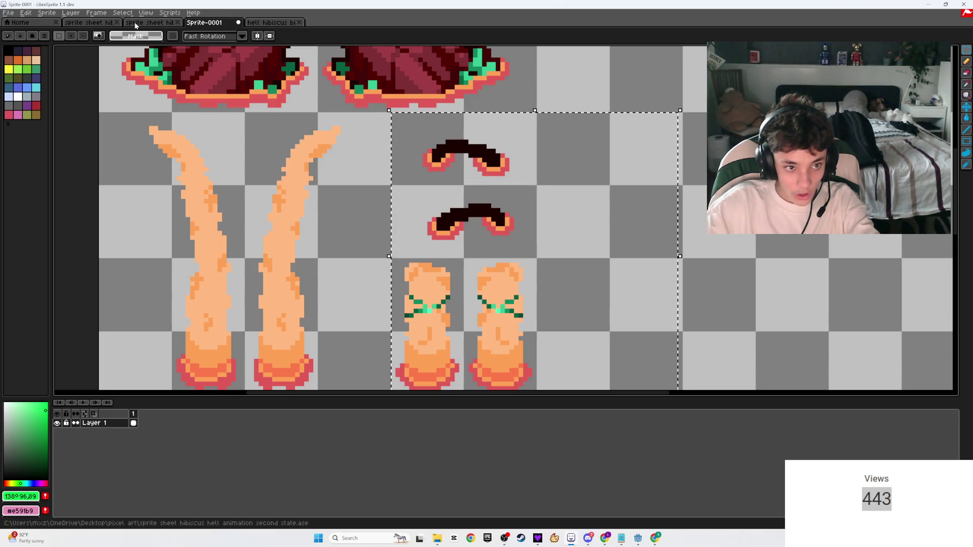
# - Erase the two old upper mouth sprites on Layer 1, discarding a wrong paste of mouths and legs
pyautogui.click(136, 24)
pyautogui.scroll(-1, 434, 258)
pyautogui.scroll(1, 435, 259)
pyautogui.scroll(1, 434, 259)
pyautogui.moveTo(470, 214); pyautogui.dragTo(329, 69)
pyautogui.click(329, 69)
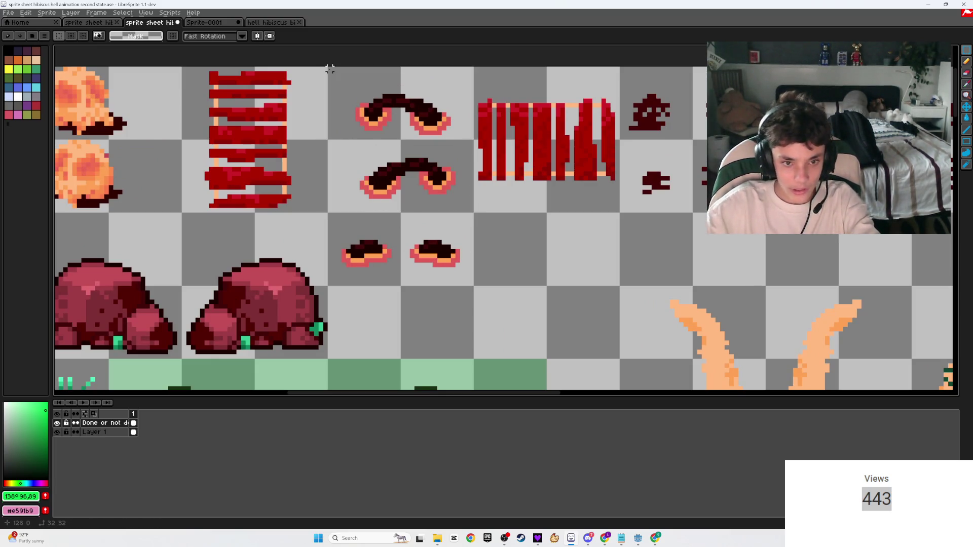
pyautogui.click(93, 432)
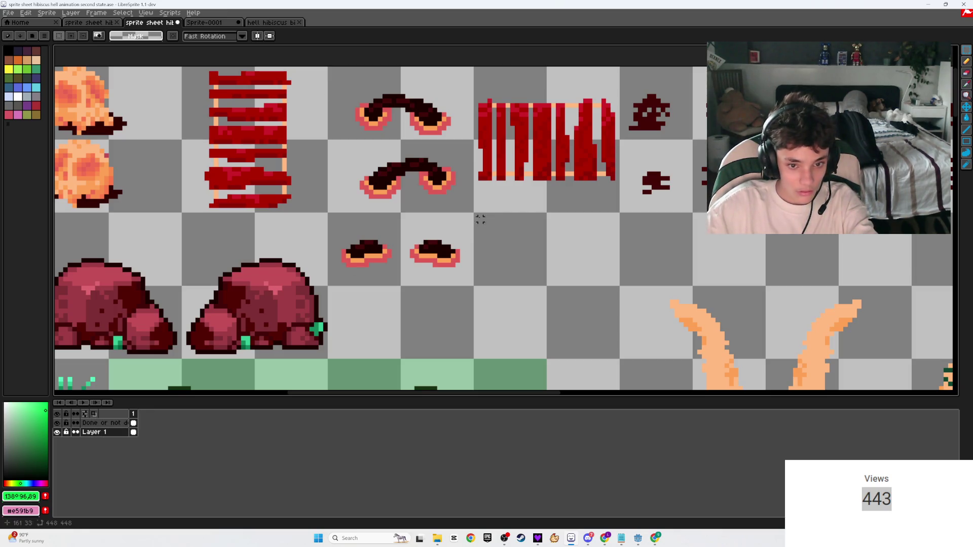
pyautogui.moveTo(471, 209)
pyautogui.mouseDown()
pyautogui.moveTo(332, 87)
pyautogui.moveTo(330, 69)
pyautogui.mouseUp()
pyautogui.press('Delete')
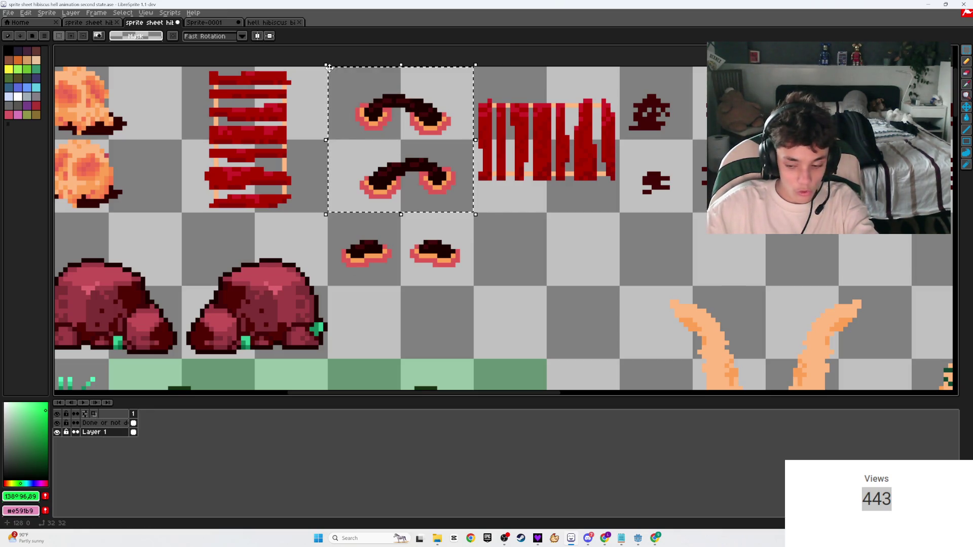
pyautogui.hotkey('ctrl', 'v')
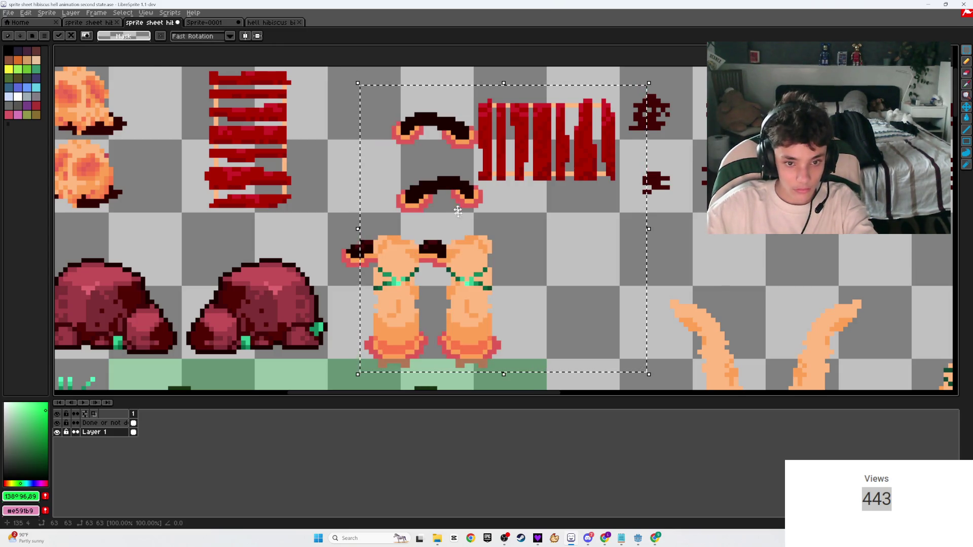
pyautogui.press('Escape')
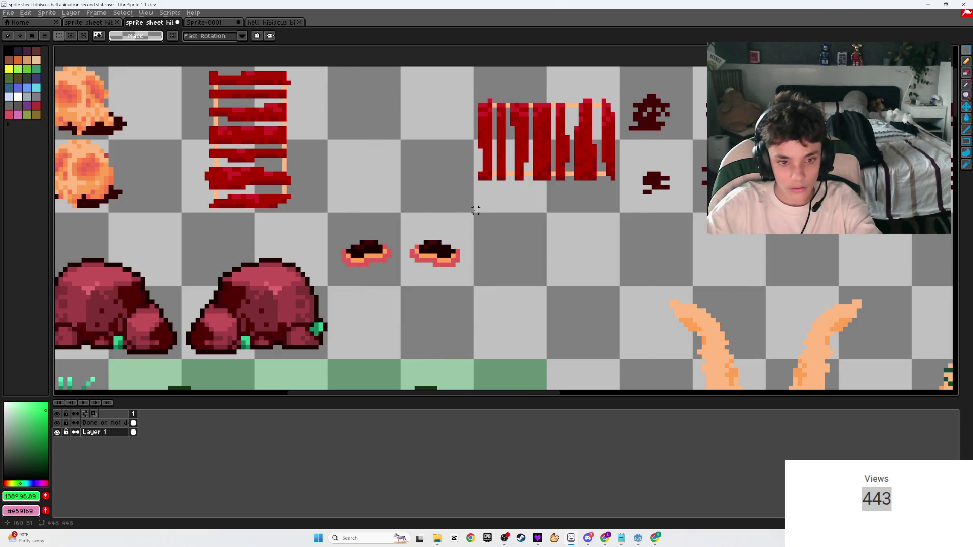
# - Copy only the two Sprite-0001 mouths and paste them into the emptied cells
pyautogui.click(213, 22)
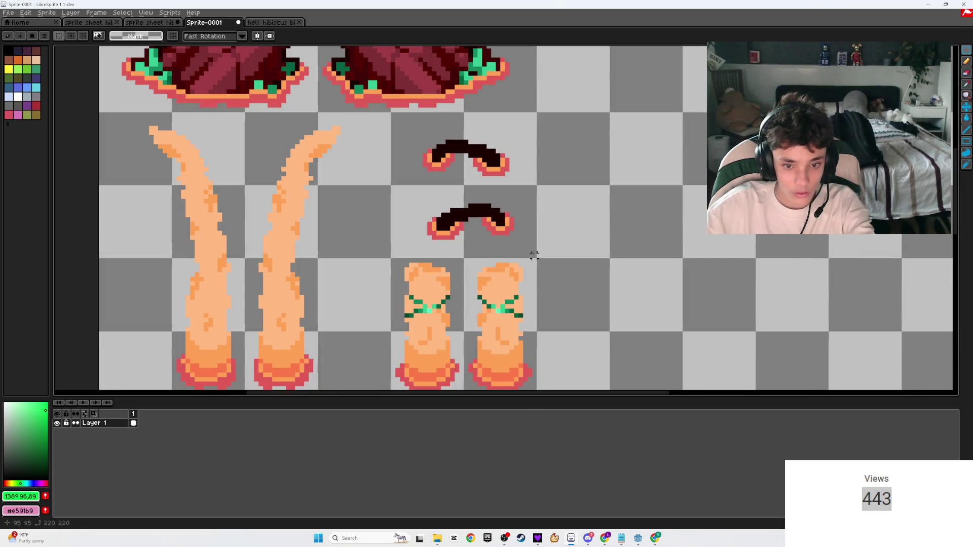
pyautogui.moveTo(536, 257); pyautogui.dragTo(390, 112)
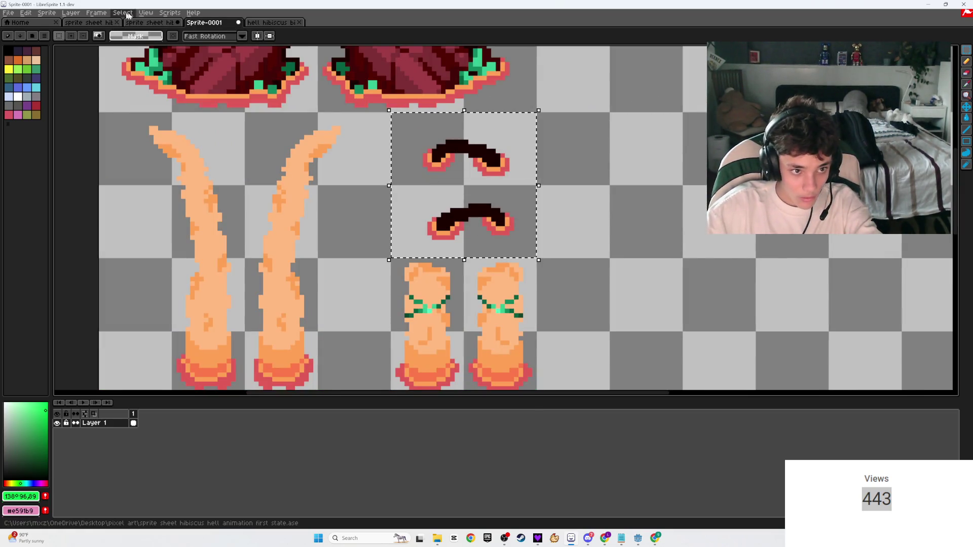
pyautogui.click(141, 22)
pyautogui.hotkey('ctrl', 'v')
pyautogui.moveTo(512, 233); pyautogui.dragTo(410, 153)
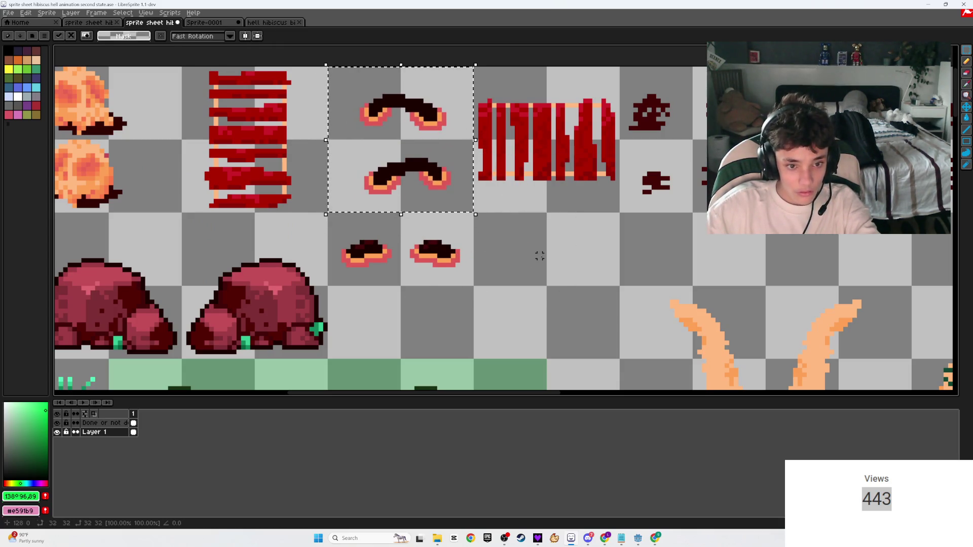
pyautogui.click(507, 247)
# - Save the sprite sheet with the new mouths
pyautogui.scroll(-5, 508, 247)
pyautogui.hotkey('ctrl', 's')
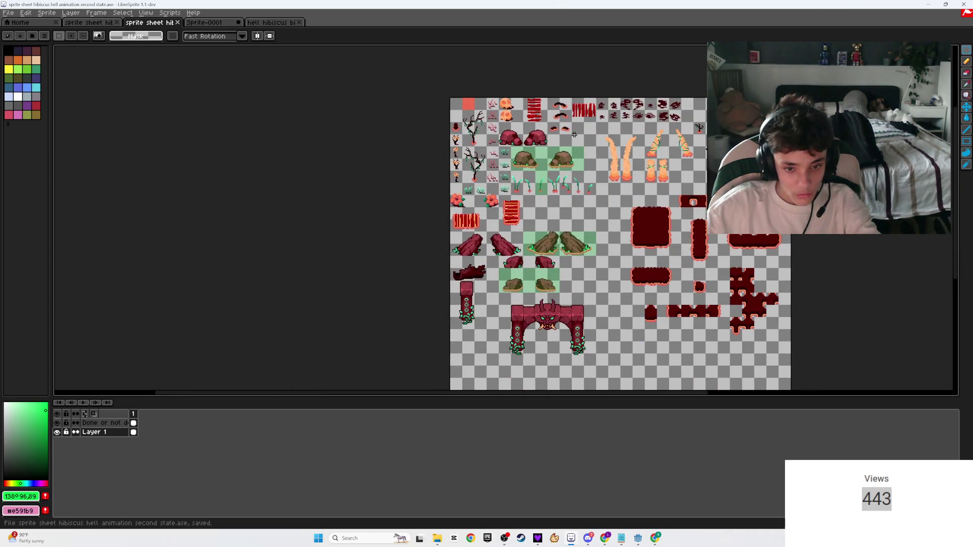
pyautogui.moveTo(617, 210); pyautogui.dragTo(559, 228)
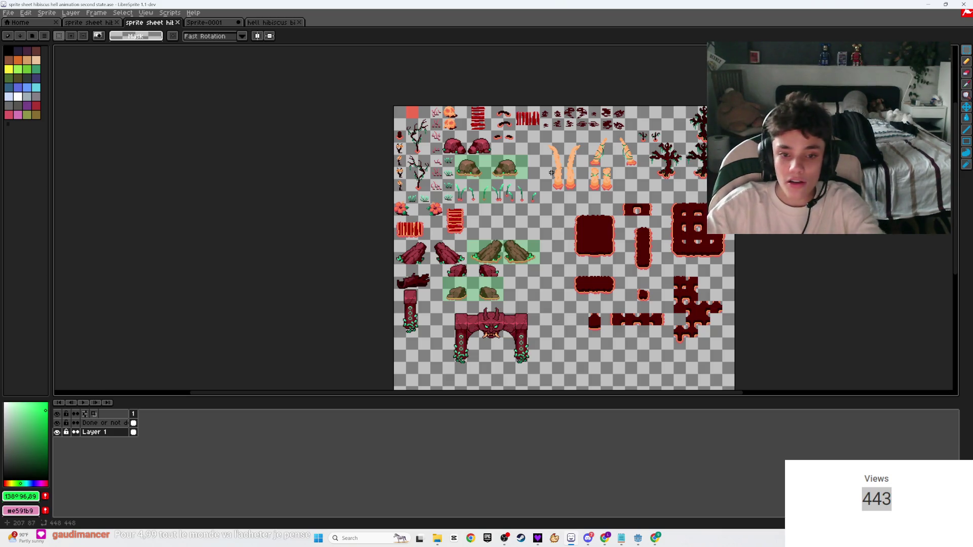
# - Save the sheet with Ctrl+S and activate the 'Done or not' layer
pyautogui.hotkey('ctrl', 's')
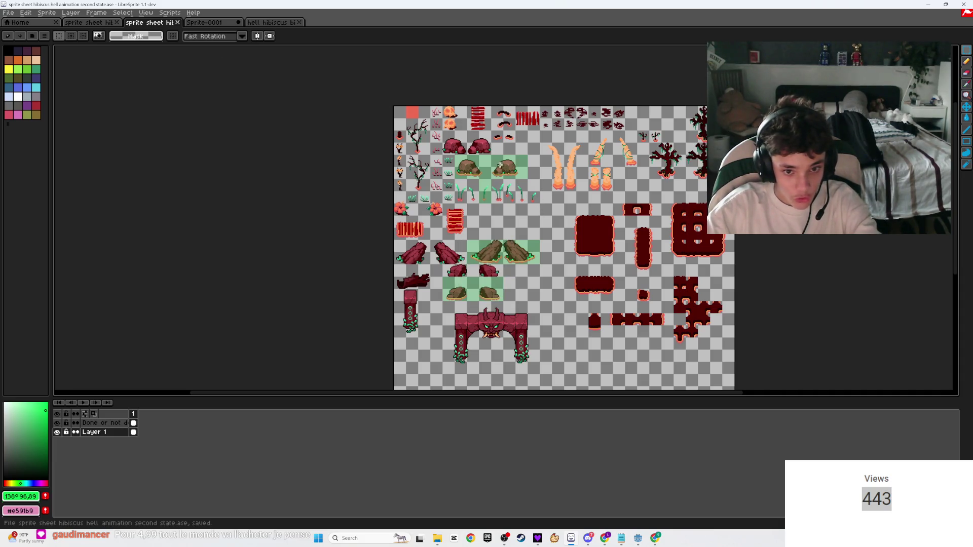
pyautogui.click(98, 423)
pyautogui.scroll(2, 535, 272)
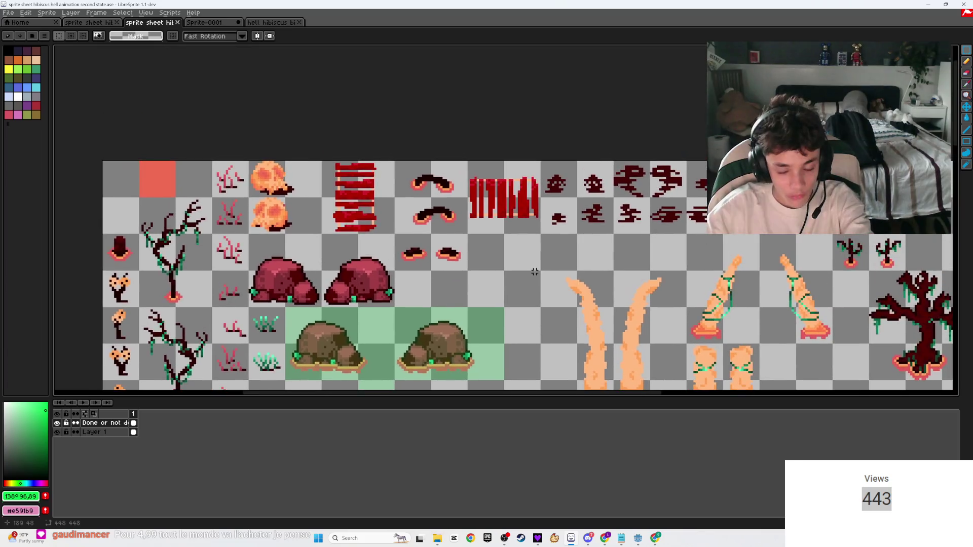
# - Mark the two replaced upper mouth sprites with a green done block and save
pyautogui.scroll(2, 466, 220)
pyautogui.press('b')
pyautogui.moveTo(448, 223)
pyautogui.mouseDown()
pyautogui.moveTo(336, 105)
pyautogui.moveTo(317, 101)
pyautogui.mouseUp()
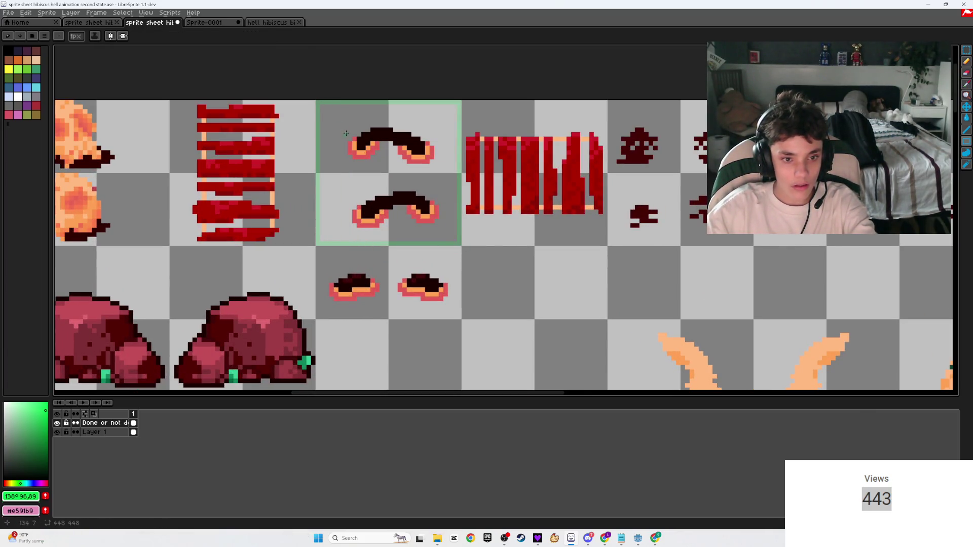
pyautogui.press('g')
pyautogui.click(381, 159)
pyautogui.hotkey('ctrl', 's')
# - Save the sheet once more and zoom around to review it
pyautogui.scroll(-3, 547, 197)
pyautogui.scroll(1, 547, 196)
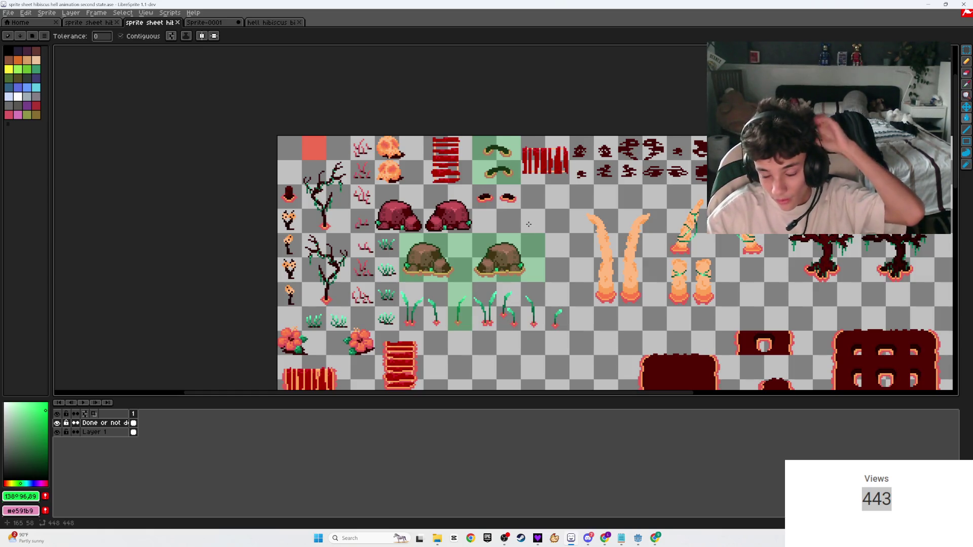
pyautogui.scroll(2, 525, 232)
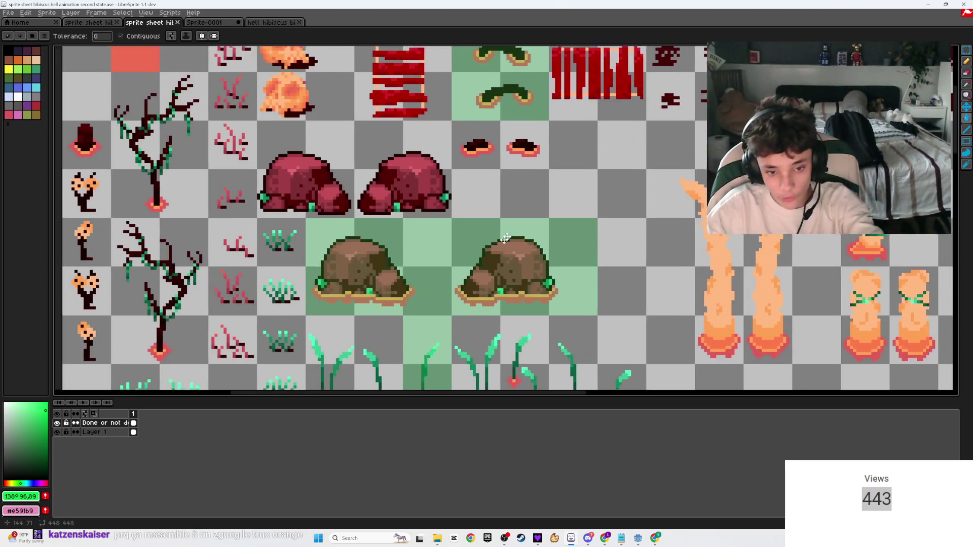
pyautogui.hotkey('ctrl', 's')
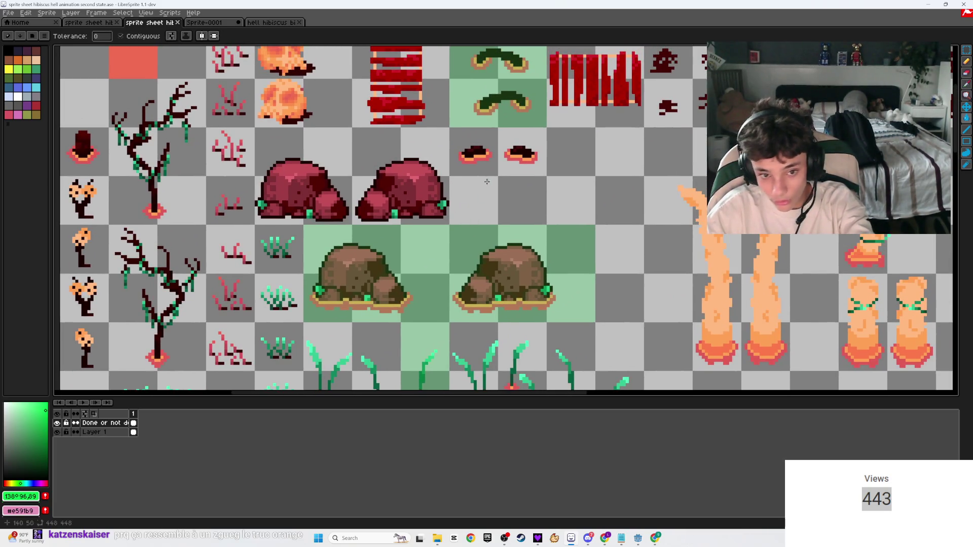
pyautogui.scroll(3, 471, 159)
pyautogui.scroll(4, 517, 143)
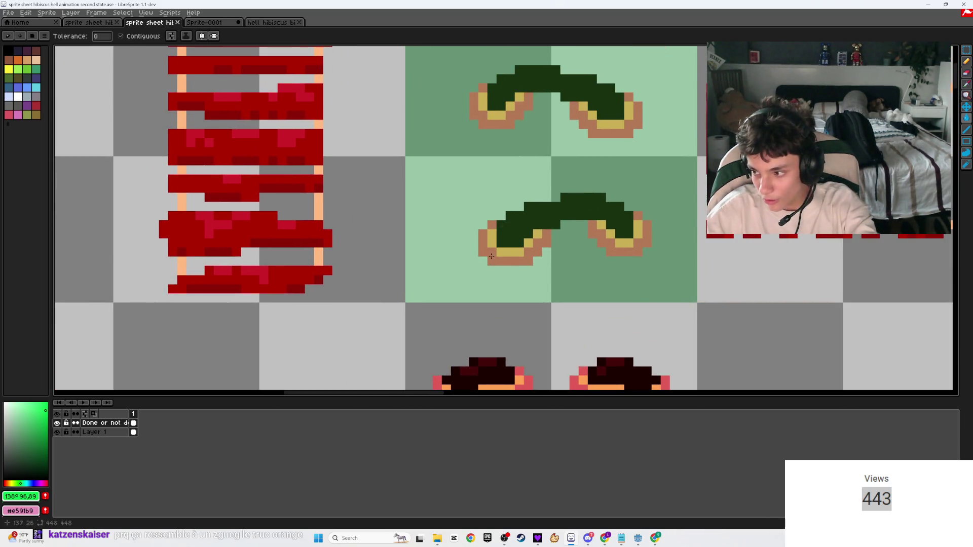
pyautogui.scroll(-2, 539, 215)
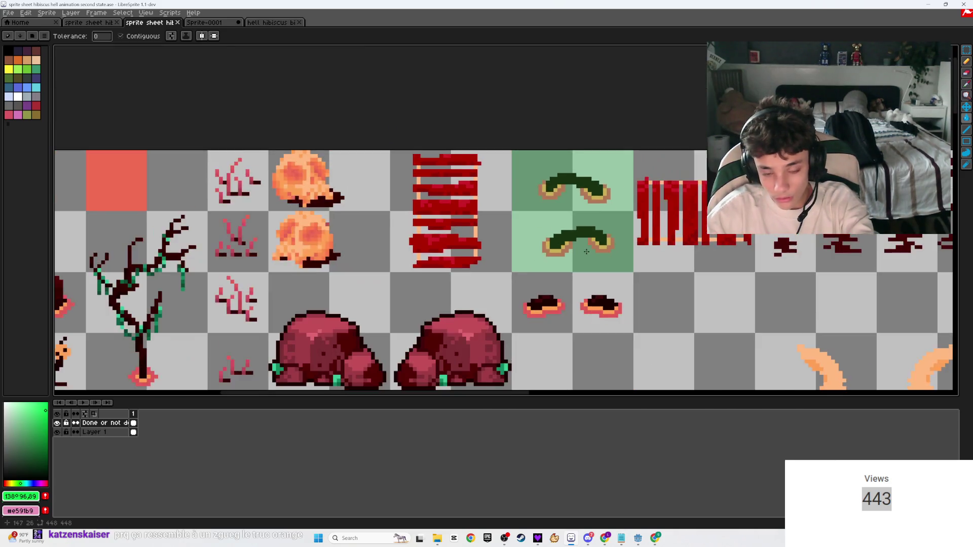
pyautogui.scroll(-5, 221, 75)
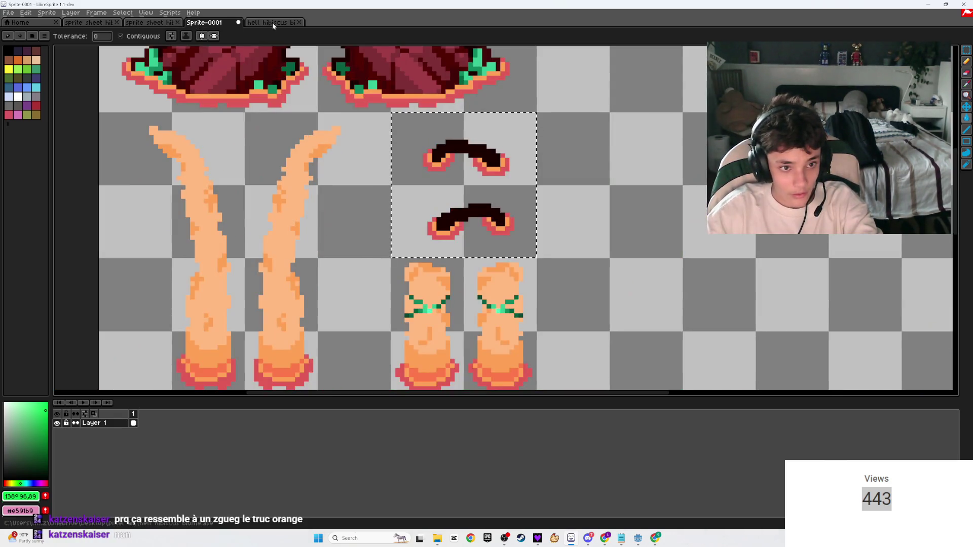
# - View the first-state sheet, then pan the second-state sheet to its left side and lower sprites
pyautogui.click(88, 23)
pyautogui.scroll(8, 453, 215)
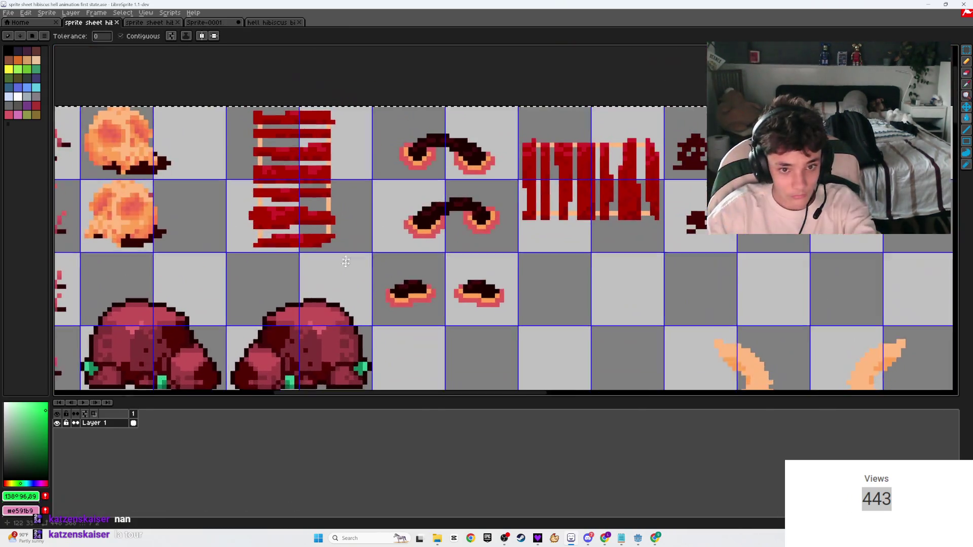
pyautogui.scroll(-2, 453, 215)
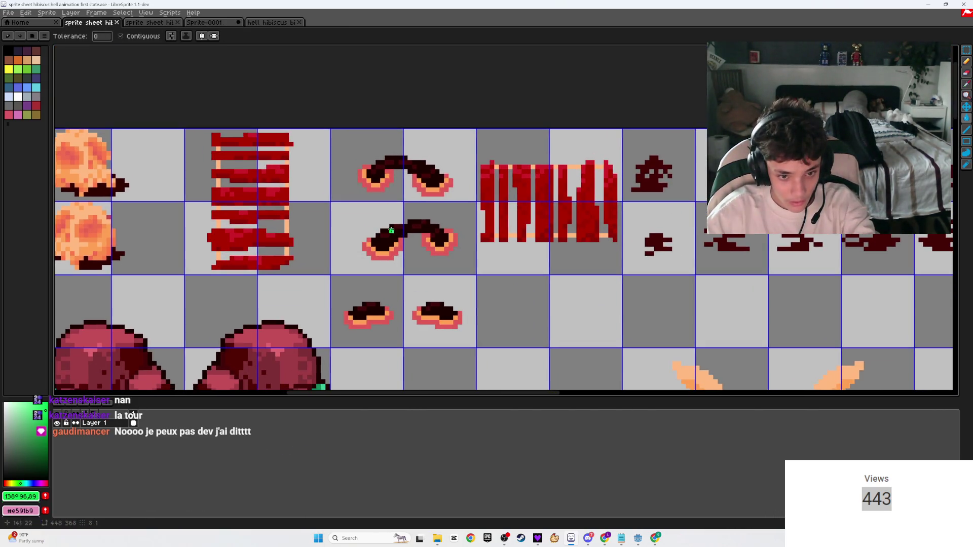
pyautogui.click(139, 23)
pyautogui.moveTo(595, 255); pyautogui.dragTo(491, 247)
pyautogui.scroll(-4, 491, 247)
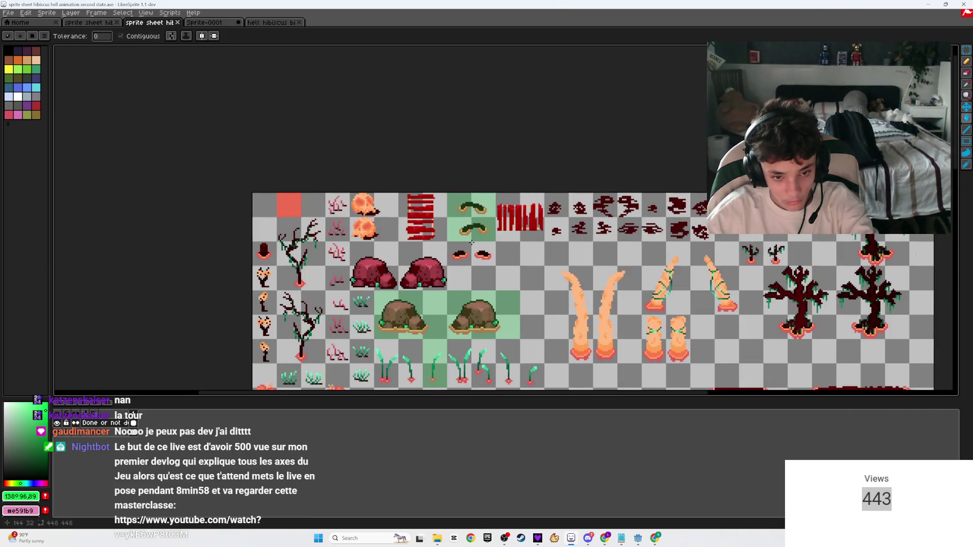
pyautogui.moveTo(482, 176); pyautogui.dragTo(482, 120)
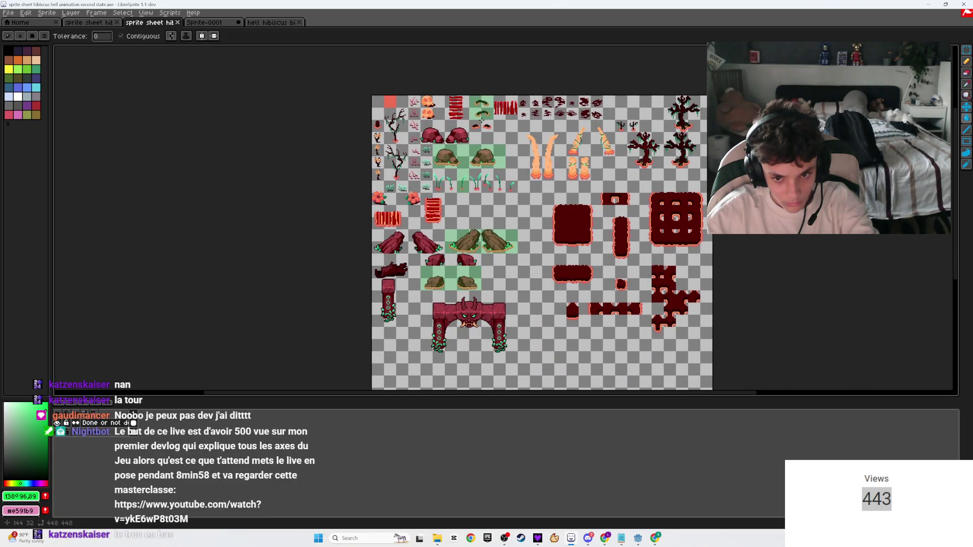
# - Flip between first-state and second-state sheets, finishing on the second-state sheet
pyautogui.click(89, 22)
pyautogui.scroll(-3, 372, 122)
pyautogui.scroll(-1, 373, 122)
pyautogui.scroll(1, 347, 117)
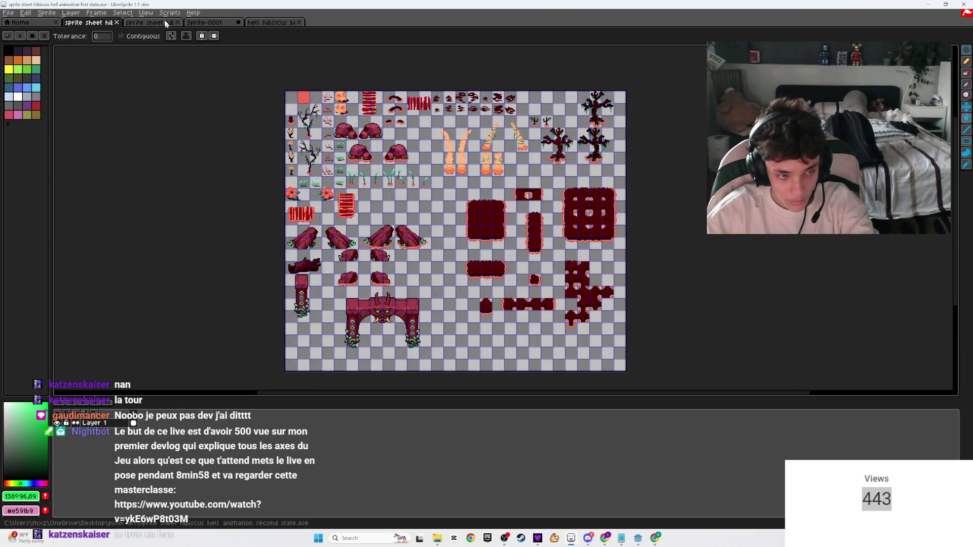
pyautogui.click(146, 22)
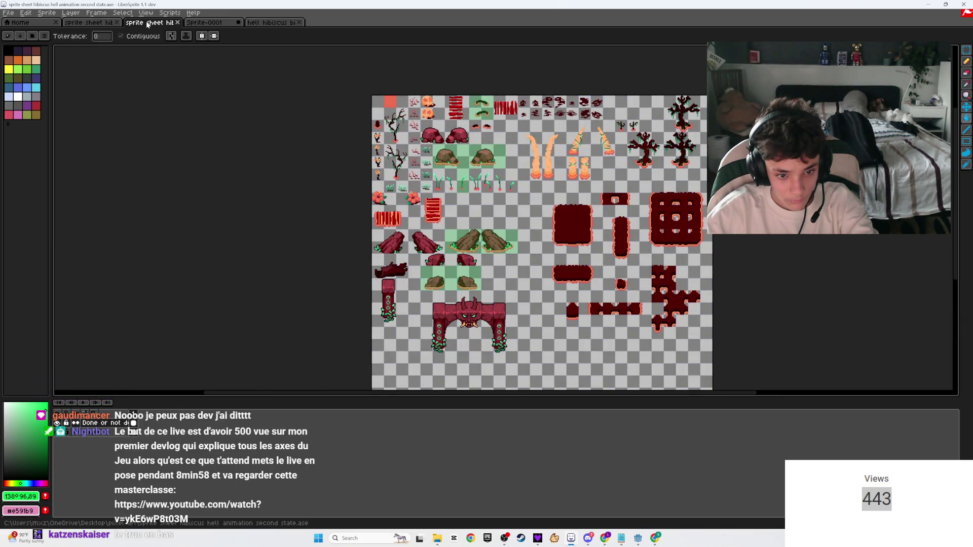
pyautogui.click(96, 22)
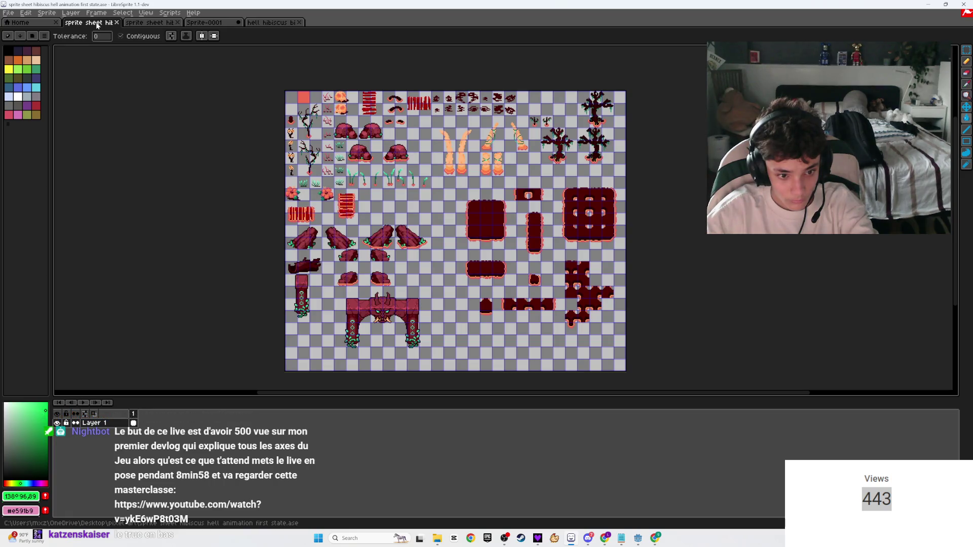
pyautogui.scroll(5, 347, 162)
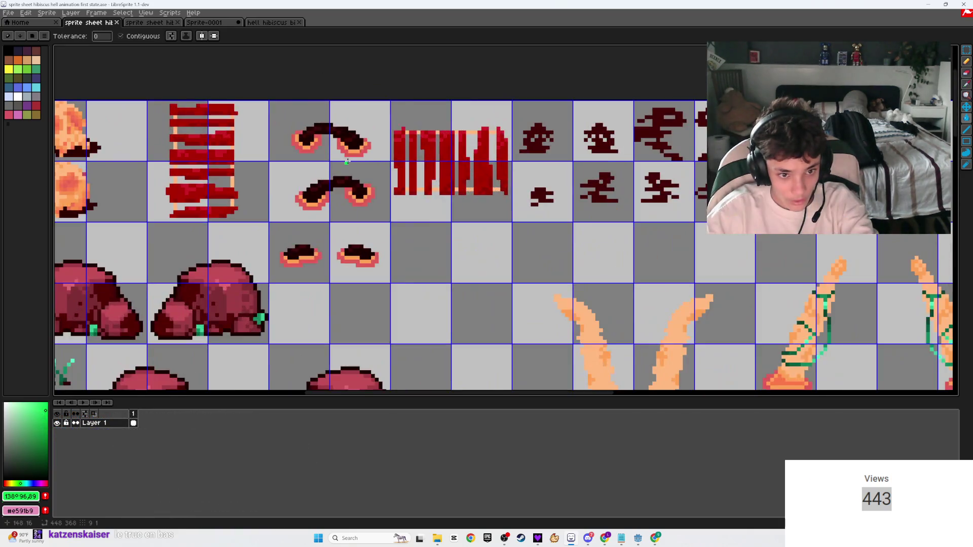
pyautogui.scroll(-1, 346, 162)
pyautogui.scroll(-1, 321, 123)
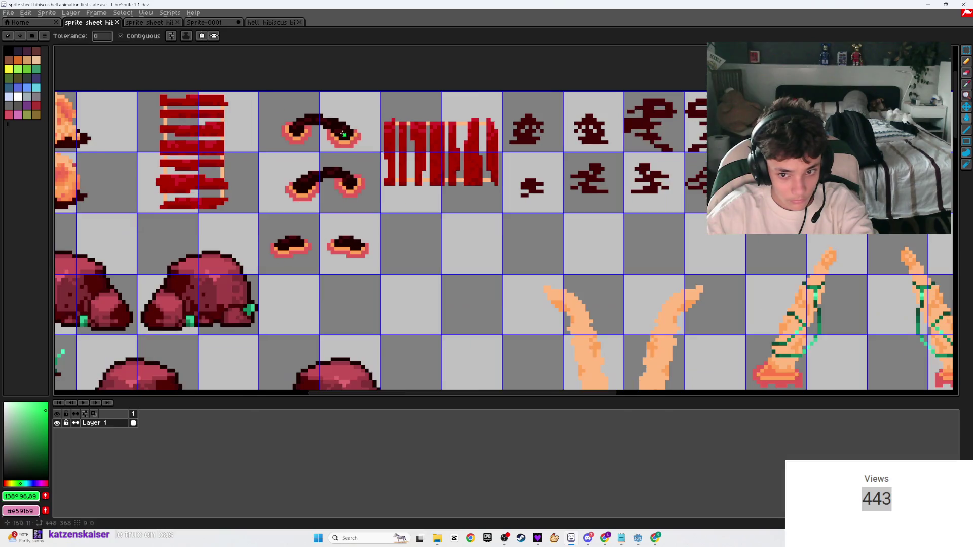
pyautogui.hotkey('ctrl', 'Tab')
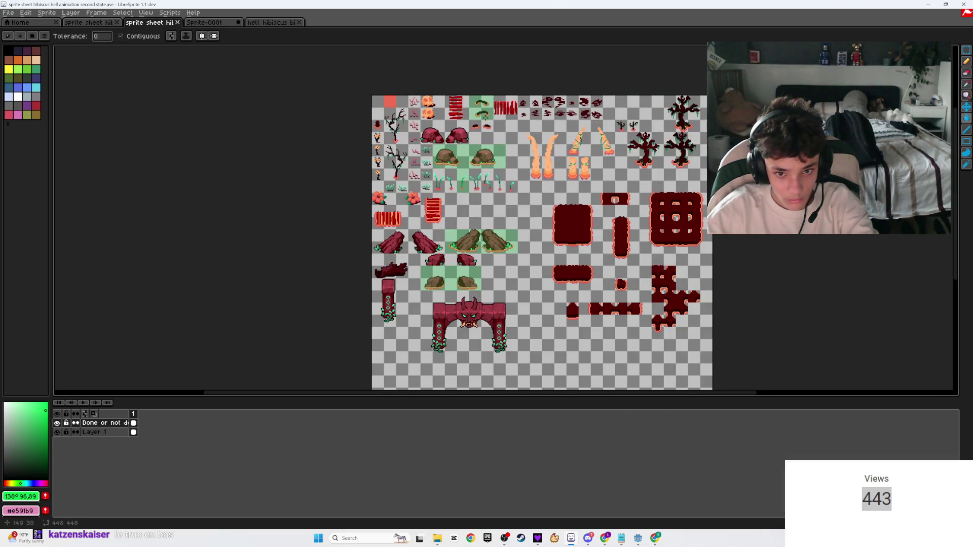
pyautogui.scroll(5, 442, 174)
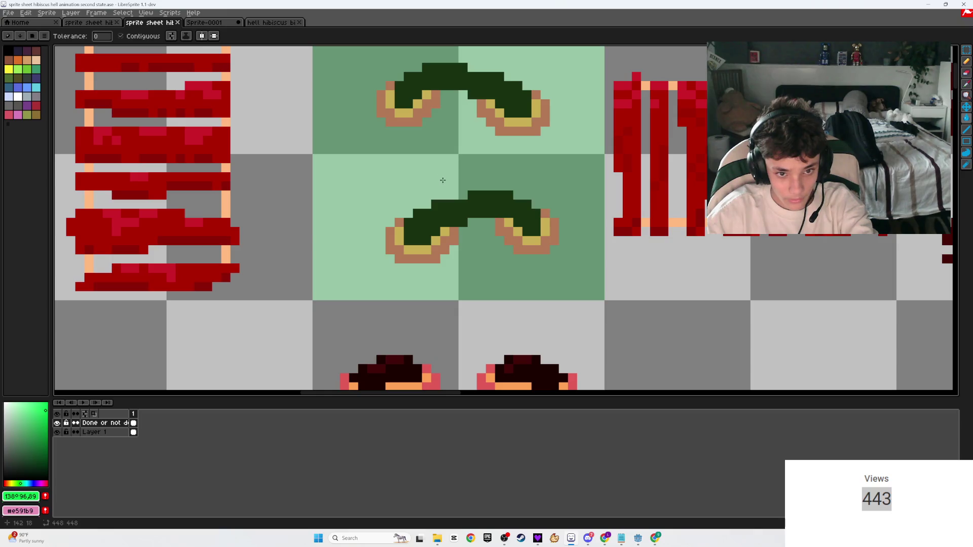
# - Hide the green 'Done or not done' overlay layer
pyautogui.click(57, 423)
pyautogui.click(57, 424)
pyautogui.click(56, 423)
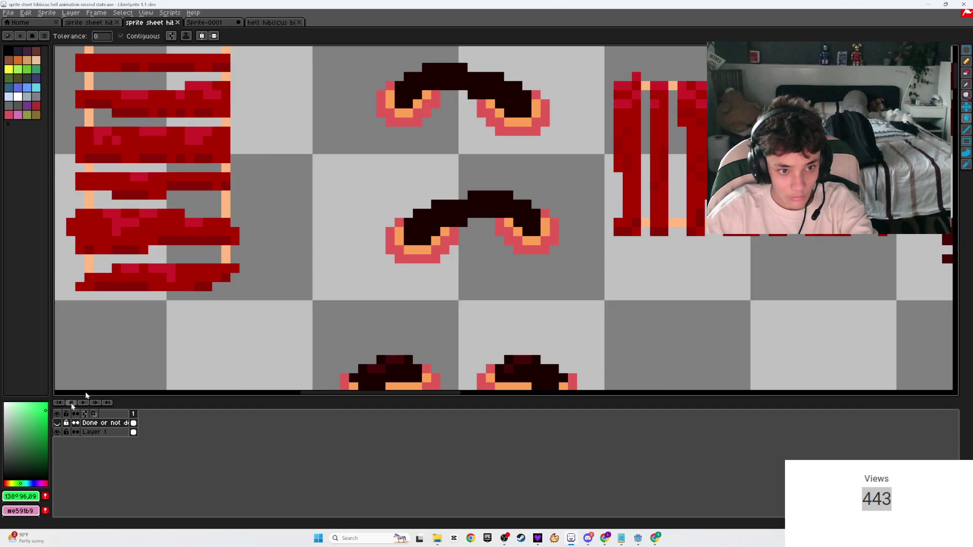
pyautogui.scroll(-3, 456, 203)
pyautogui.scroll(3, 459, 180)
# - Eyedrop dark red #420909 from the sprite and make Layer 1 the active layer
pyautogui.press('i')
pyautogui.keyDown('alt'); pyautogui.click(460, 180); pyautogui.keyUp('alt')
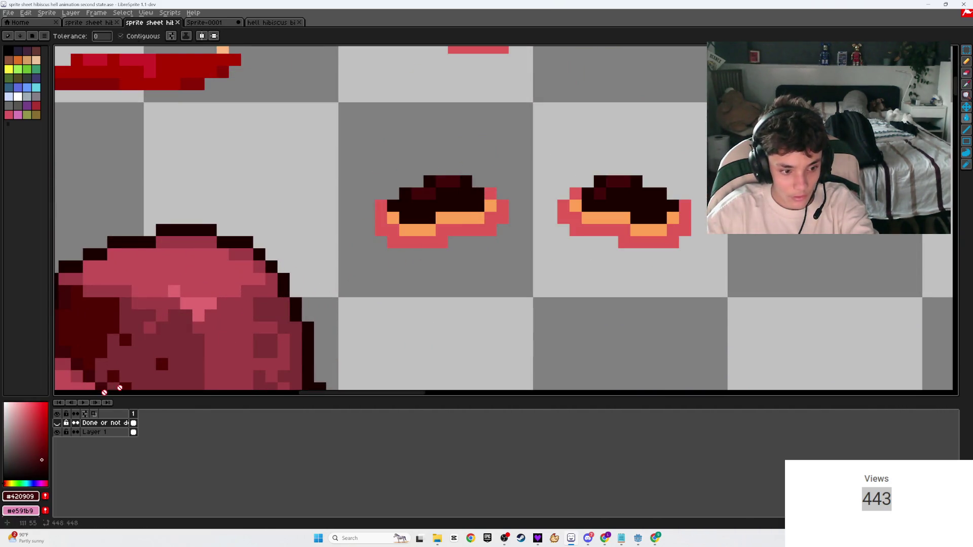
pyautogui.click(93, 432)
pyautogui.scroll(4, 340, 219)
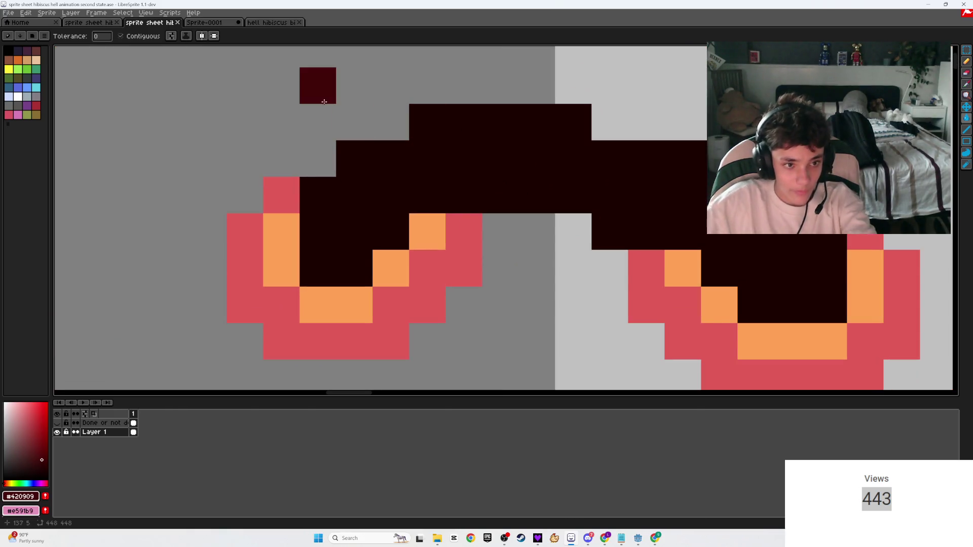
pyautogui.click(94, 23)
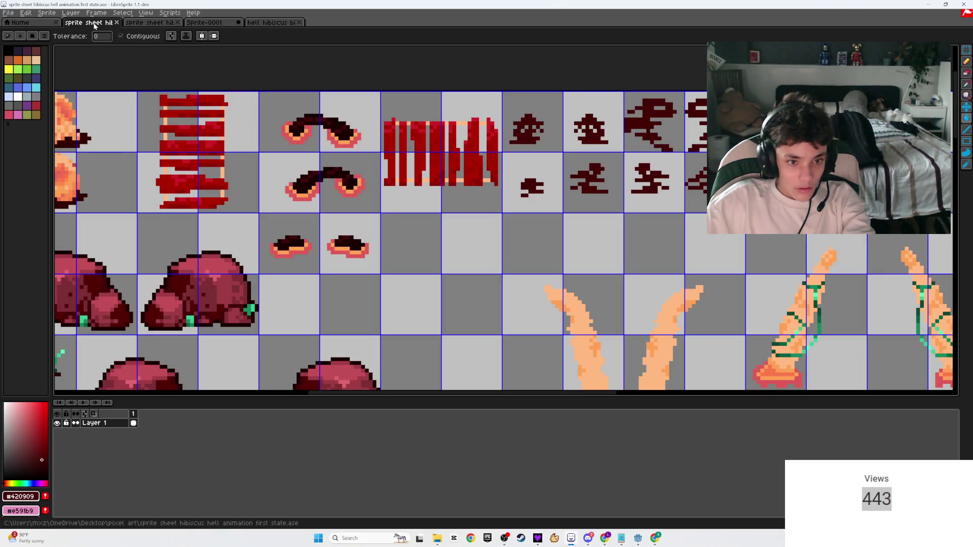
pyautogui.scroll(3, 283, 107)
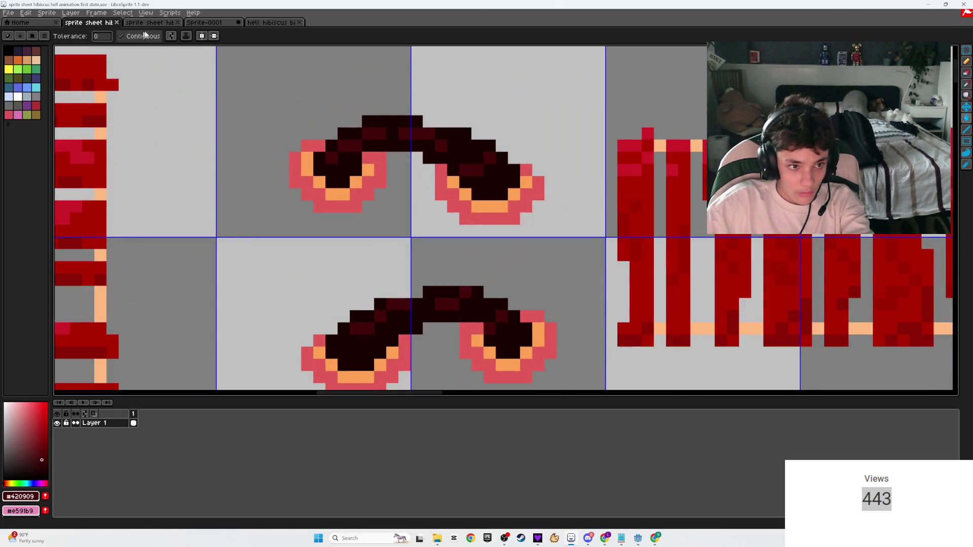
pyautogui.click(151, 22)
# - Undo a trial fill and pencil #420909 pixels along the dark arc's top
pyautogui.click(354, 187)
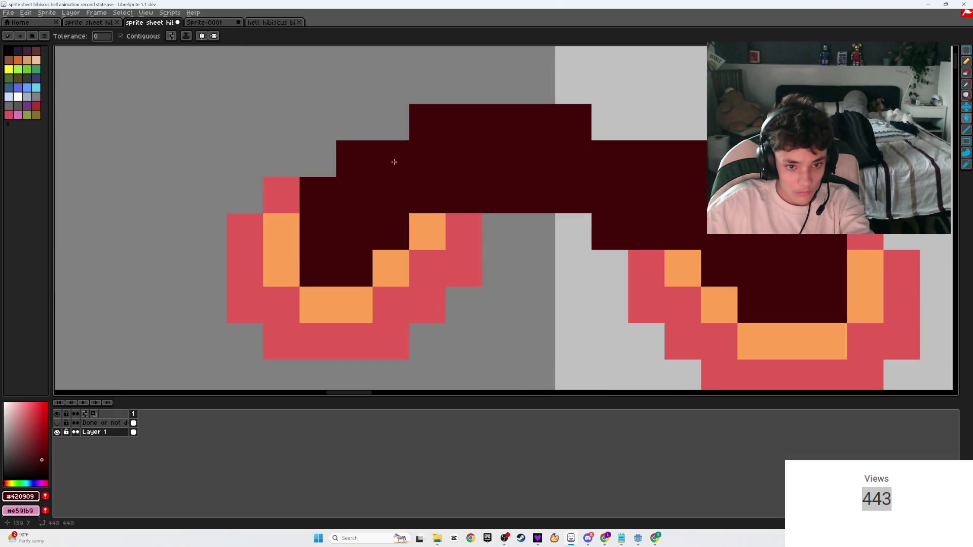
pyautogui.hotkey('ctrl', 'z')
pyautogui.press('b')
pyautogui.moveTo(370, 191); pyautogui.dragTo(425, 162)
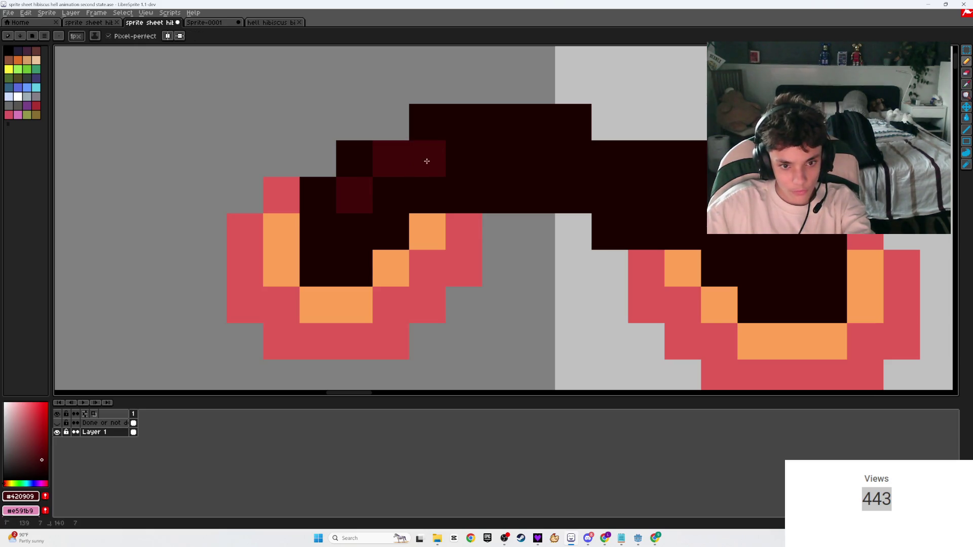
pyautogui.click(95, 23)
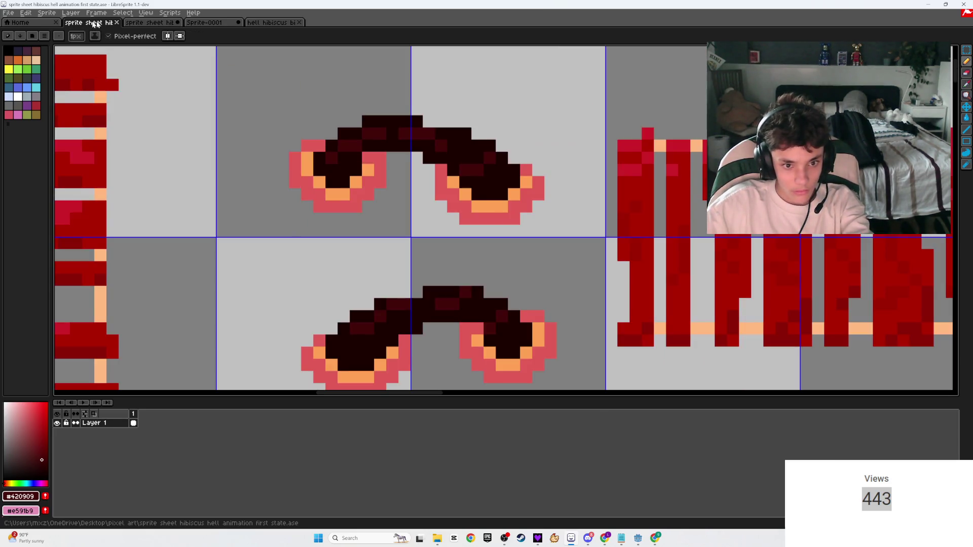
pyautogui.click(149, 23)
# - Replace two stray pixels with a diagonal #420909 highlight across the arc
pyautogui.moveTo(463, 121); pyautogui.dragTo(500, 122)
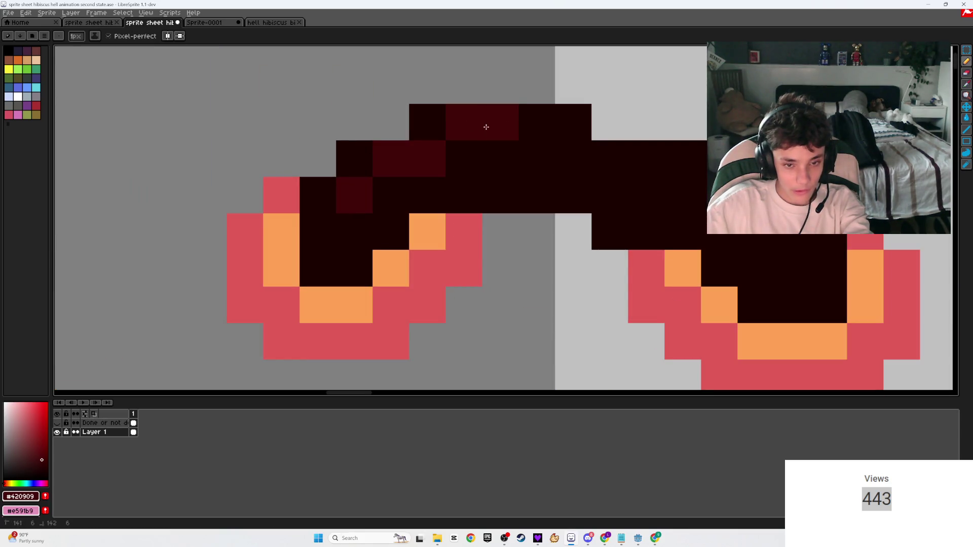
pyautogui.click(98, 23)
pyautogui.click(149, 24)
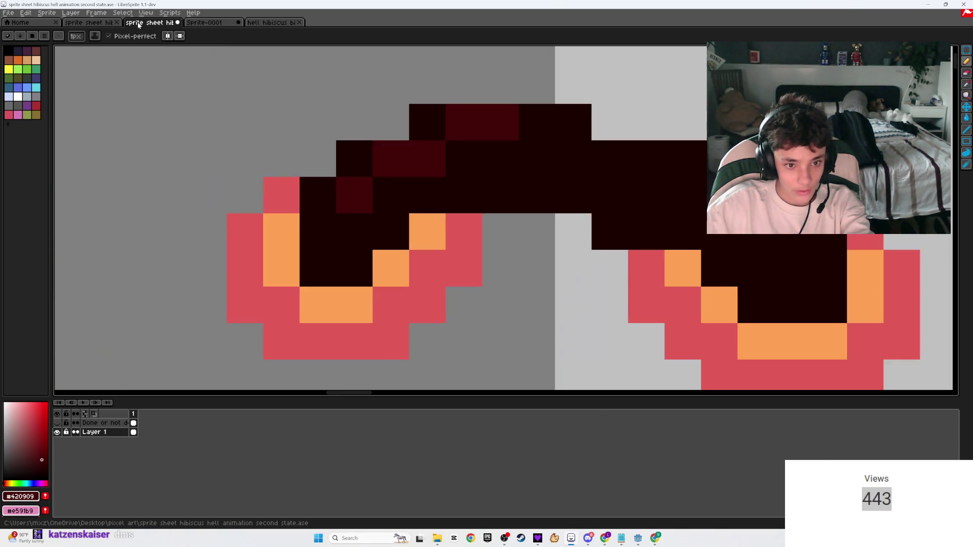
pyautogui.hotkey('ctrl', 'z')
pyautogui.hotkey('ctrl', 'z')
pyautogui.moveTo(347, 218)
pyautogui.mouseDown()
pyautogui.moveTo(374, 191)
pyautogui.moveTo(423, 180)
pyautogui.moveTo(450, 148)
pyautogui.moveTo(495, 152)
pyautogui.mouseUp()
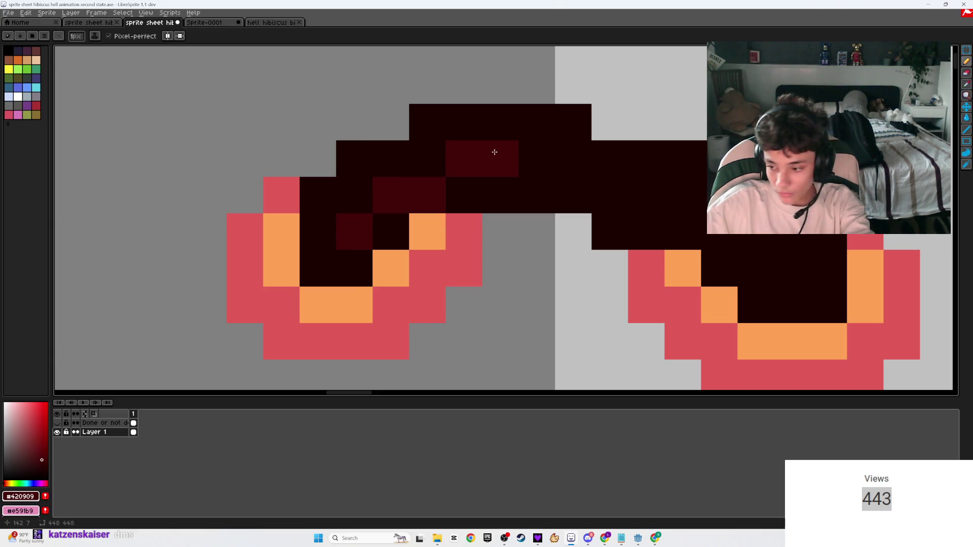
pyautogui.scroll(-5, 494, 152)
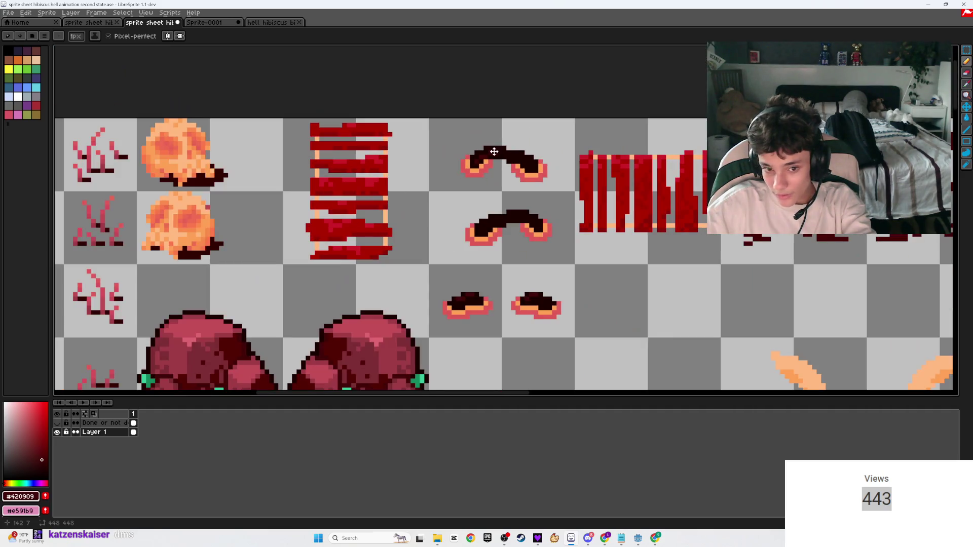
pyautogui.scroll(4, 495, 152)
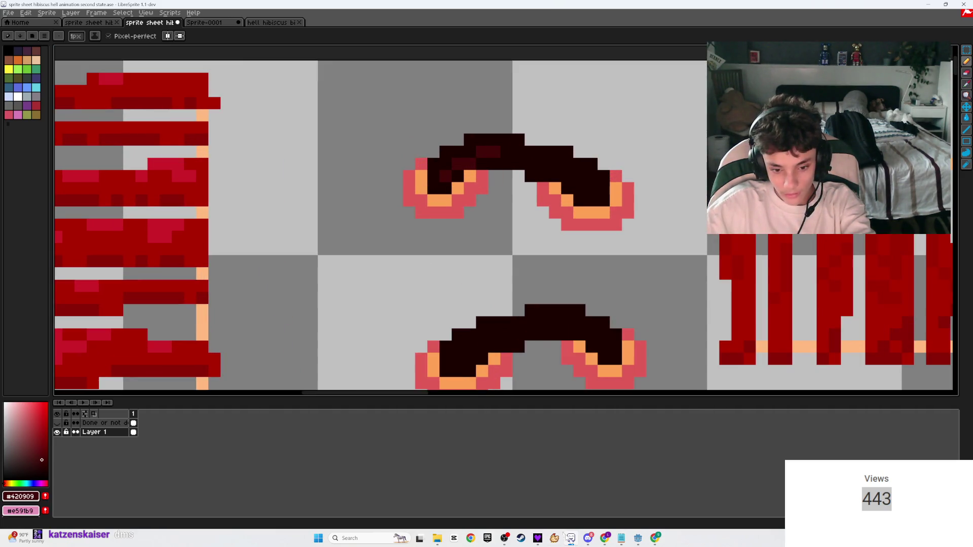
# - Glance at Discord direct messages, then return to the LibreSprite sprite sheet
pyautogui.click(588, 539)
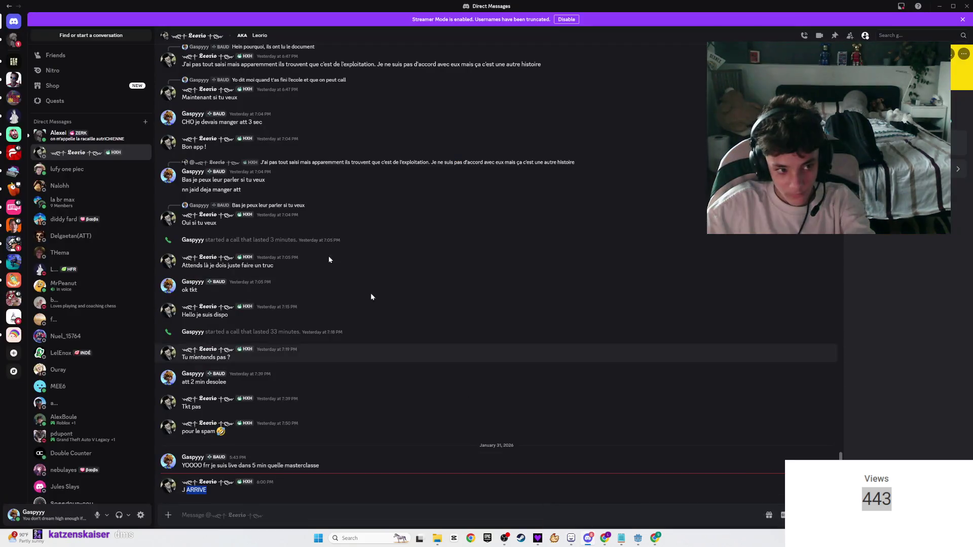
pyautogui.click(56, 136)
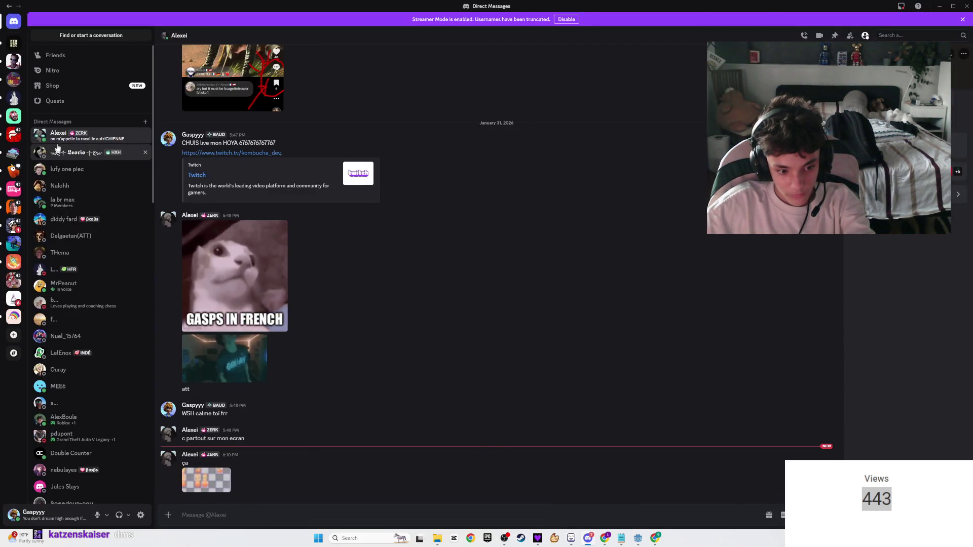
pyautogui.click(56, 151)
pyautogui.click(571, 538)
# - Look over the Sprite-0001 and first-state sheets and move Sprite-0001 to the last tab
pyautogui.scroll(-4, 503, 231)
pyautogui.scroll(4, 503, 232)
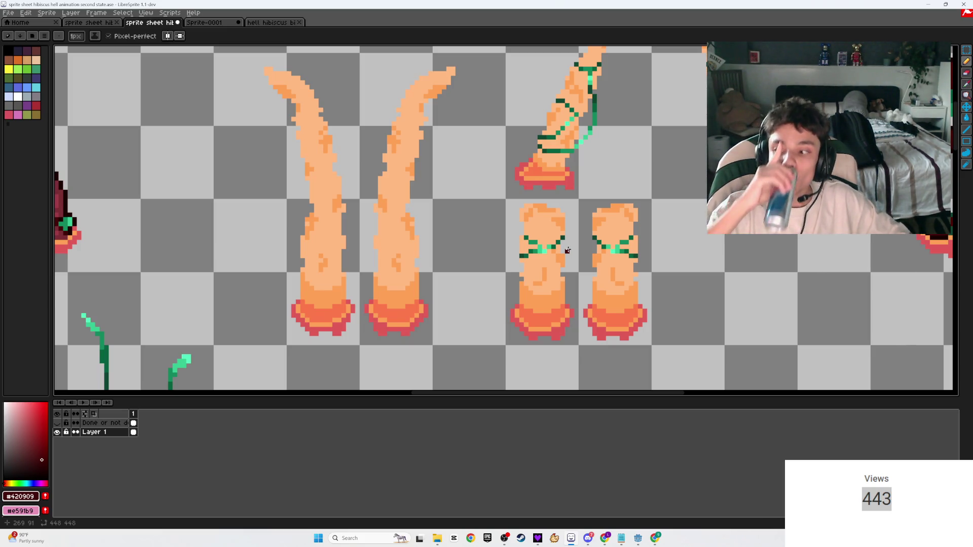
pyautogui.scroll(-3, 567, 250)
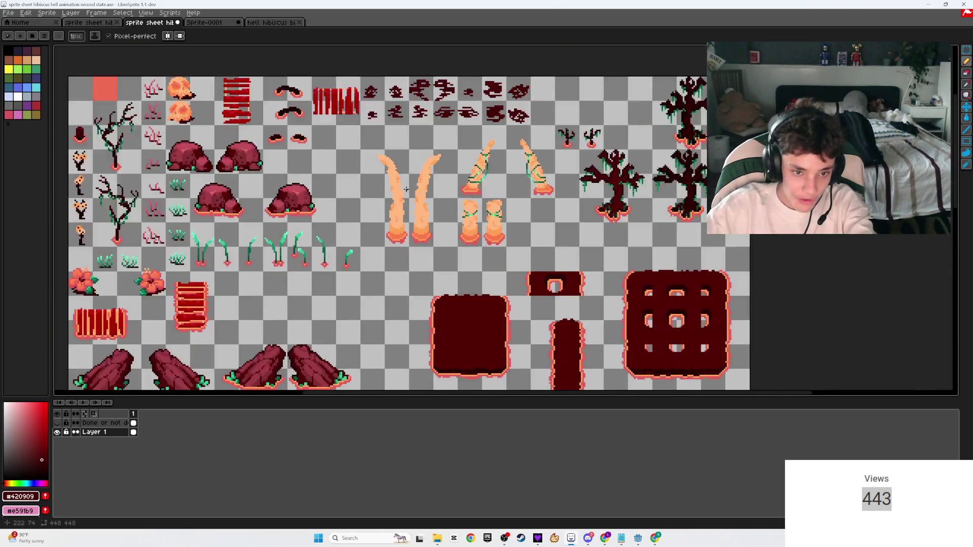
pyautogui.scroll(4, 422, 139)
pyautogui.scroll(2, 422, 139)
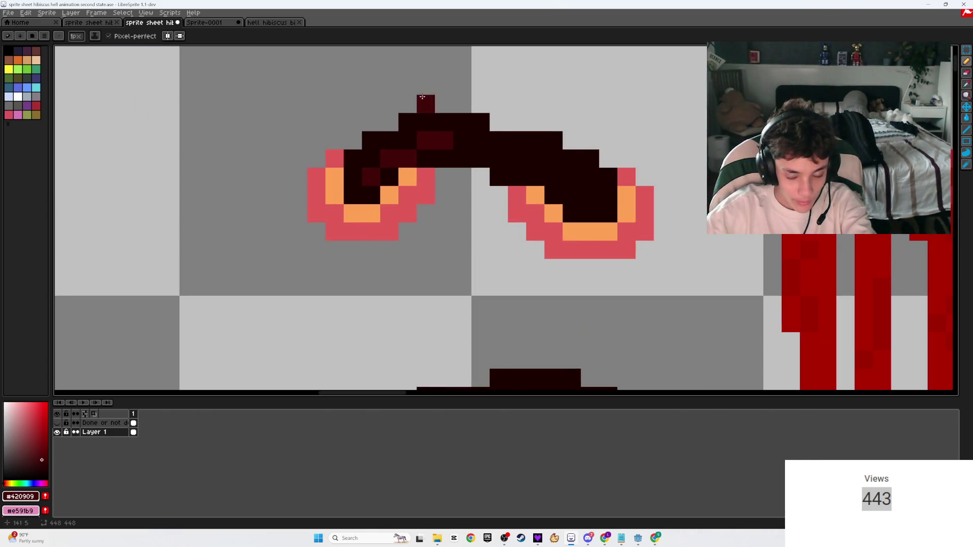
pyautogui.click(206, 22)
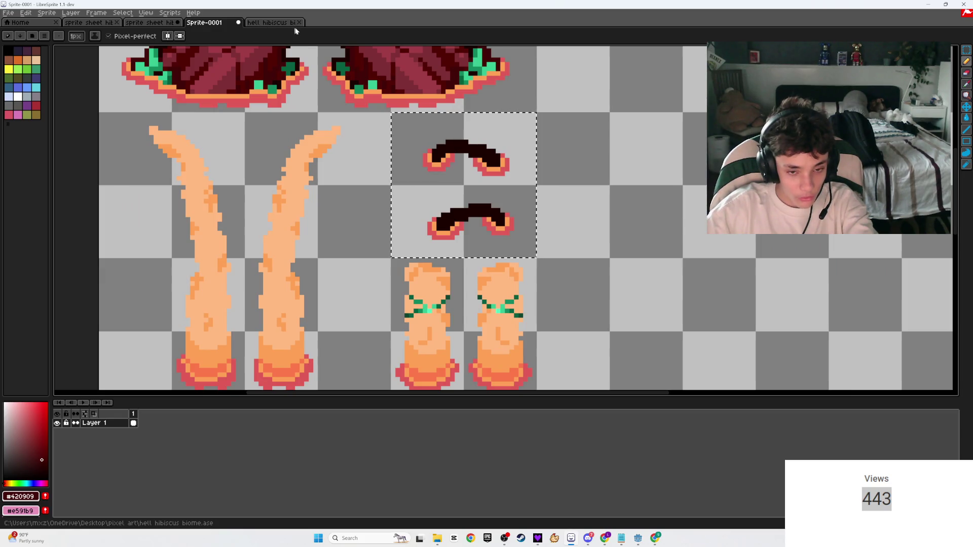
pyautogui.click(89, 23)
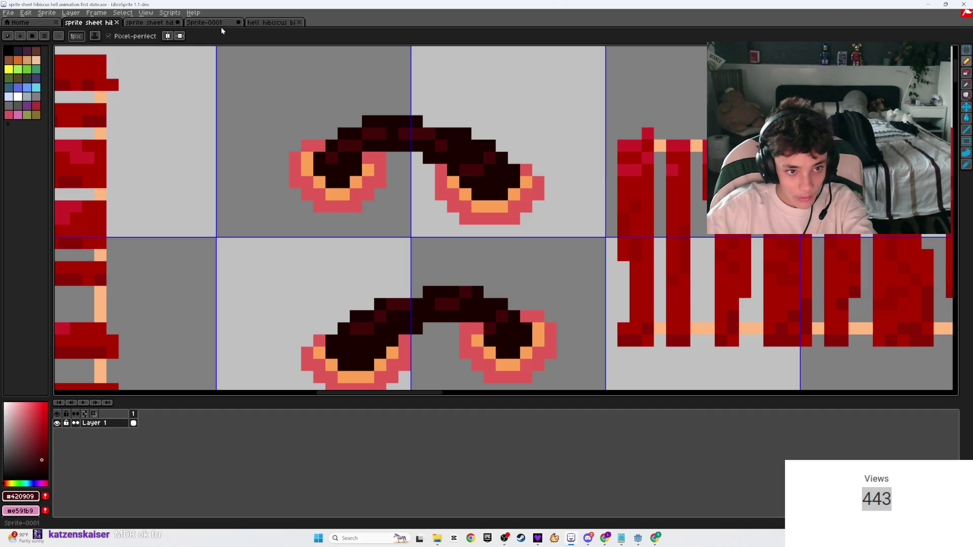
pyautogui.click(207, 26)
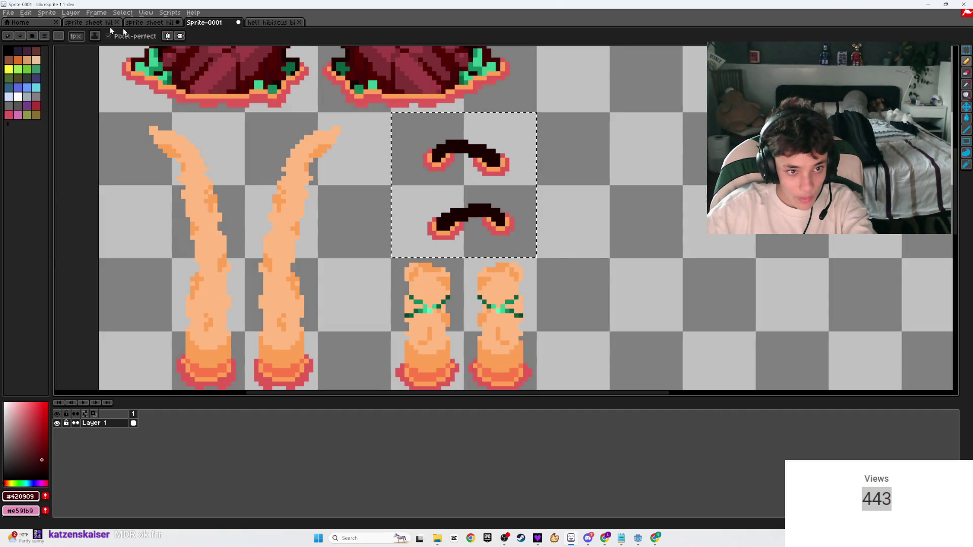
pyautogui.scroll(-3, 308, 209)
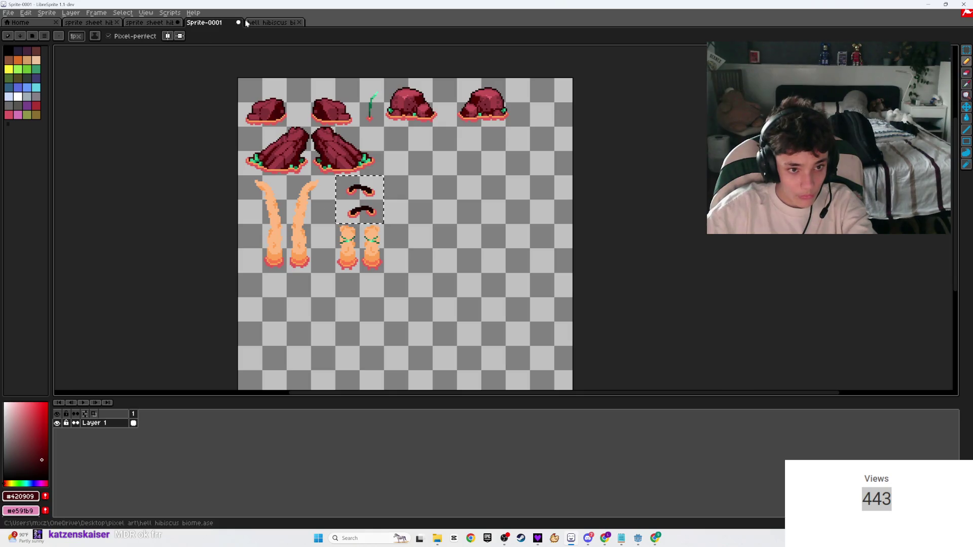
pyautogui.click(91, 22)
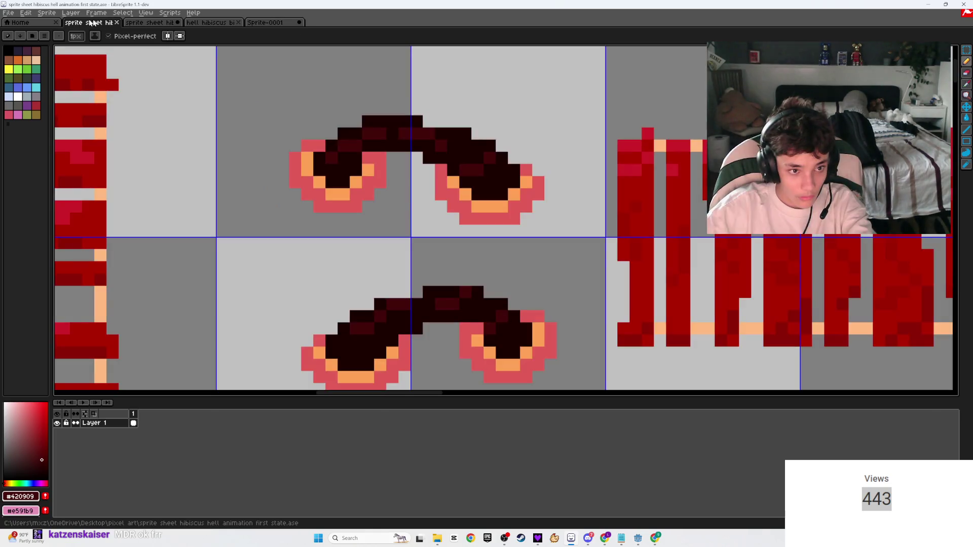
# - Compare eyebrows with the first-state sheet and pencil a dark-red pixel on the upper eyebrow's top
pyautogui.click(143, 23)
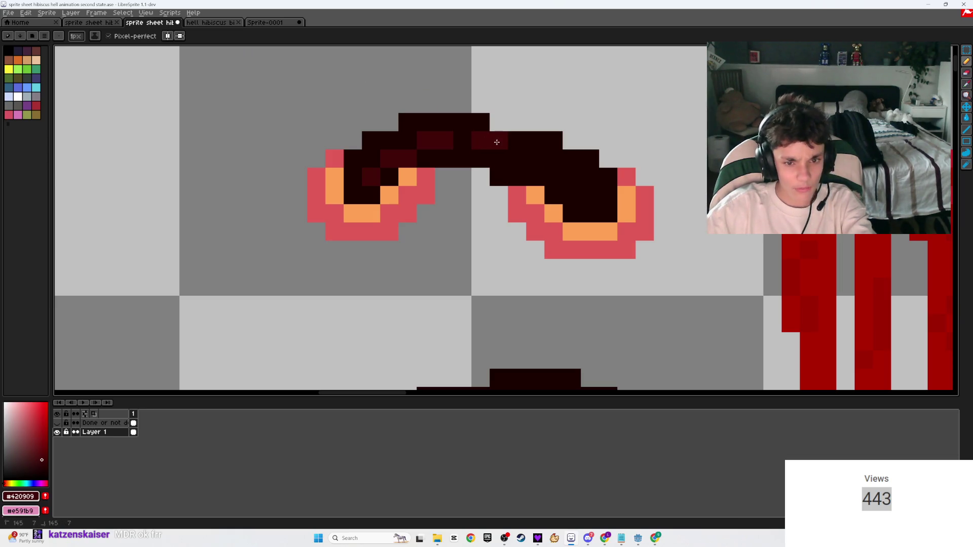
pyautogui.click(214, 23)
pyautogui.click(98, 23)
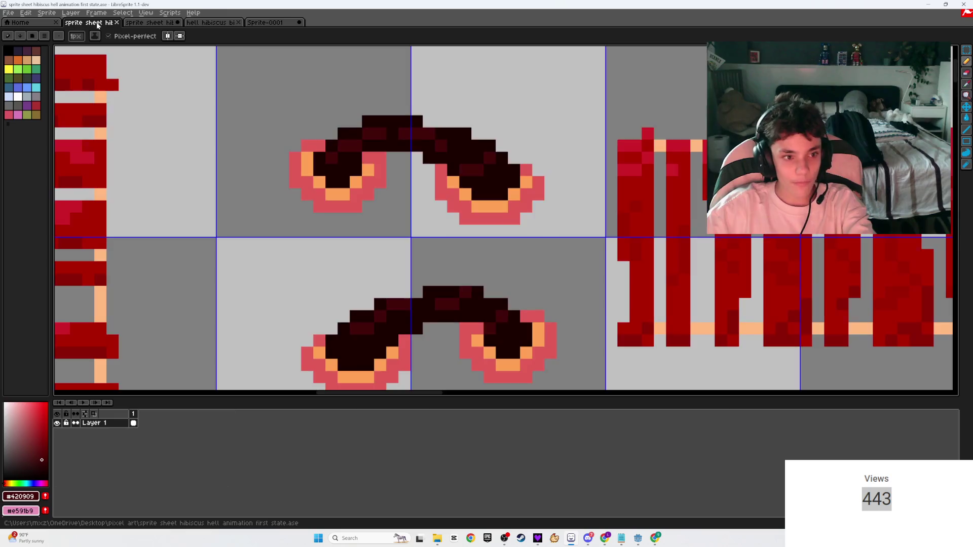
pyautogui.click(134, 23)
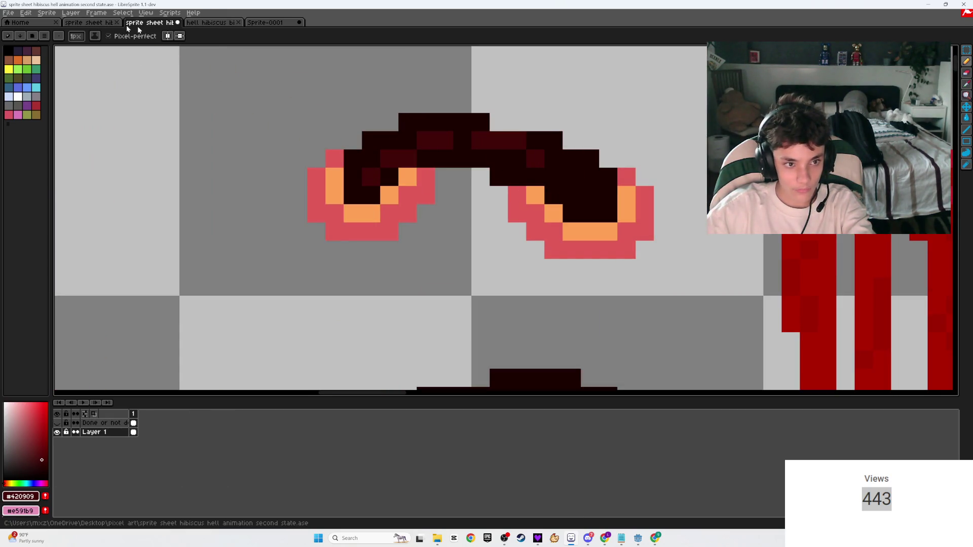
pyautogui.click(101, 24)
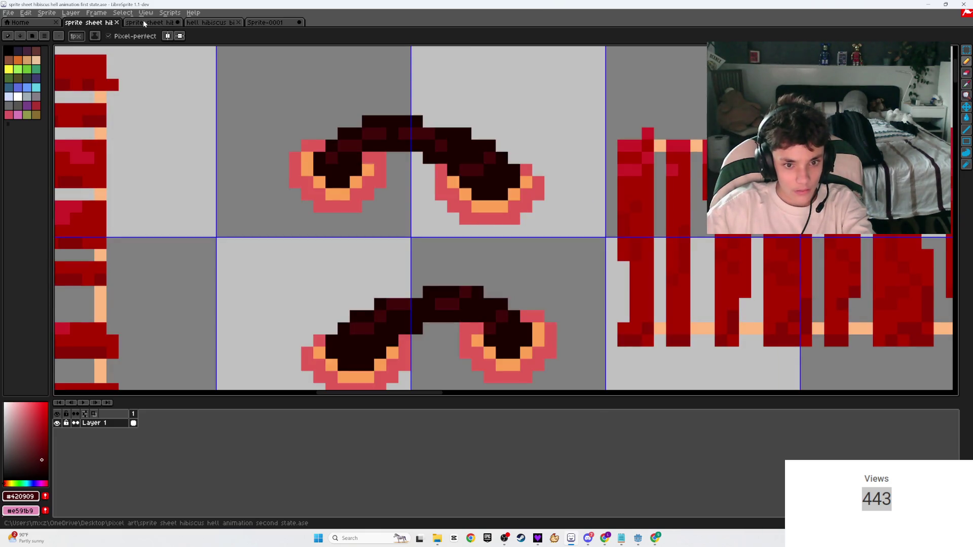
pyautogui.click(145, 23)
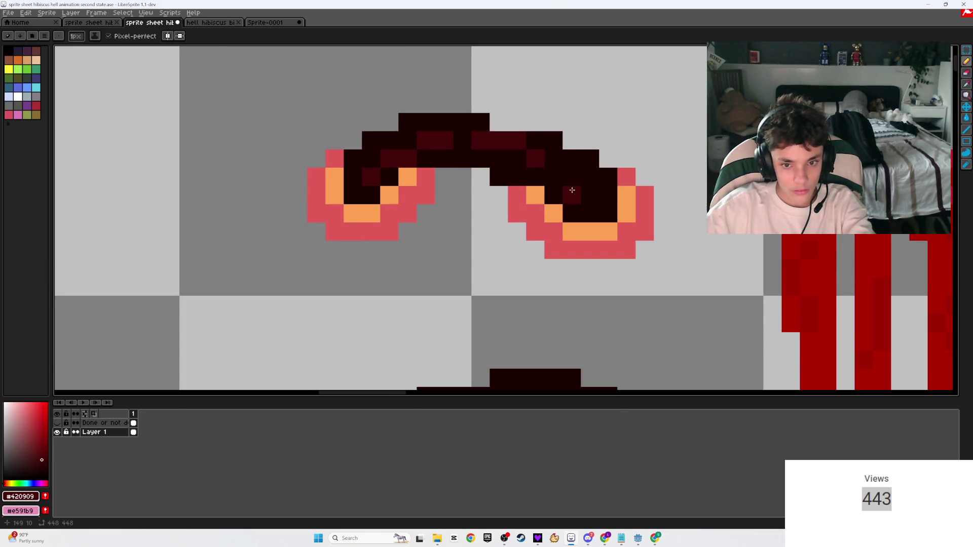
pyautogui.moveTo(572, 190); pyautogui.dragTo(592, 195)
# - Glance at the tile map and first-state sheet, then save the second-state sheet
pyautogui.click(211, 22)
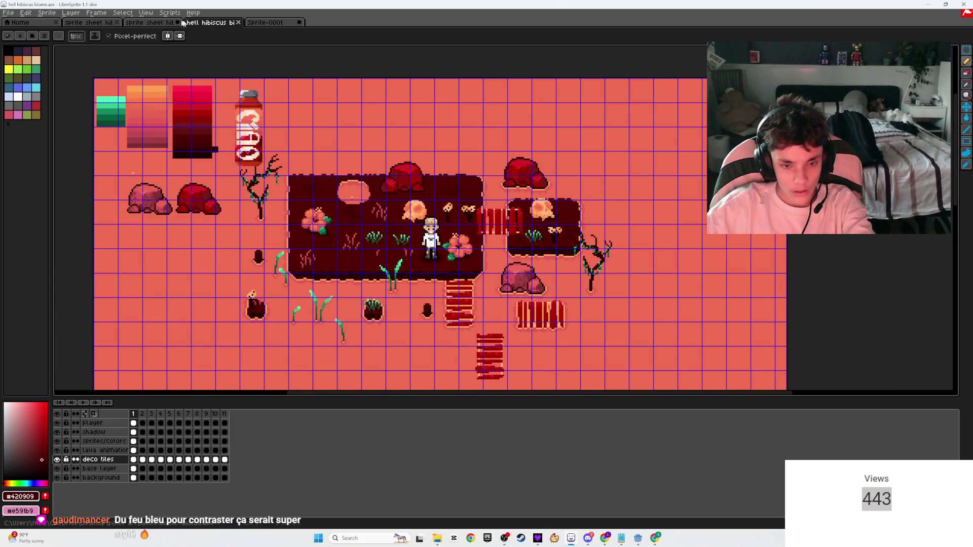
pyautogui.click(150, 22)
pyautogui.click(87, 23)
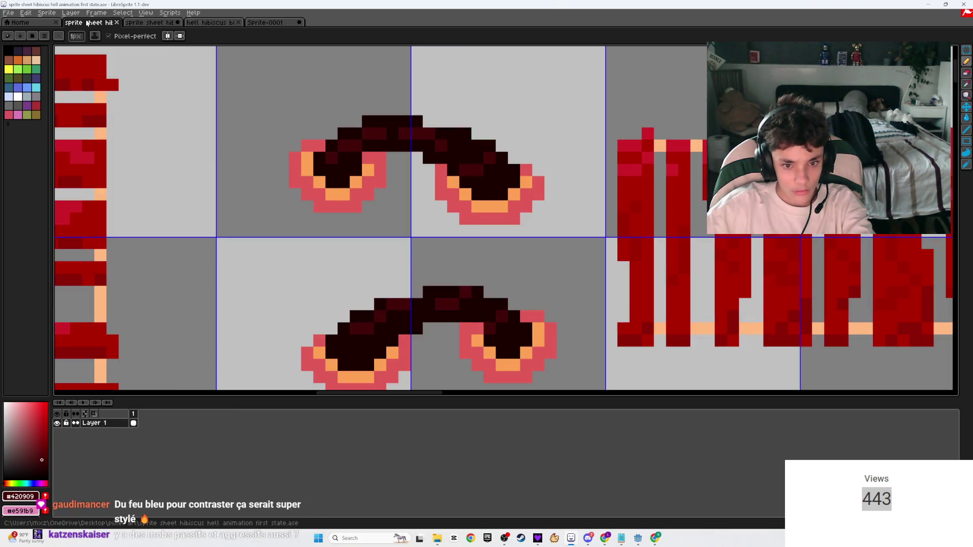
pyautogui.click(149, 22)
pyautogui.hotkey('ctrl', 's')
pyautogui.scroll(-3, 446, 192)
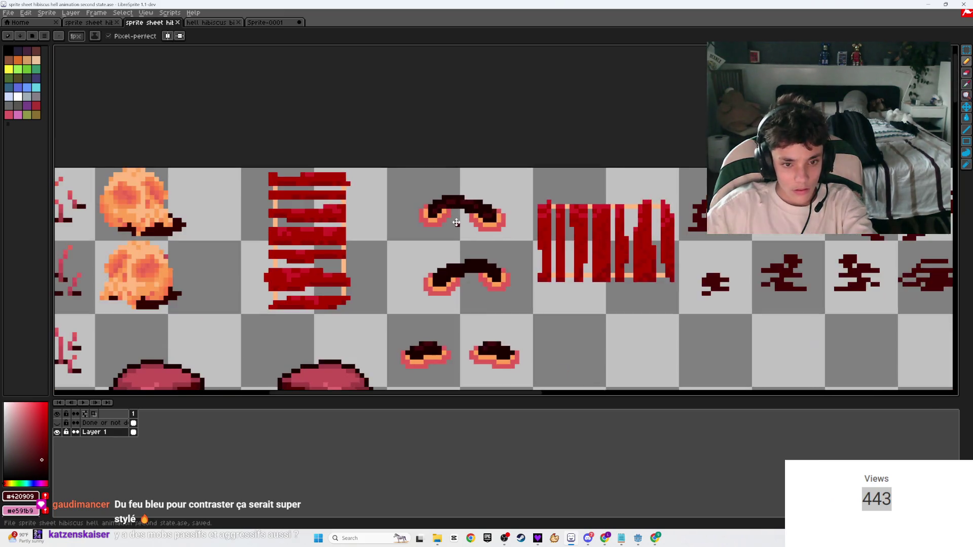
pyautogui.scroll(1, 466, 167)
pyautogui.scroll(1, 466, 167)
pyautogui.scroll(1, 486, 212)
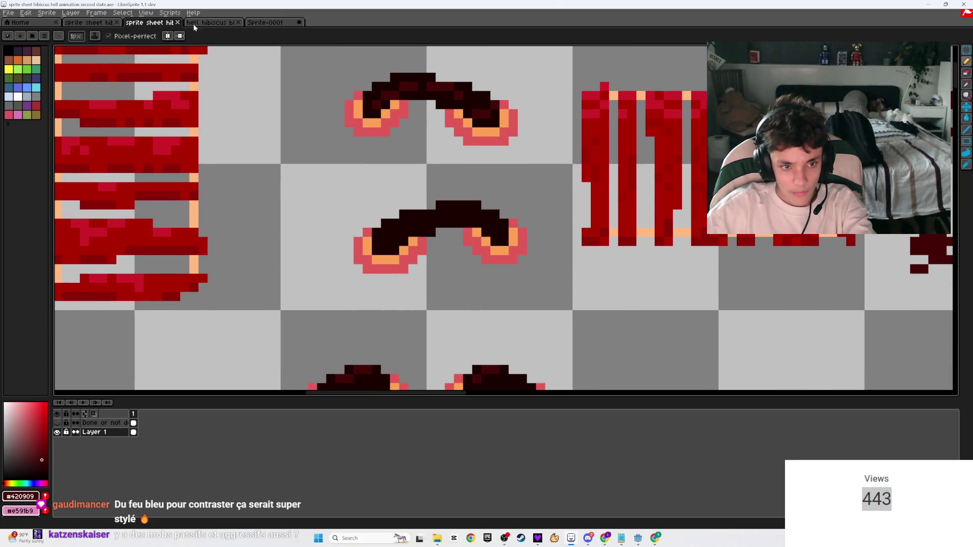
# - Add a dark-maroon pixel to the lower eyebrow after comparing with the first-state sheet
pyautogui.click(94, 23)
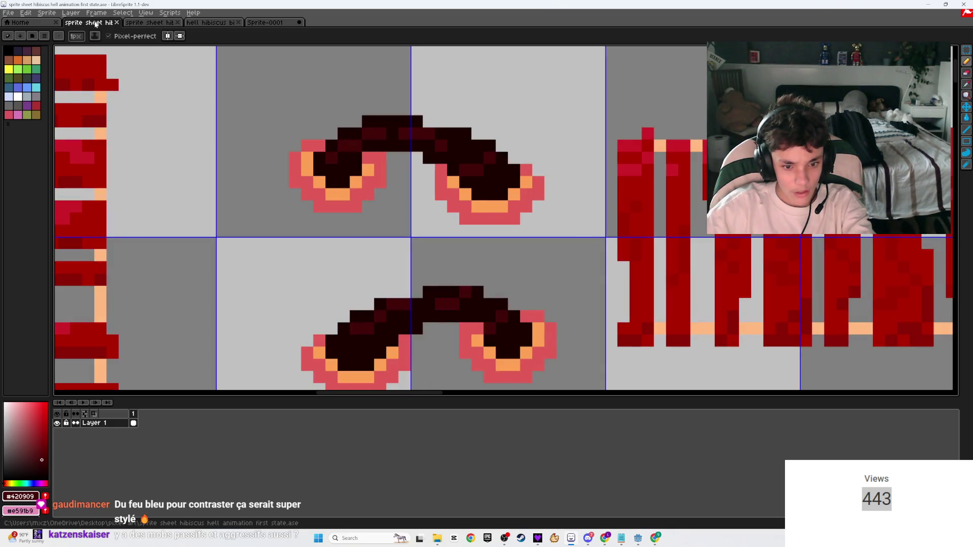
pyautogui.click(148, 23)
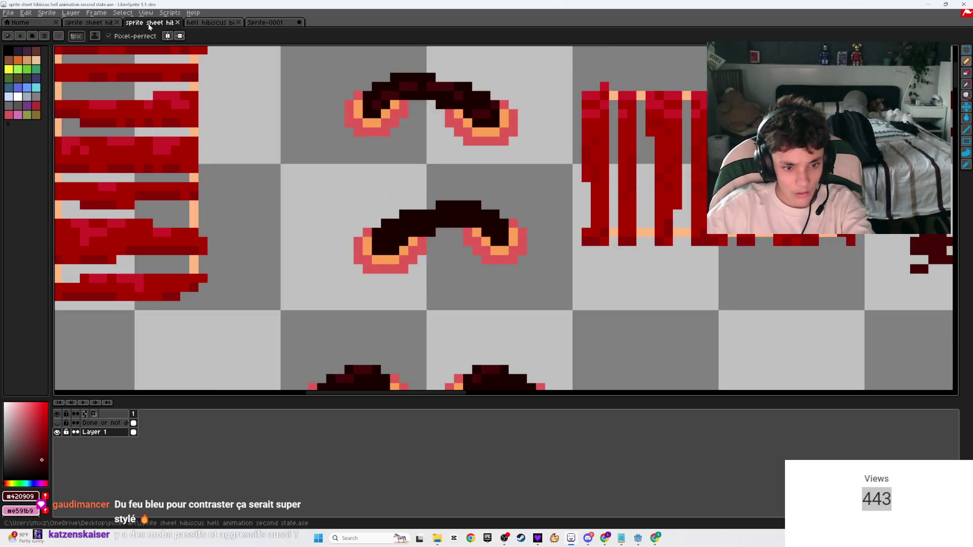
pyautogui.scroll(2, 424, 214)
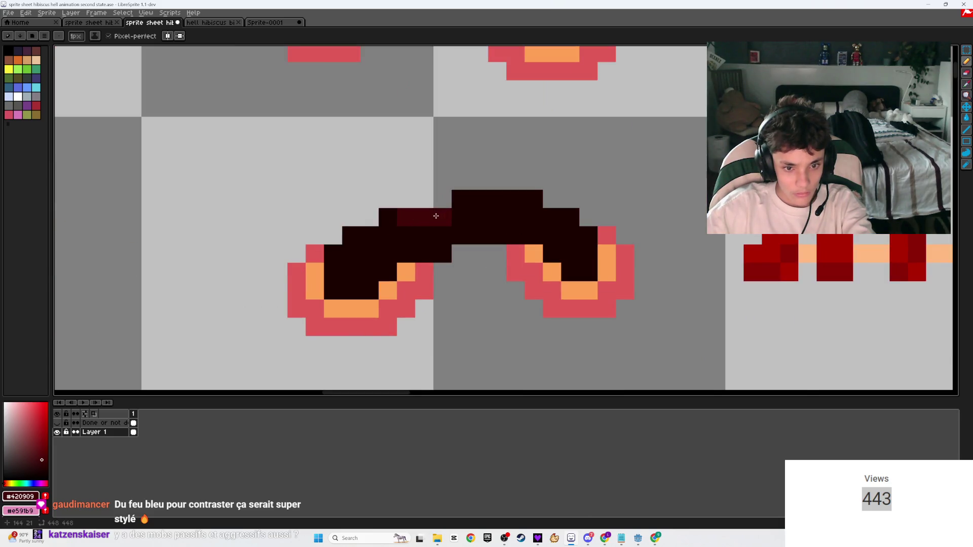
pyautogui.click(71, 22)
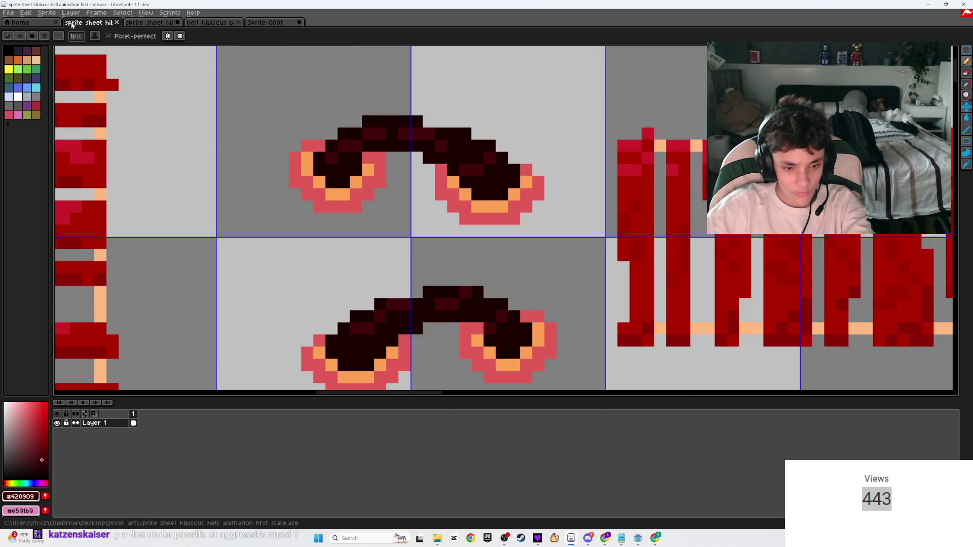
pyautogui.click(381, 292)
pyautogui.click(148, 22)
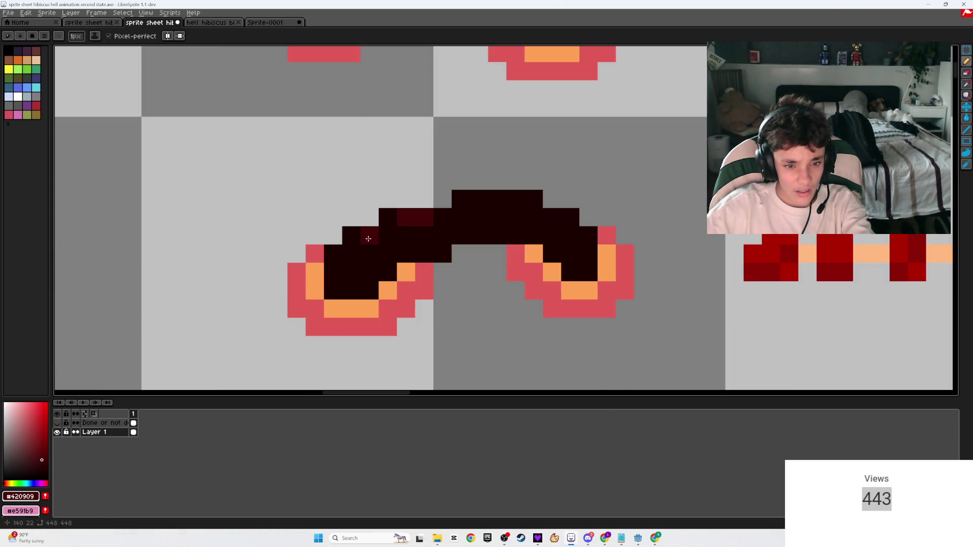
# - Paint another dark-red eyebrow pixel and save the second-state sheet with Ctrl+S
pyautogui.click(100, 22)
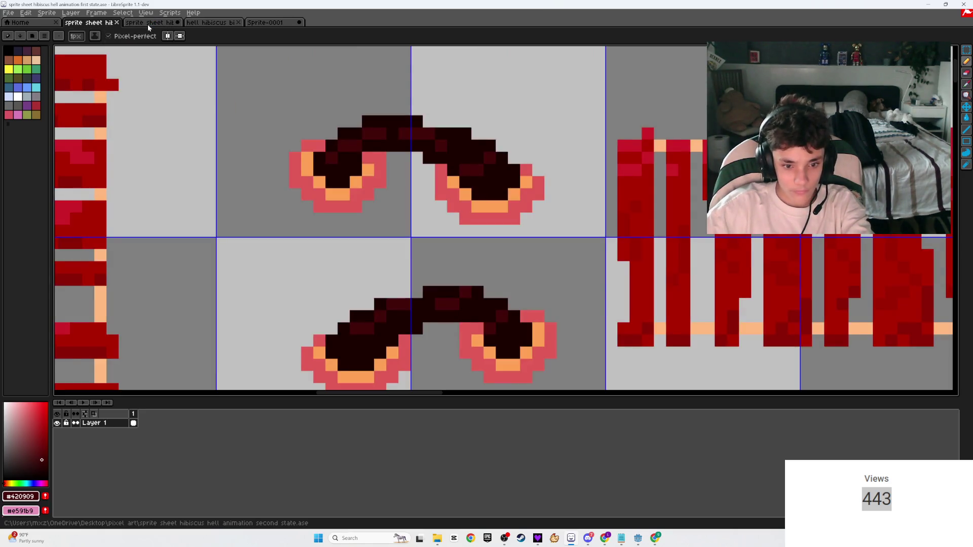
pyautogui.click(147, 24)
pyautogui.click(479, 220)
pyautogui.click(84, 24)
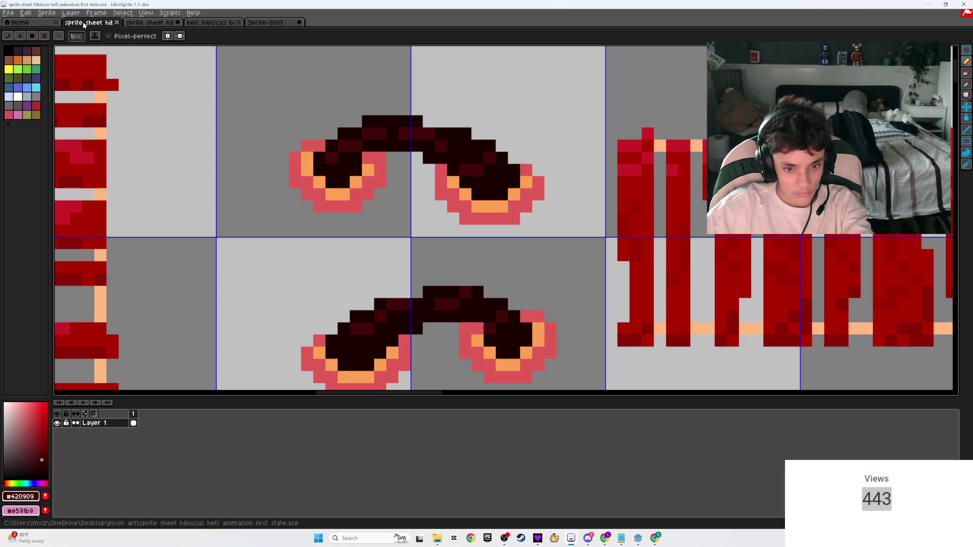
pyautogui.click(160, 24)
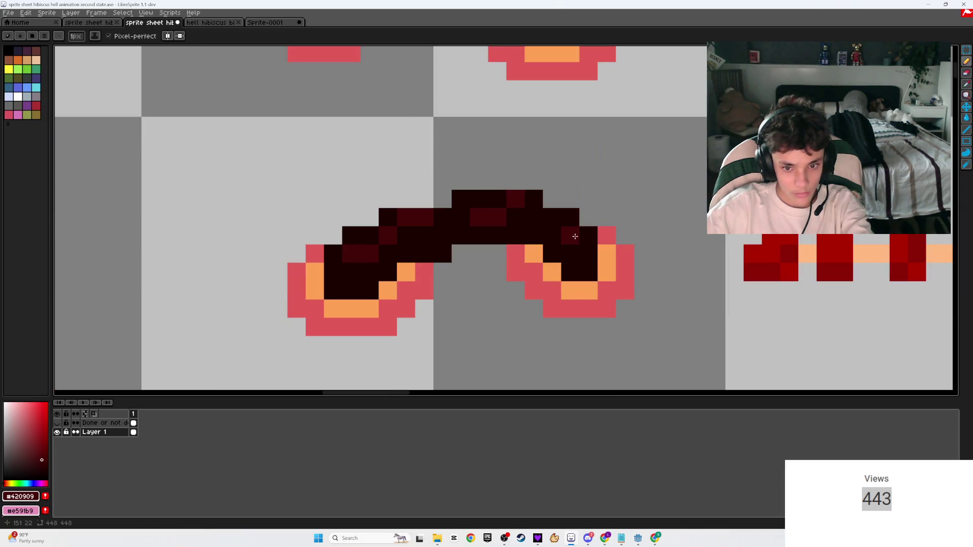
pyautogui.hotkey('ctrl', 's')
pyautogui.scroll(-5, 596, 210)
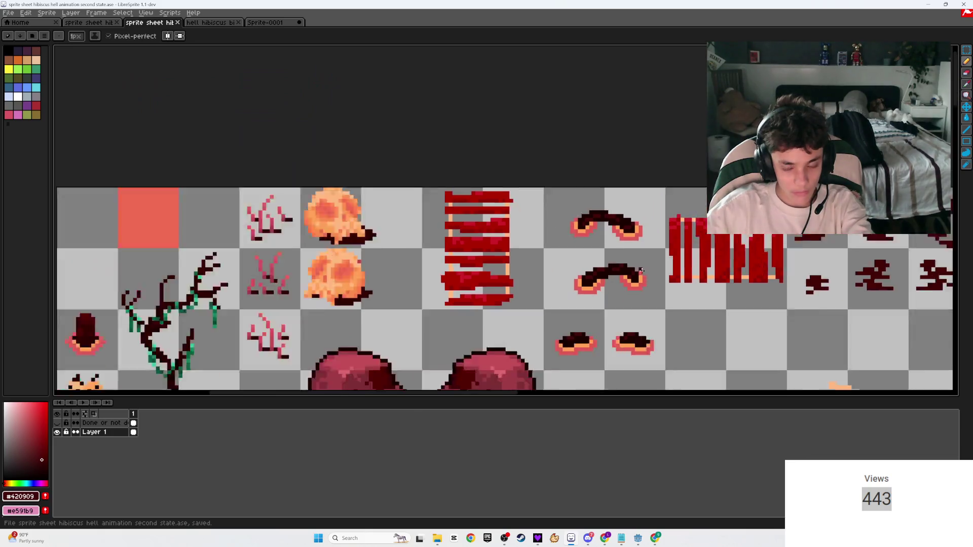
pyautogui.scroll(2, 654, 261)
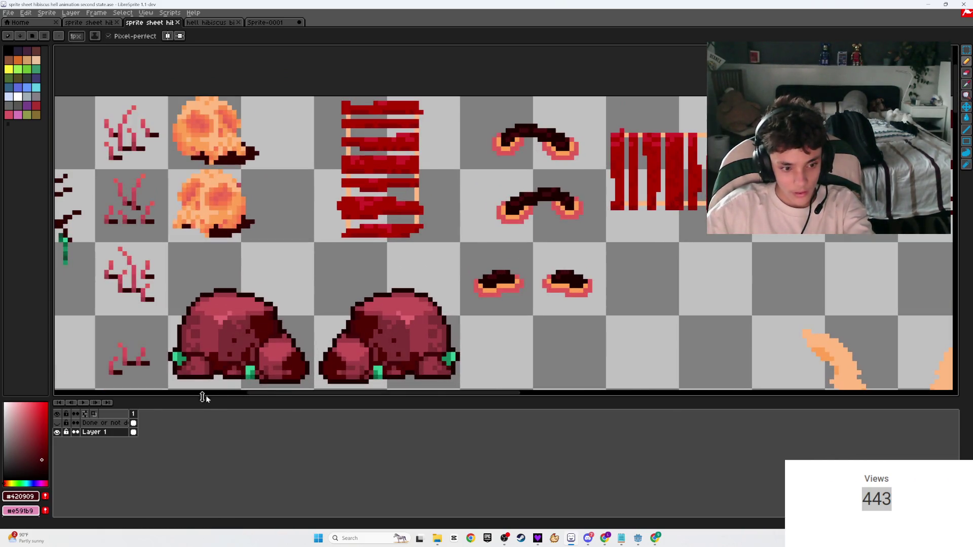
# - Show the 'Done or not done' overlay layer again and save the sheet
pyautogui.click(56, 423)
pyautogui.scroll(-3, 429, 201)
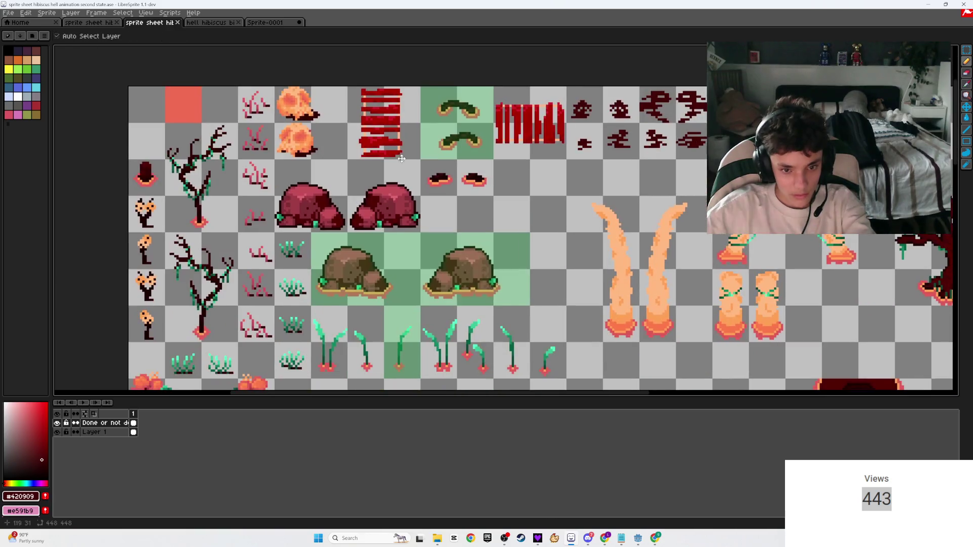
pyautogui.hotkey('ctrl', 's')
# - Marquee-select the two banded legs in Sprite-0001, then return to the hibiscus hell sheet
pyautogui.click(215, 23)
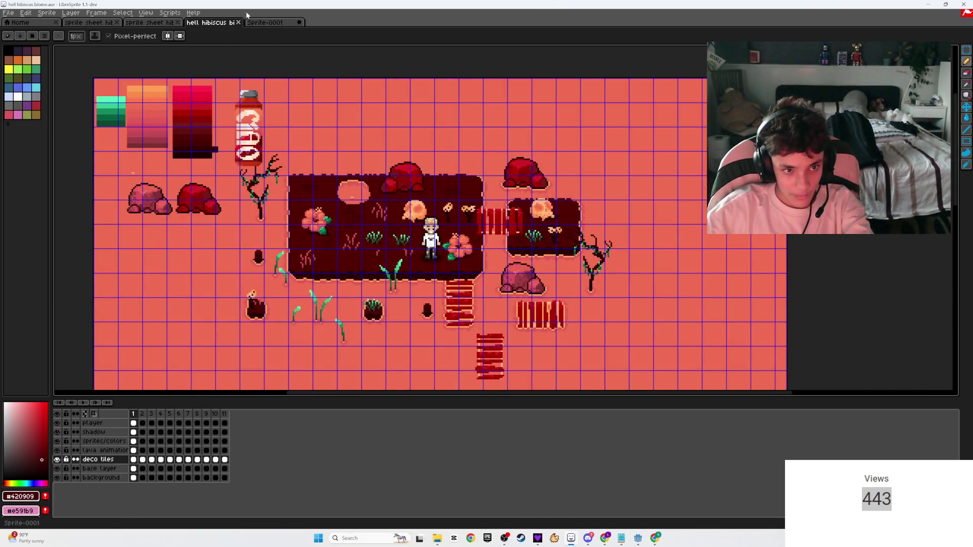
pyautogui.click(262, 23)
pyautogui.scroll(5, 370, 265)
pyautogui.scroll(-3, 875, 245)
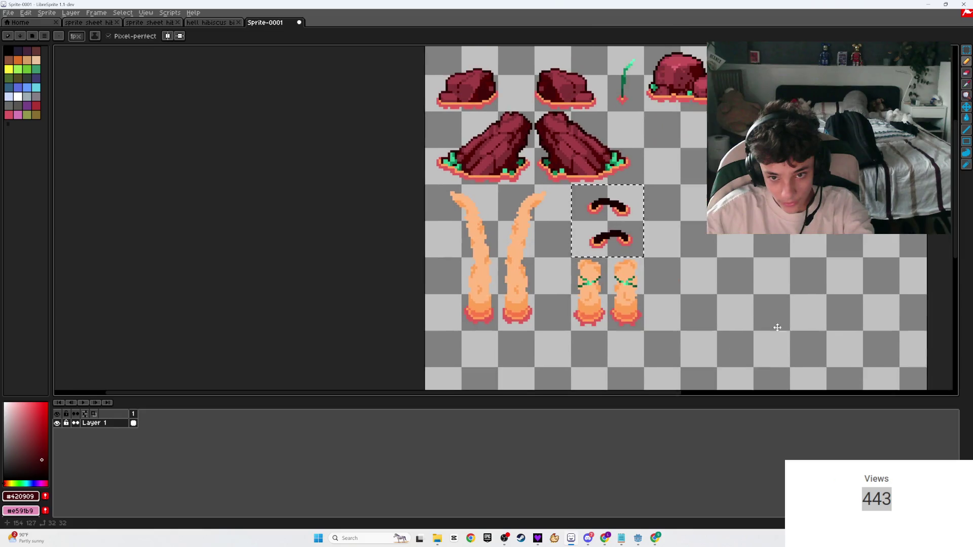
pyautogui.press('m')
pyautogui.scroll(2, 638, 299)
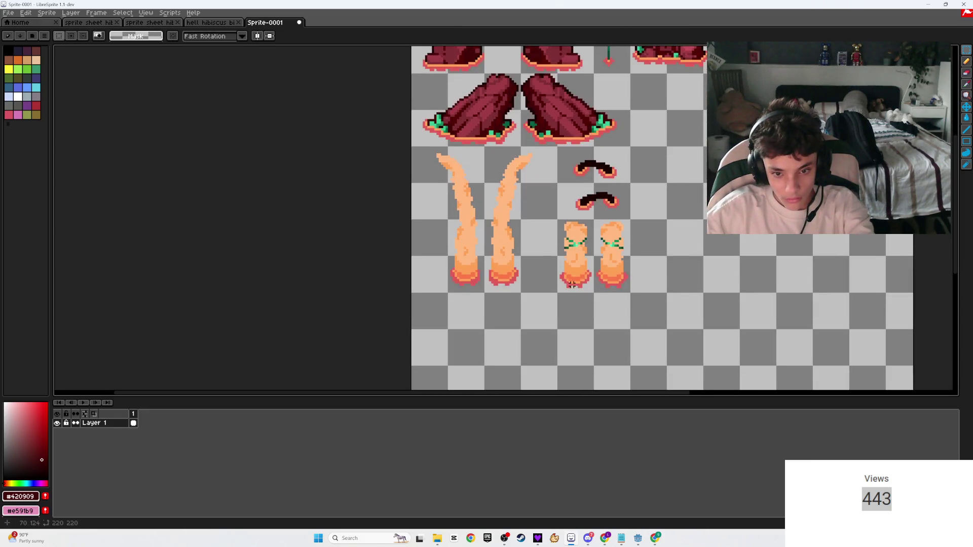
pyautogui.scroll(1, 638, 298)
pyautogui.moveTo(650, 293)
pyautogui.mouseDown()
pyautogui.moveTo(569, 181)
pyautogui.moveTo(504, 148)
pyautogui.mouseUp()
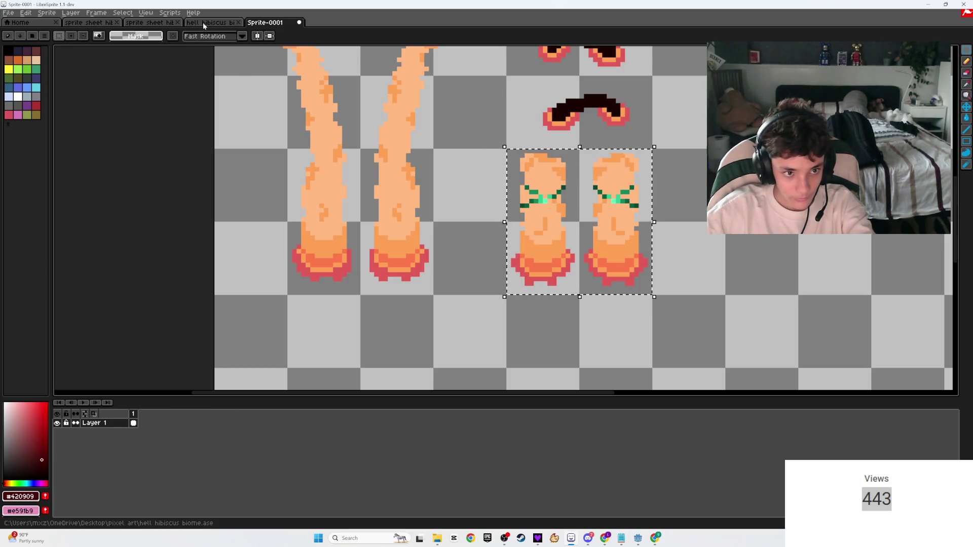
pyautogui.click(203, 22)
pyautogui.click(152, 23)
pyautogui.scroll(5, 524, 260)
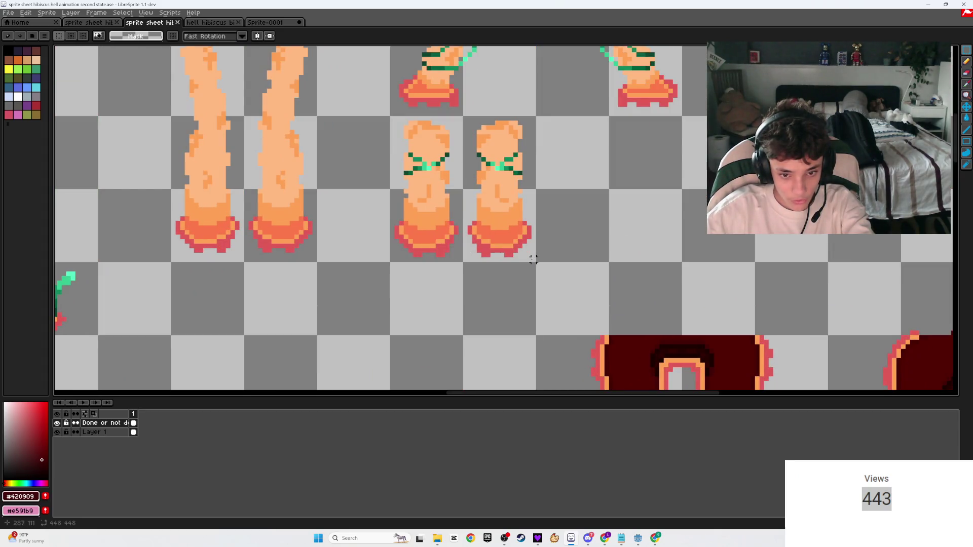
# - Select the banded leg pair on Layer 1, shift it slightly down-right, and save
pyautogui.moveTo(534, 259); pyautogui.dragTo(391, 117)
pyautogui.hotkey('alt', 'Down')
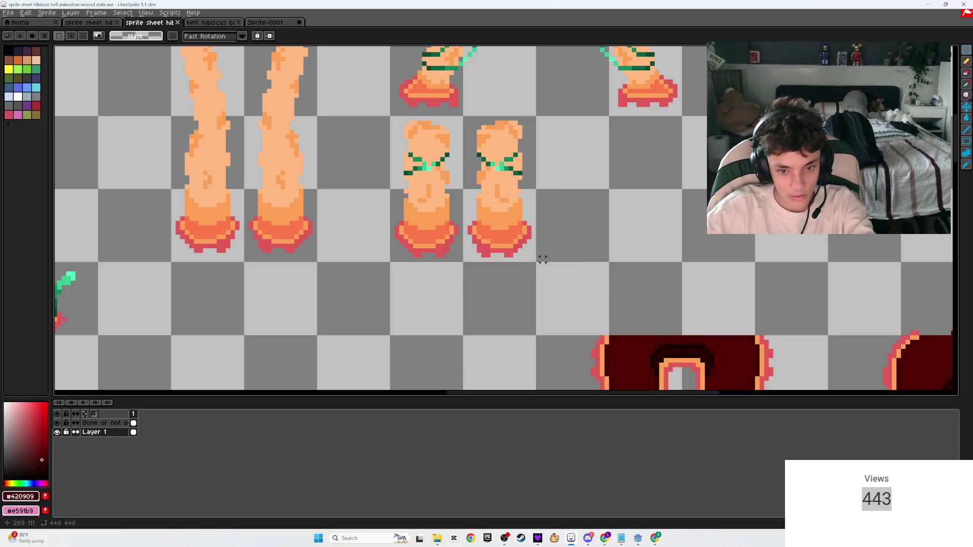
pyautogui.moveTo(530, 257); pyautogui.dragTo(396, 118)
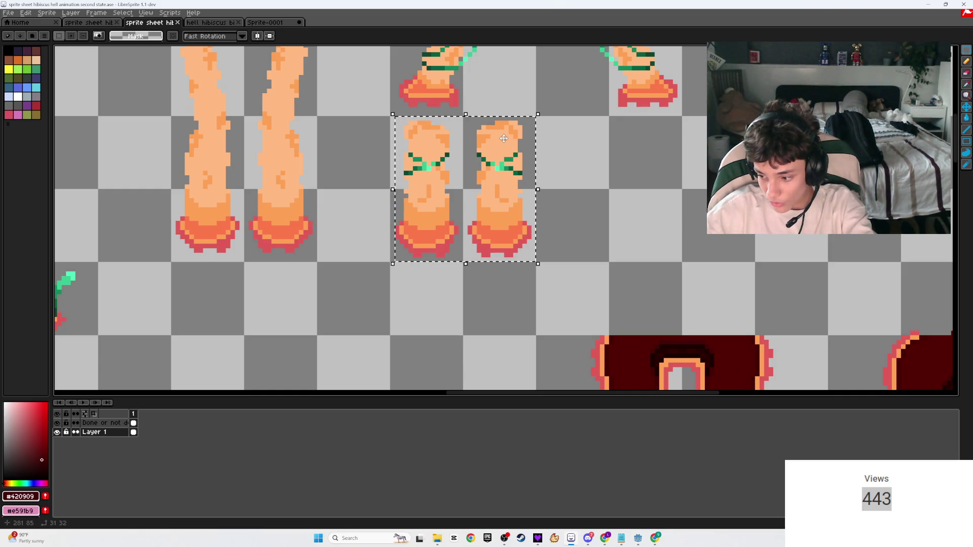
pyautogui.moveTo(477, 148)
pyautogui.mouseDown()
pyautogui.moveTo(508, 176)
pyautogui.moveTo(495, 167)
pyautogui.mouseUp()
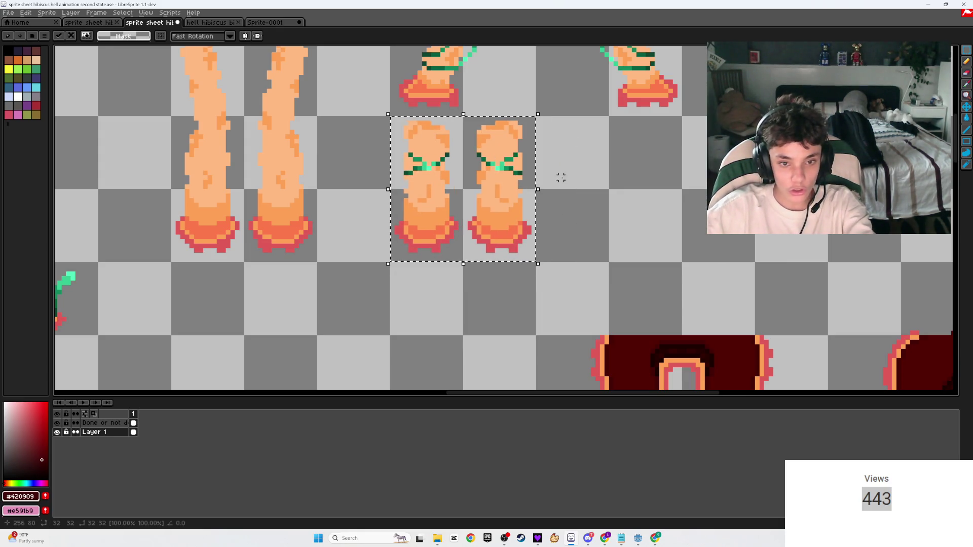
pyautogui.hotkey('ctrl', 's')
pyautogui.scroll(-3, 562, 177)
pyautogui.scroll(-3, 563, 181)
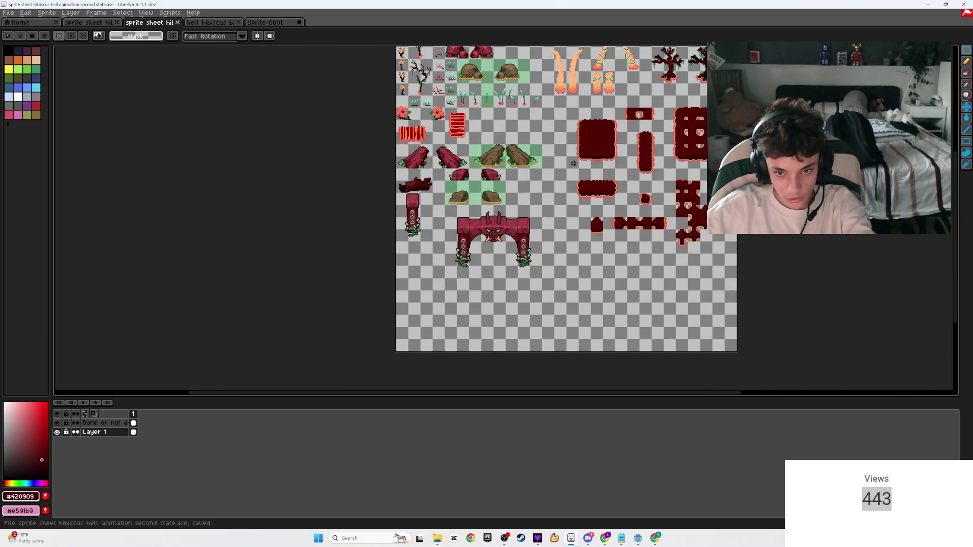
# - Zoom around the whole sprite sheet and save it once more
pyautogui.scroll(4, 465, 264)
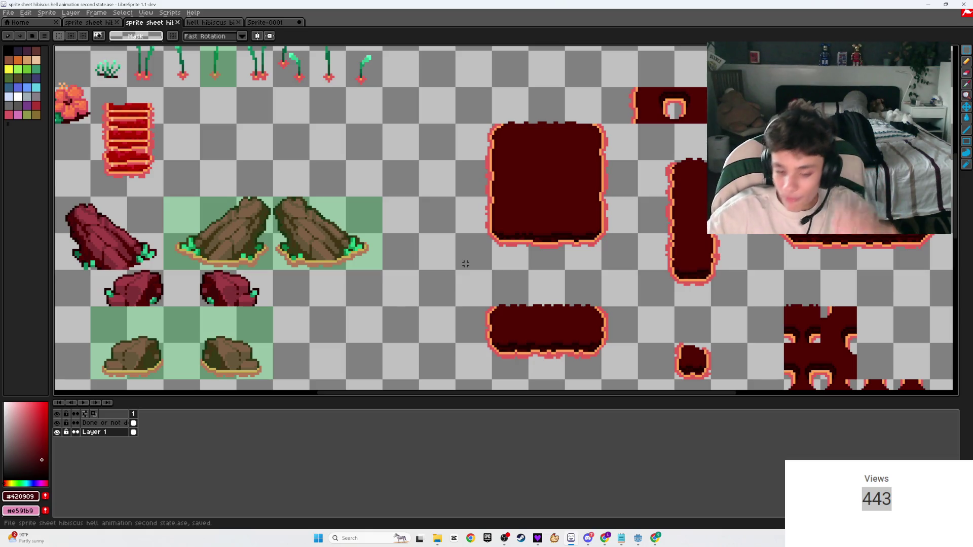
pyautogui.scroll(-2, 439, 233)
pyautogui.scroll(3, 420, 86)
pyautogui.scroll(-1, 558, 284)
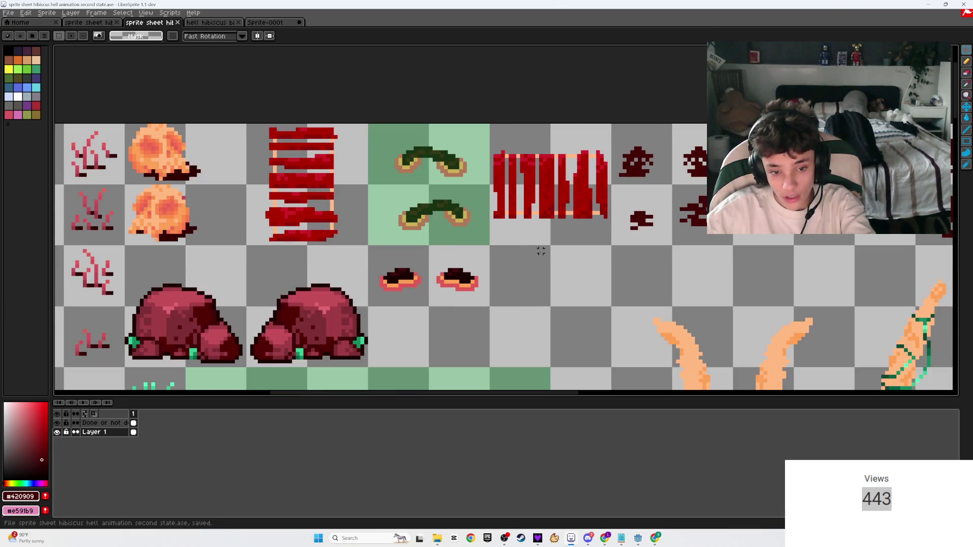
pyautogui.hotkey('ctrl', 's')
# - Leave LibreSprite for the Milanote project board in Chrome
pyautogui.scroll(1, 394, 285)
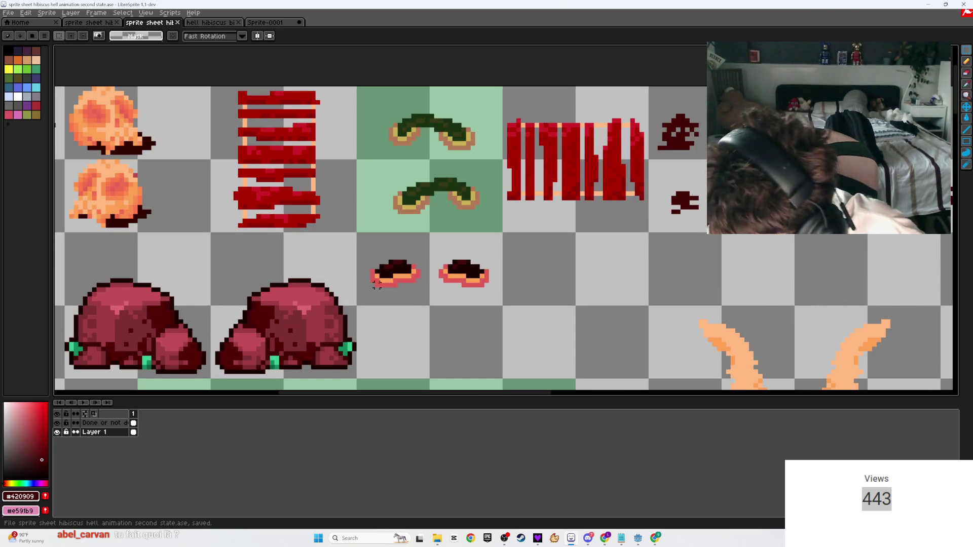
pyautogui.scroll(-2, 377, 284)
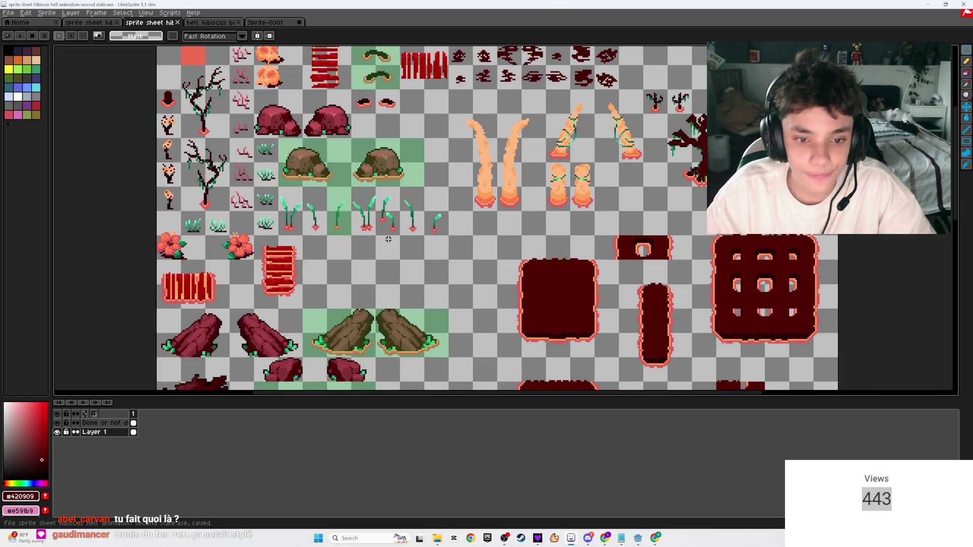
pyautogui.scroll(-1, 390, 216)
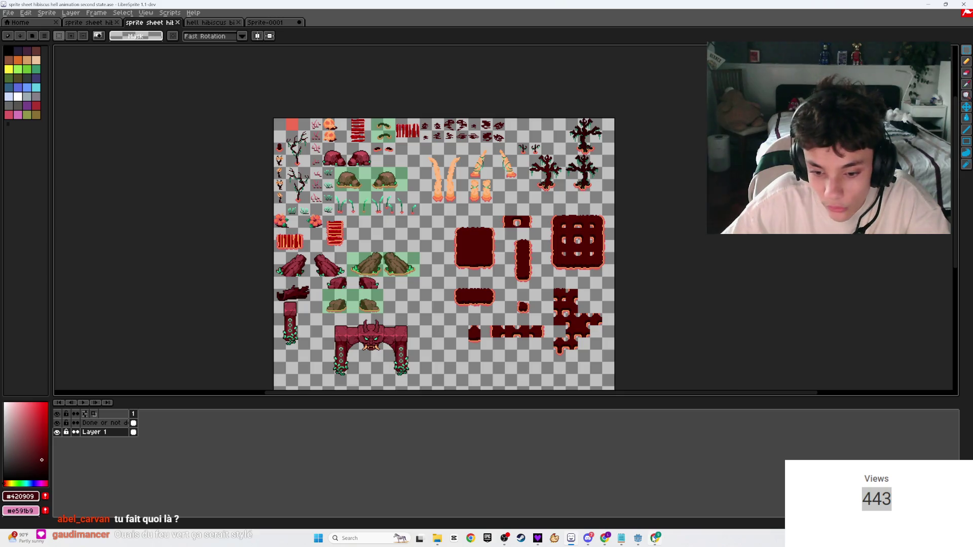
pyautogui.hotkey('alt', 'Tab')
pyautogui.hotkey('ctrl', 'Tab')
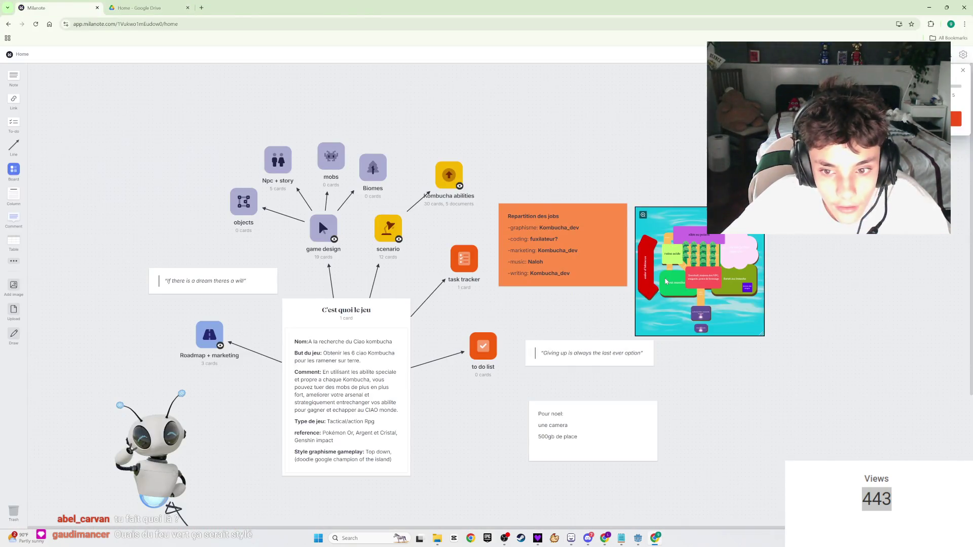
# - Open the biome map image full-size in Milanote, then switch to the Twitch stream manager
pyautogui.doubleClick(666, 282)
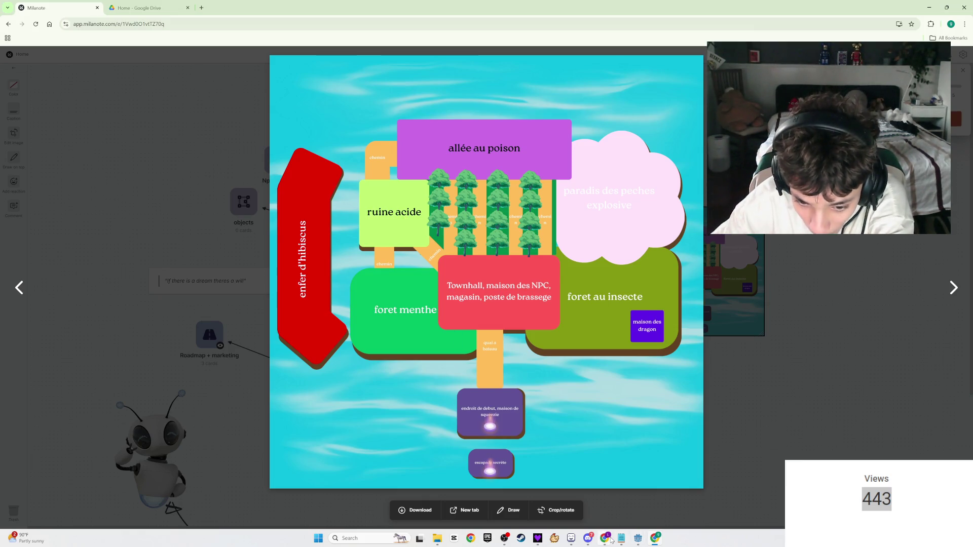
pyautogui.moveTo(612, 541)
pyautogui.click(645, 473)
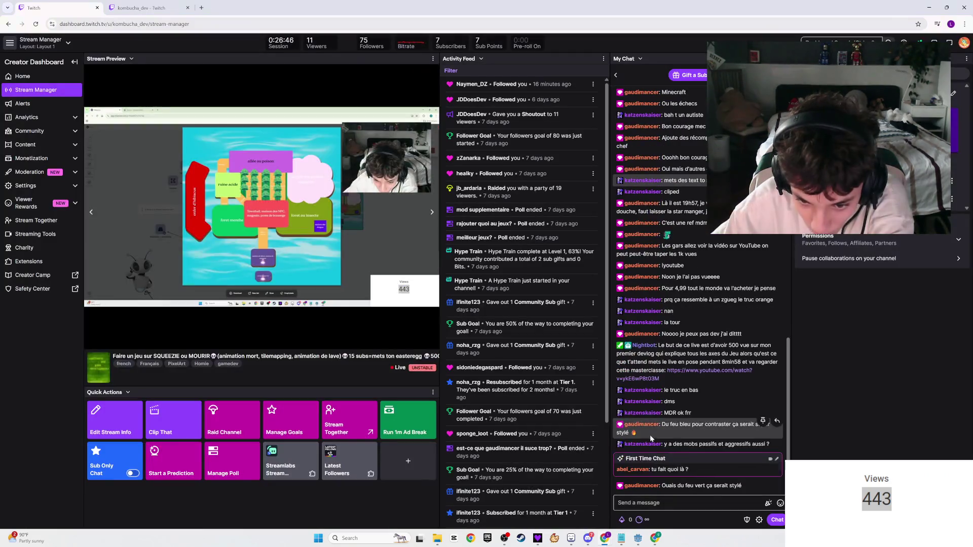
# - Open and close the profile cards of two first-time chatters in My Chat
pyautogui.click(643, 470)
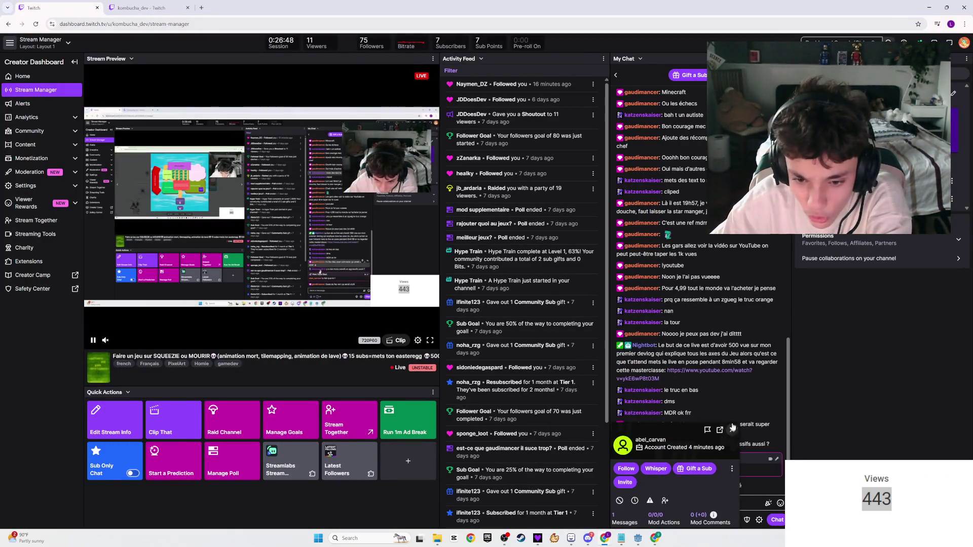
pyautogui.click(732, 429)
pyautogui.scroll(3, 669, 433)
pyautogui.click(641, 248)
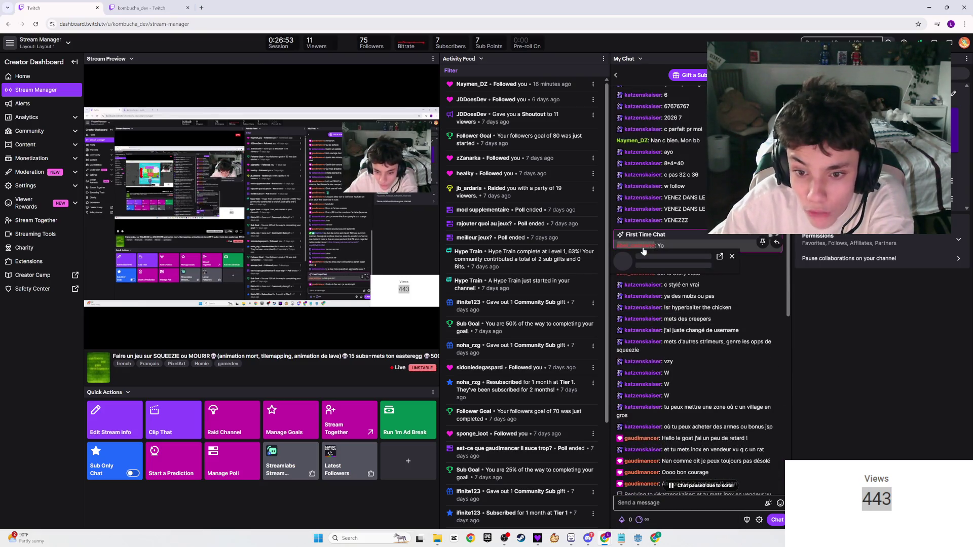
pyautogui.click(731, 257)
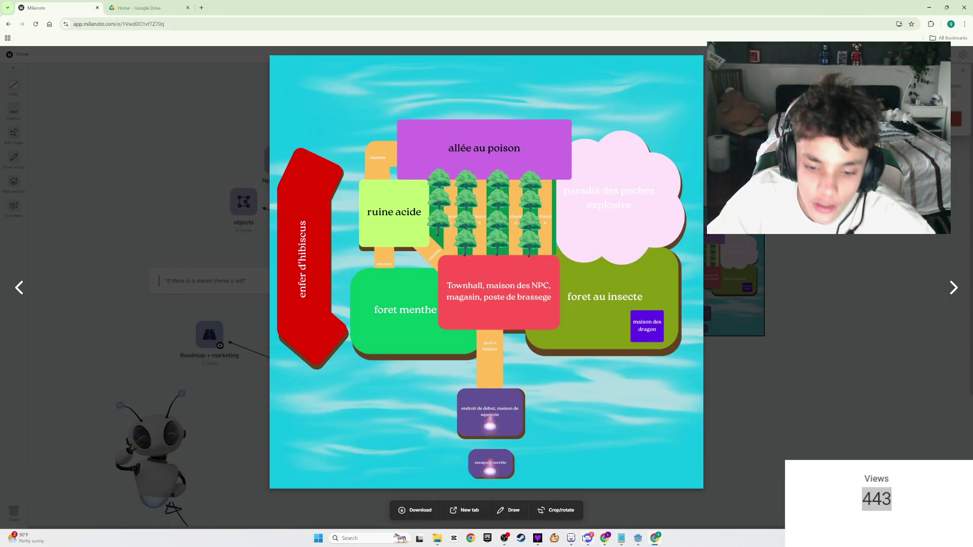
# - Look over the arch, tentacle and sprout sprites on the sheet, briefly selecting the two sprouts
pyautogui.moveTo(571, 538)
pyautogui.click(559, 494)
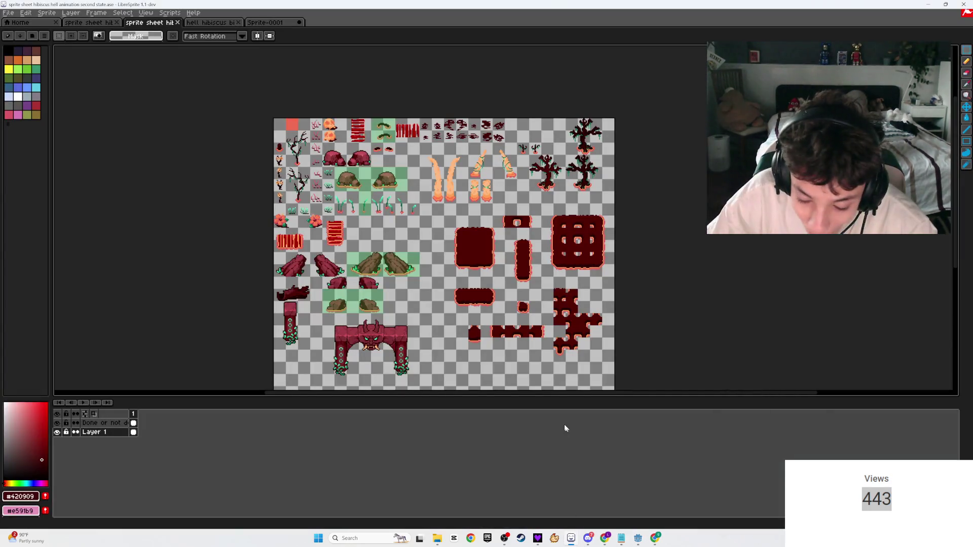
pyautogui.scroll(2, 600, 241)
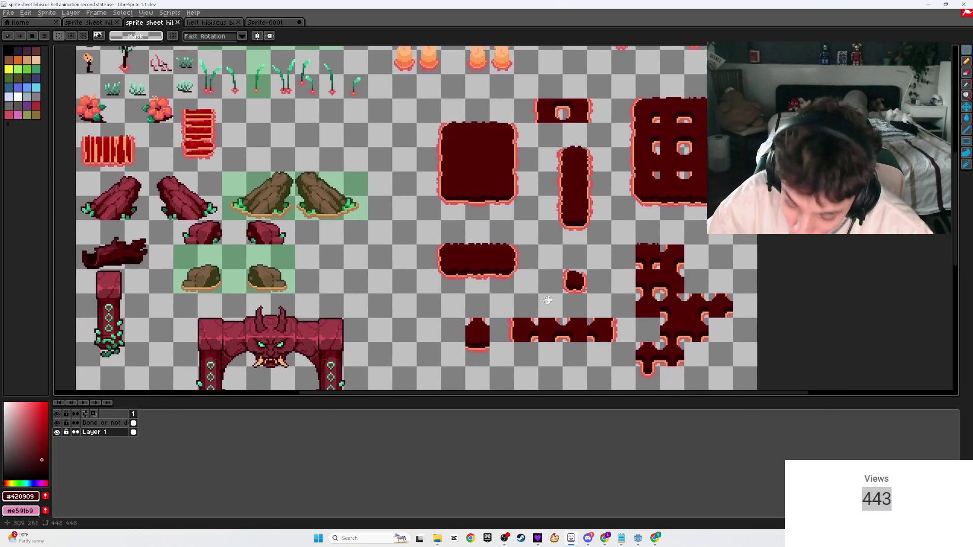
pyautogui.moveTo(600, 242); pyautogui.dragTo(674, 204)
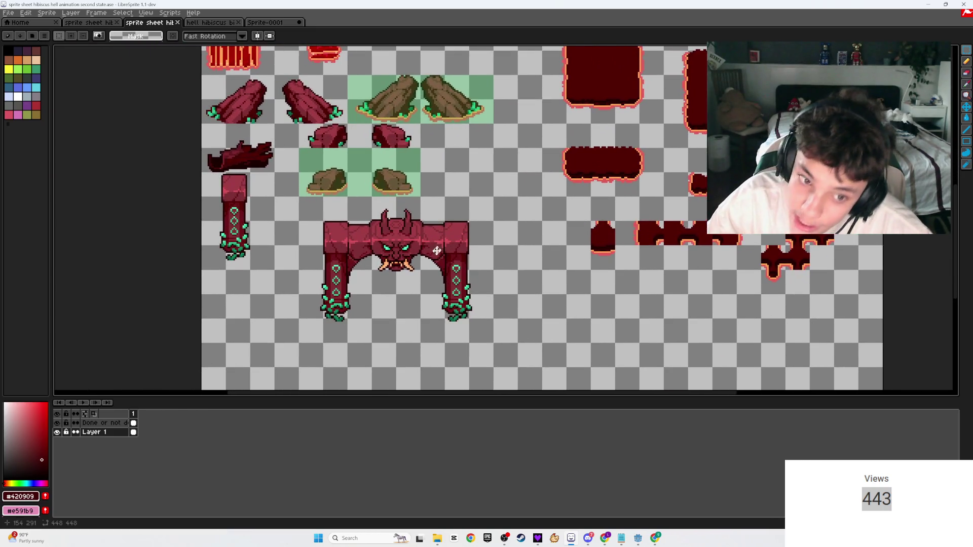
pyautogui.moveTo(437, 250); pyautogui.dragTo(392, 329)
pyautogui.scroll(1, 392, 330)
pyautogui.scroll(-1, 456, 254)
pyautogui.scroll(1, 514, 219)
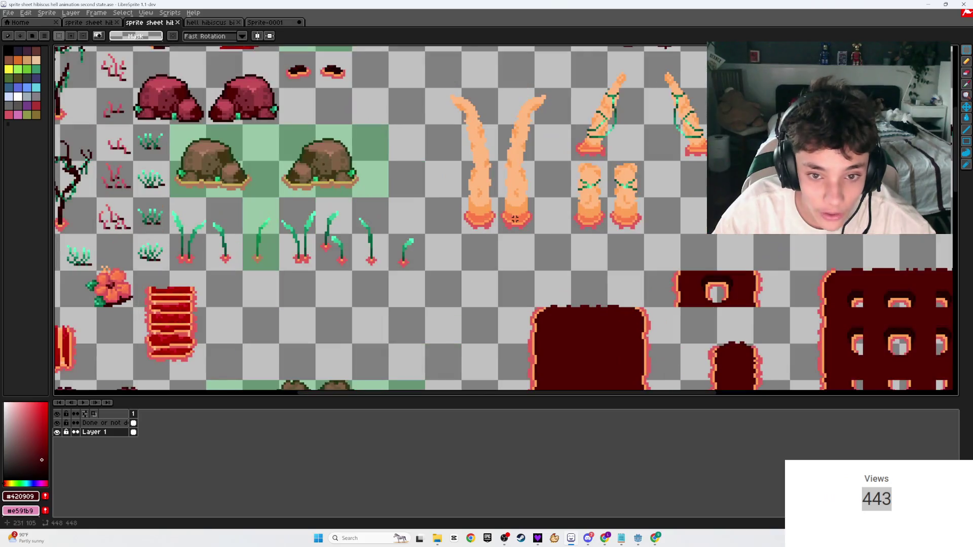
pyautogui.scroll(-1, 514, 219)
pyautogui.scroll(2, 575, 262)
pyautogui.moveTo(566, 254)
pyautogui.mouseDown()
pyautogui.moveTo(419, 130)
pyautogui.moveTo(425, 113)
pyautogui.mouseUp()
pyautogui.click(405, 114)
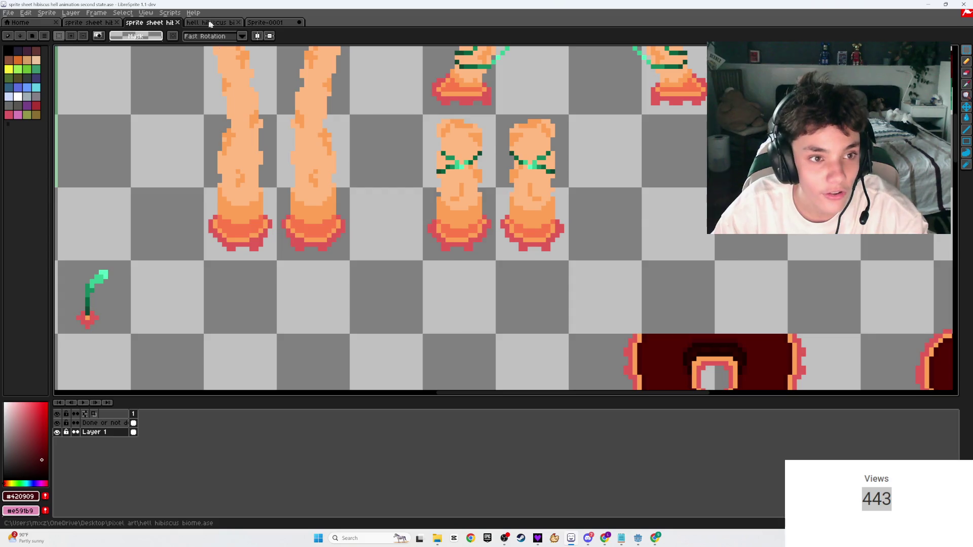
# - Flip between Sprite-0001, the hell hibiscus biome map and the sprite sheet to compare them
pyautogui.click(274, 22)
pyautogui.press('-')
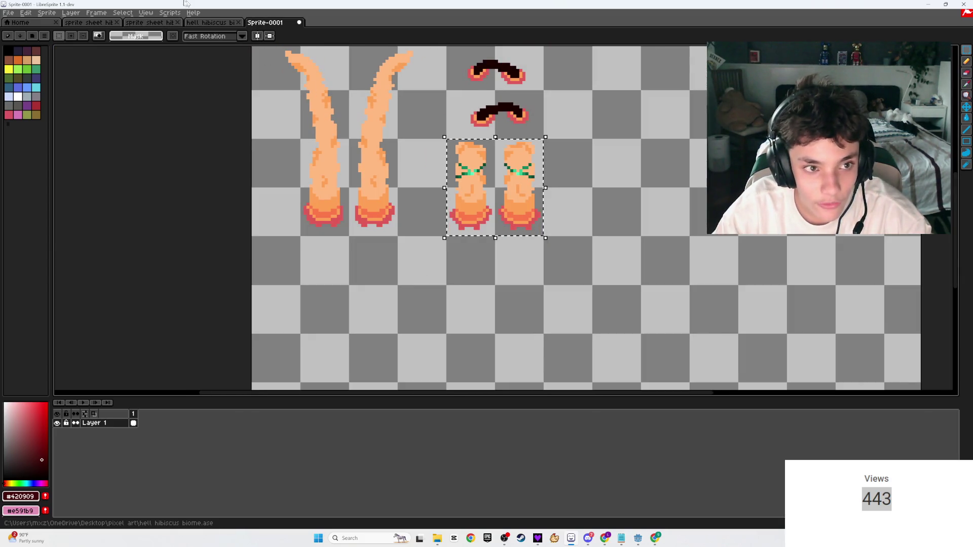
pyautogui.click(149, 23)
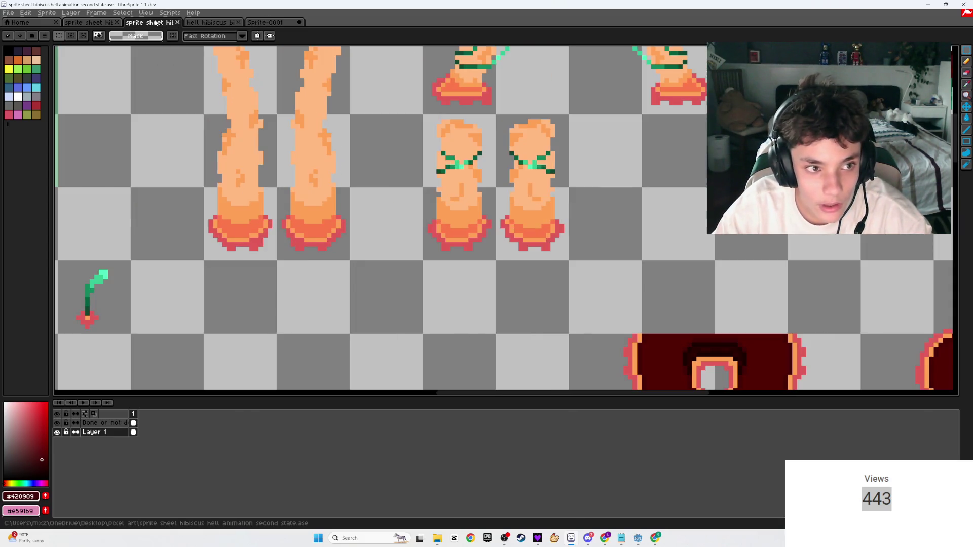
pyautogui.click(223, 22)
pyautogui.click(269, 22)
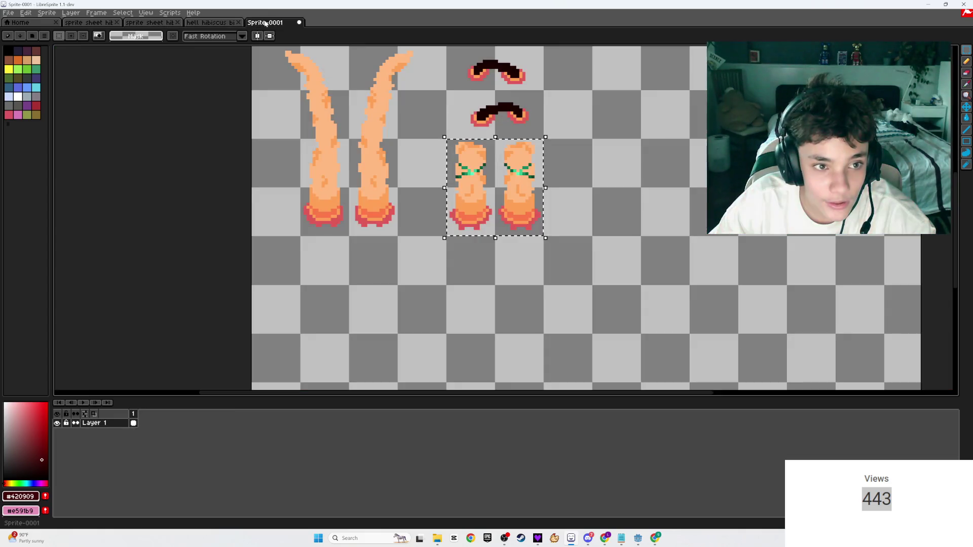
pyautogui.click(143, 23)
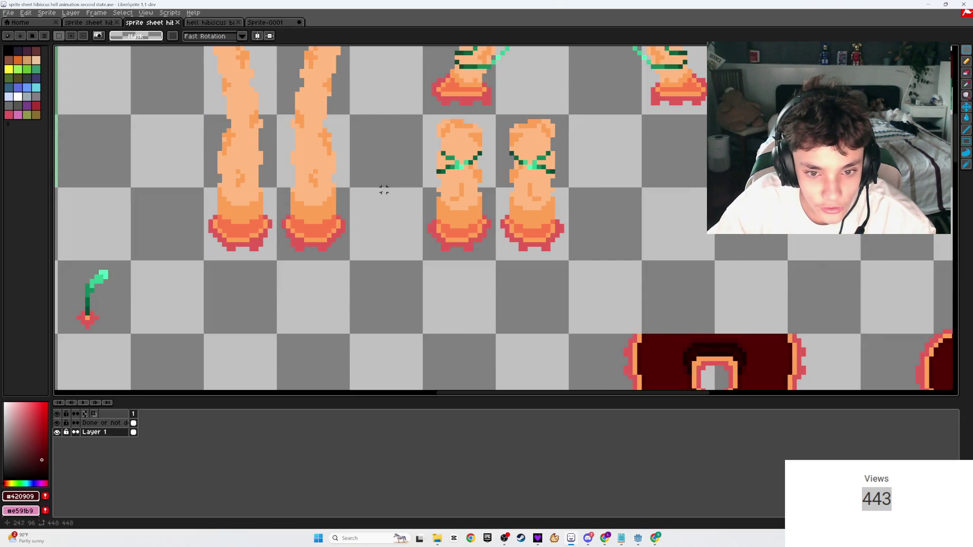
pyautogui.scroll(-1, 363, 185)
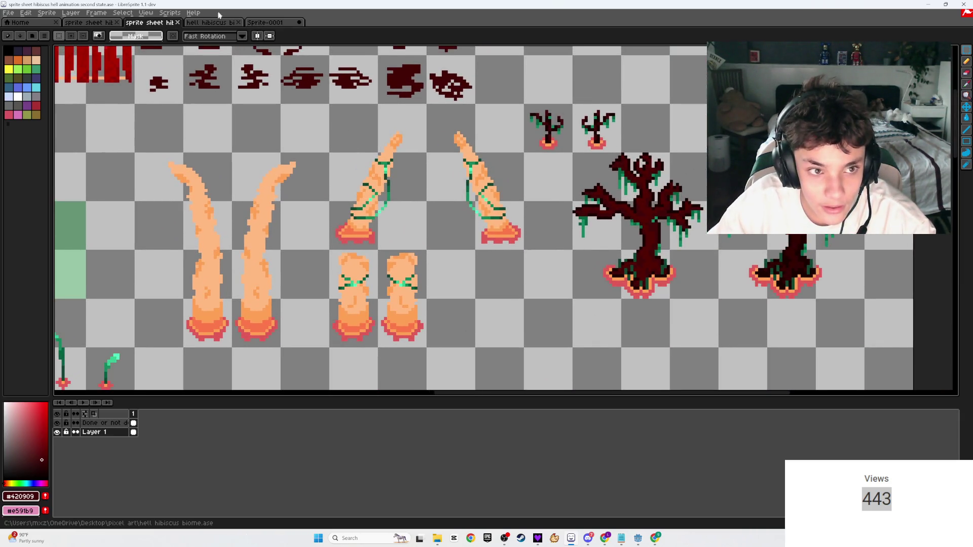
pyautogui.click(212, 23)
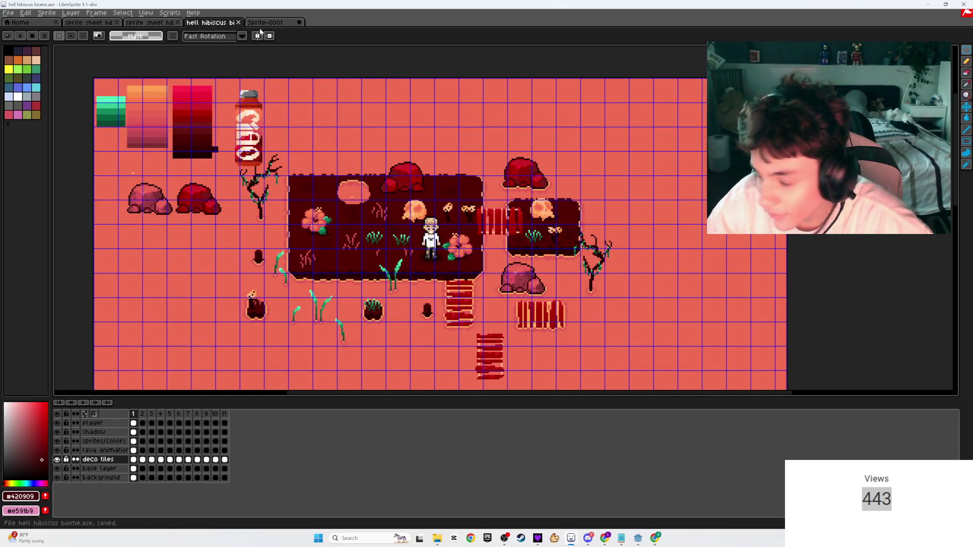
pyautogui.click(152, 23)
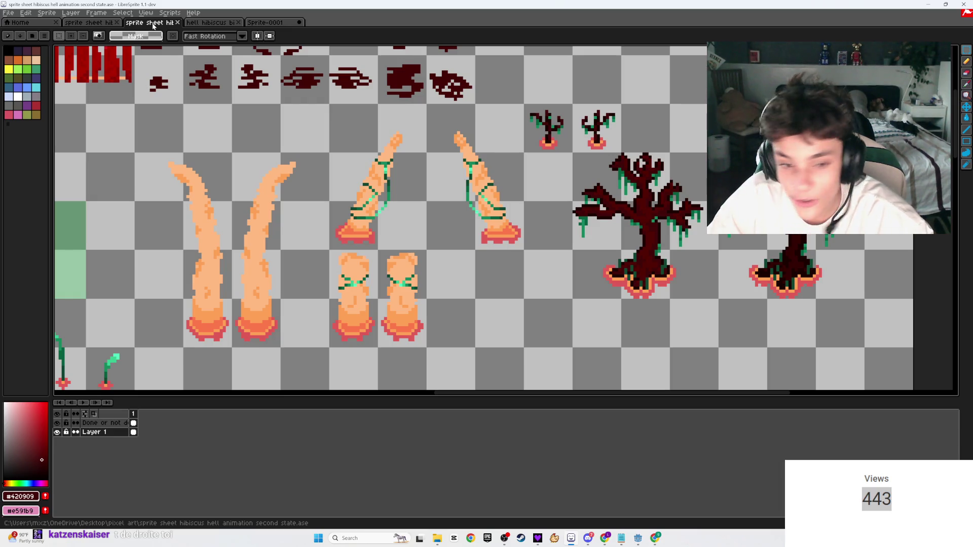
pyautogui.scroll(1, 508, 265)
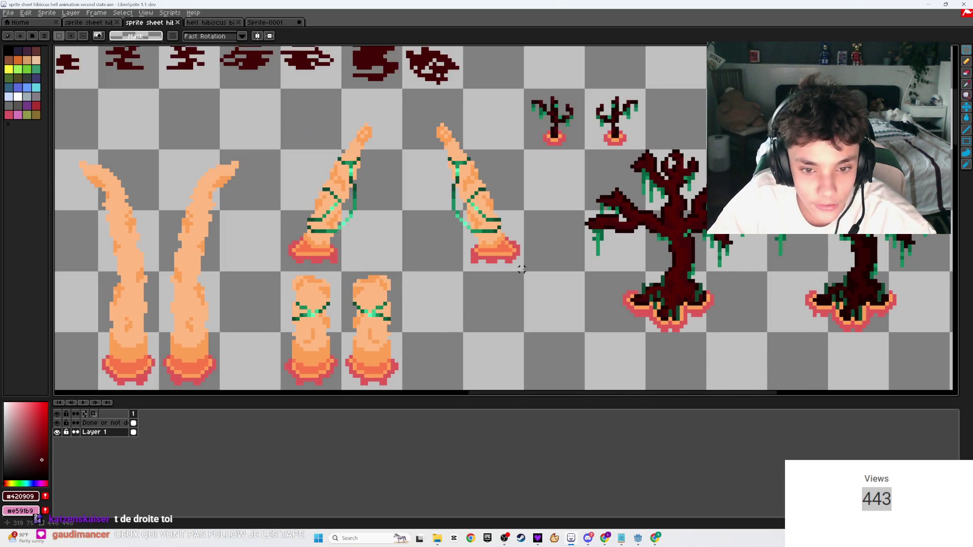
# - Marquee the two leaning rope-bound tentacle sprites on the second-state and first sprite sheets
pyautogui.moveTo(508, 261)
pyautogui.mouseDown()
pyautogui.moveTo(280, 101)
pyautogui.moveTo(280, 88)
pyautogui.mouseUp()
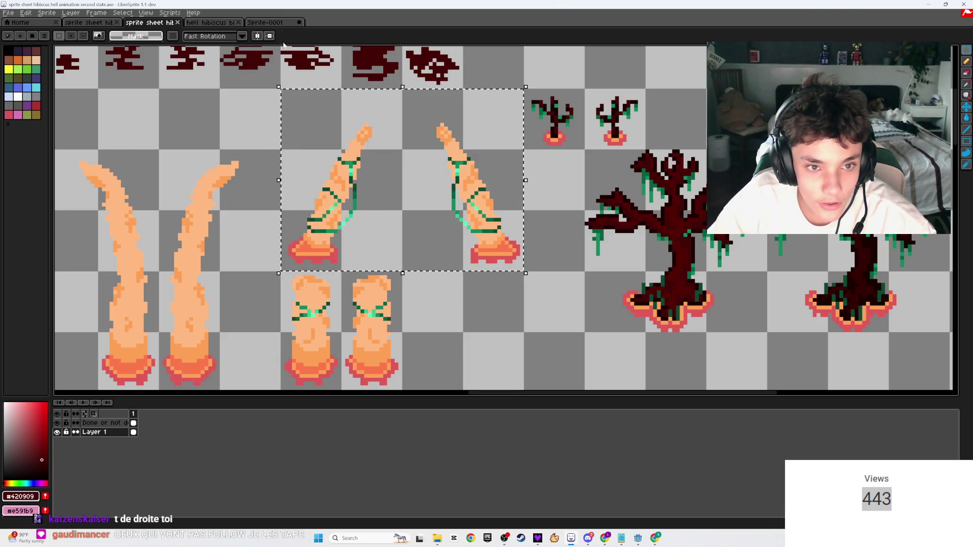
pyautogui.click(213, 22)
pyautogui.click(100, 23)
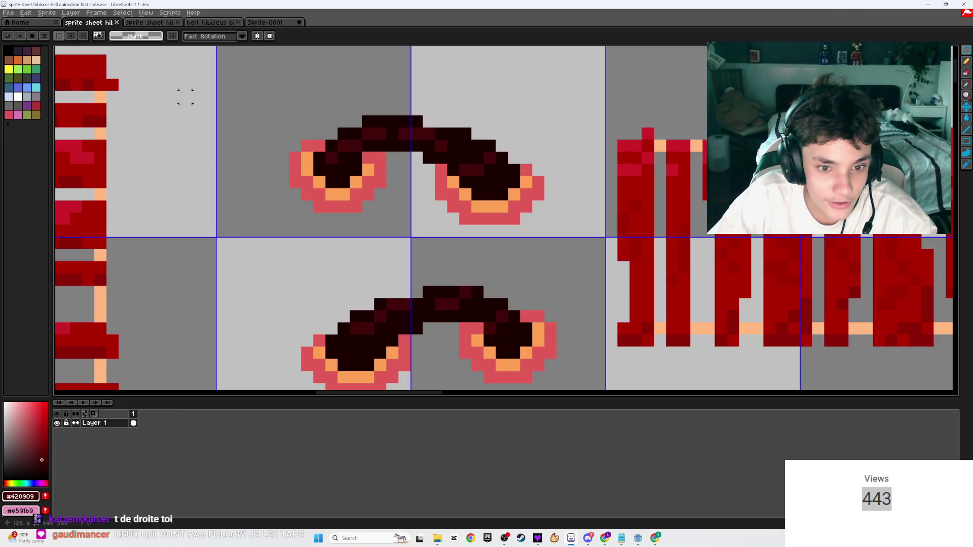
pyautogui.scroll(-5, 289, 140)
pyautogui.scroll(3, 301, 148)
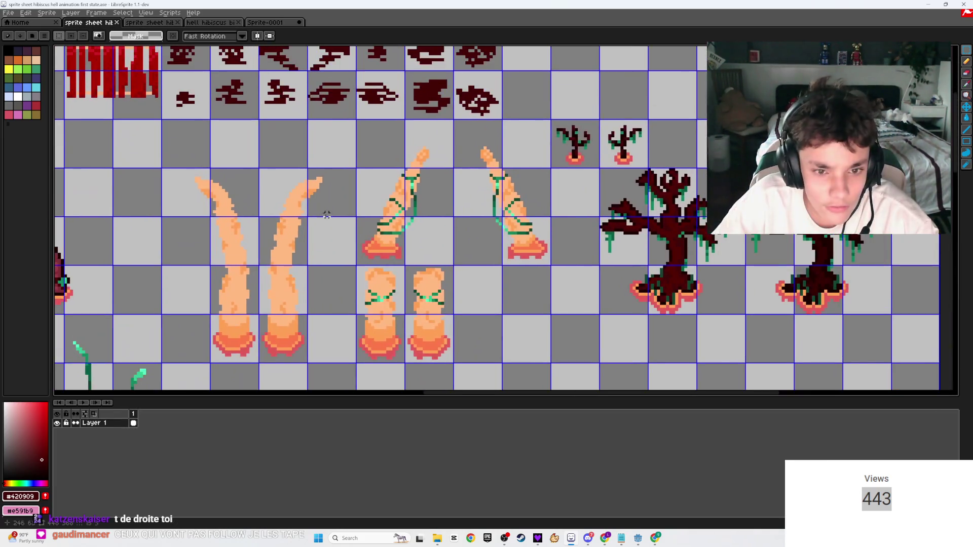
pyautogui.moveTo(549, 264)
pyautogui.mouseDown()
pyautogui.moveTo(413, 148)
pyautogui.moveTo(357, 120)
pyautogui.mouseUp()
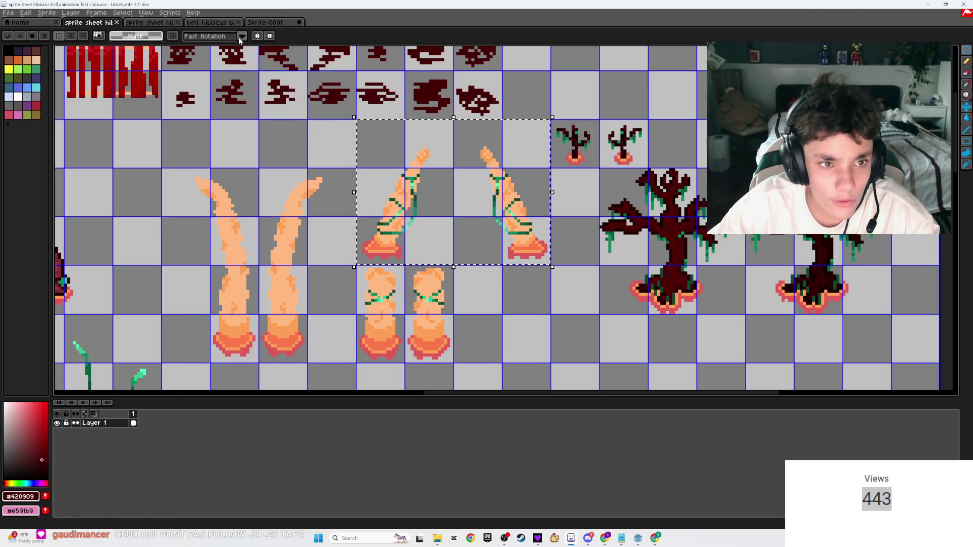
# - Select the two tall tentacle sprites in Sprite-0001, then go back to the second-state sheet
pyautogui.click(265, 23)
pyautogui.scroll(-3, 274, 48)
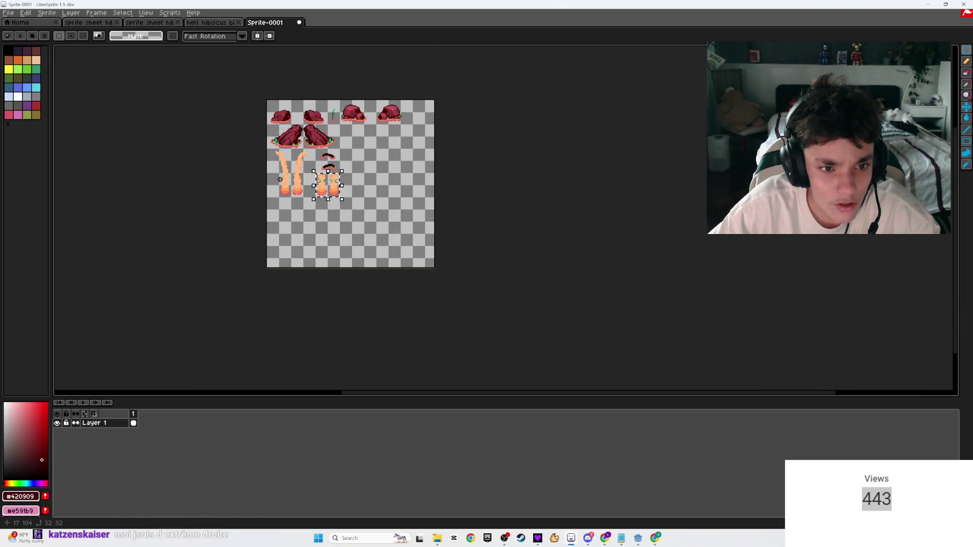
pyautogui.scroll(4, 460, 323)
pyautogui.hotkey('ctrl', 'd')
pyautogui.moveTo(265, 98)
pyautogui.mouseDown()
pyautogui.moveTo(478, 352)
pyautogui.moveTo(509, 341)
pyautogui.mouseUp()
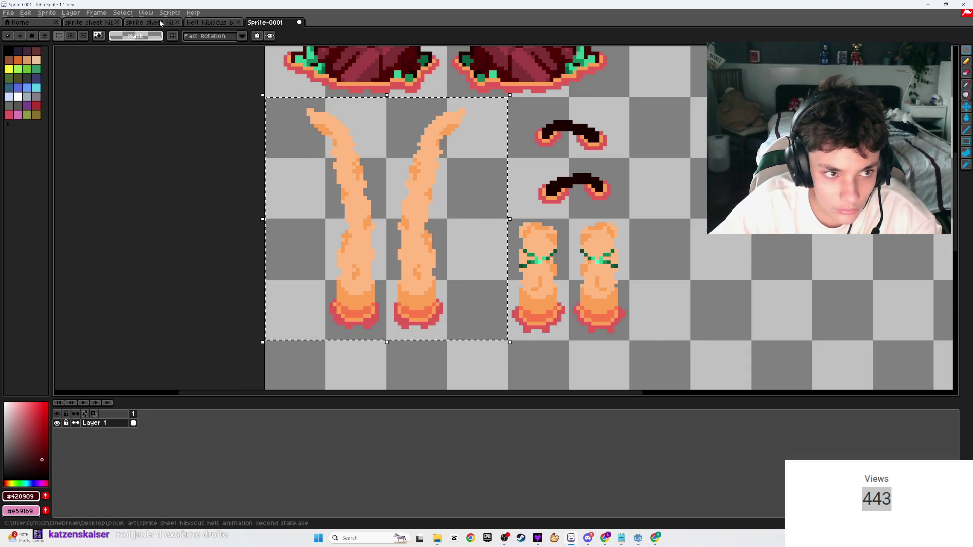
pyautogui.click(149, 22)
pyautogui.scroll(-2, 404, 232)
pyautogui.scroll(2, 404, 232)
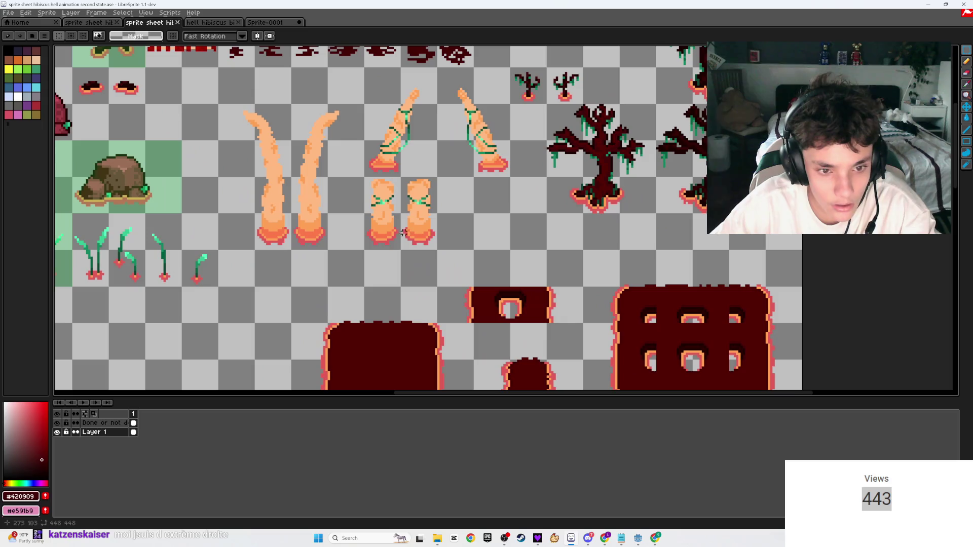
# - Activate the 'Done or not done' layer and pick a bright green drawing colour
pyautogui.click(99, 422)
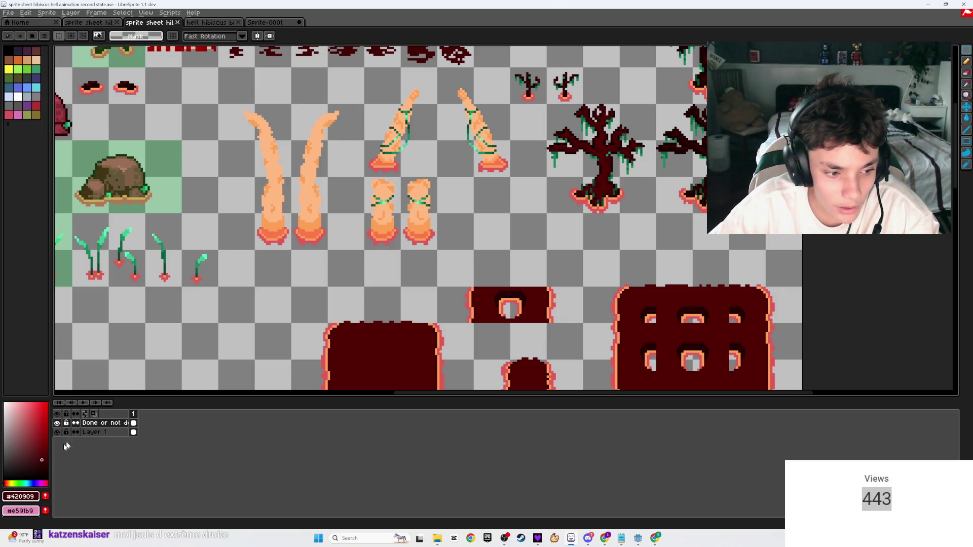
pyautogui.click(23, 481)
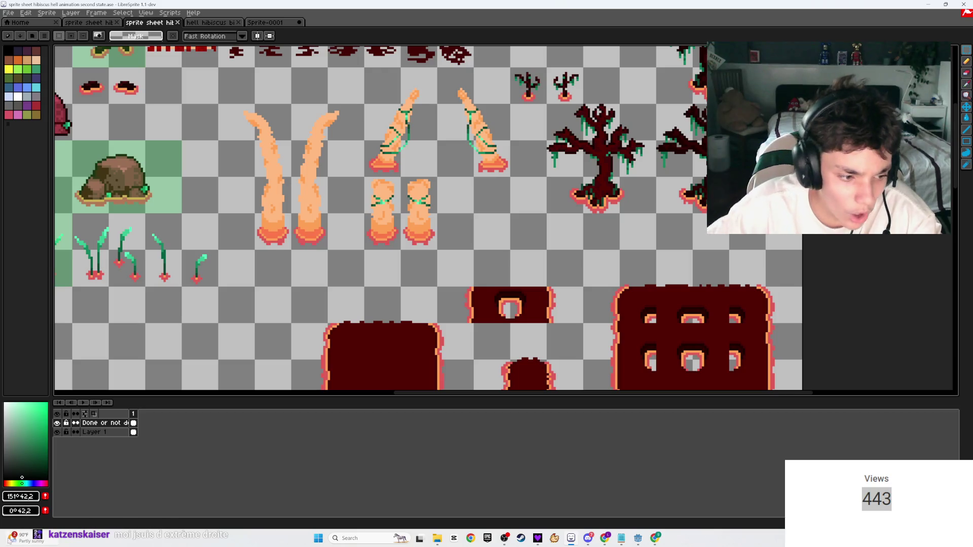
pyautogui.click(20, 483)
pyautogui.click(38, 405)
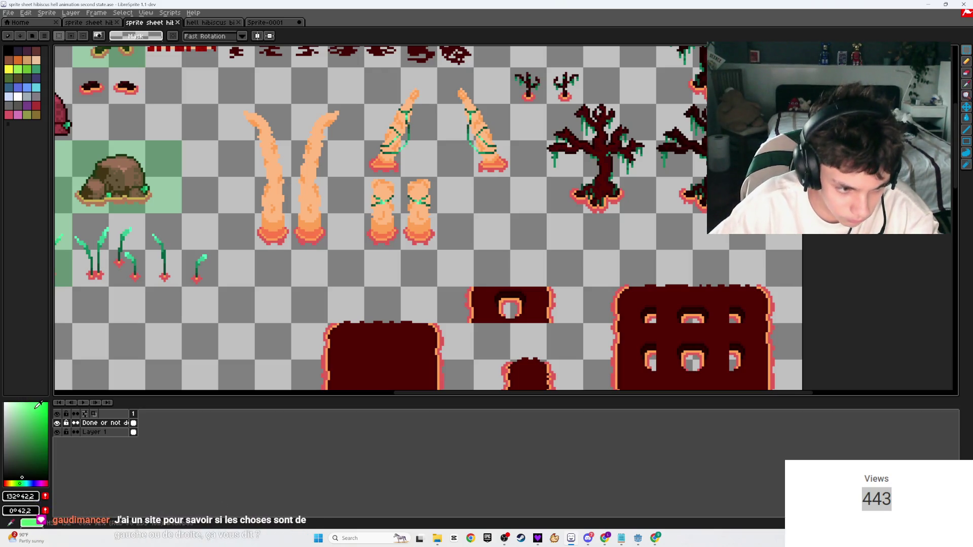
# - Fill the rope-bound tentacle cell with translucent green, then return to the Sprite-0001 canvas
pyautogui.press('u')
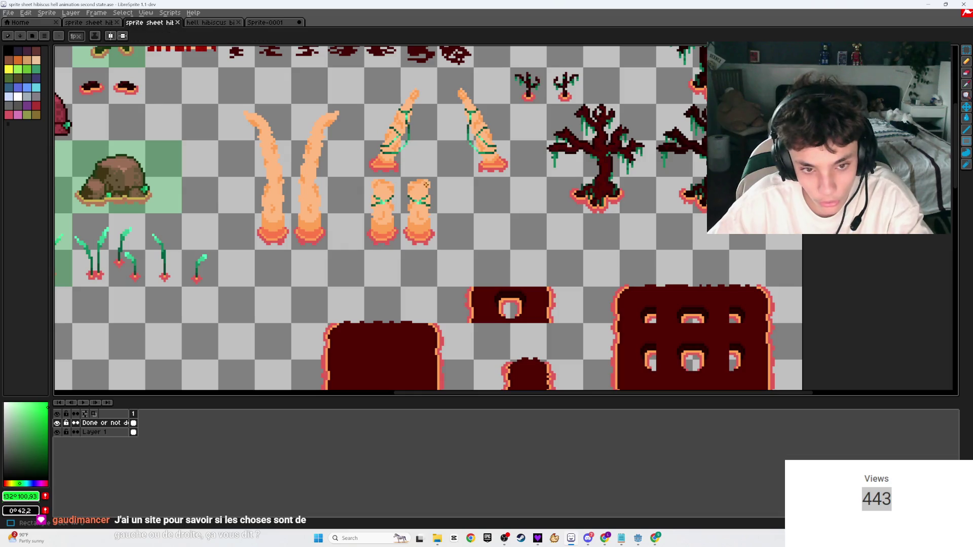
pyautogui.moveTo(435, 178); pyautogui.dragTo(393, 236)
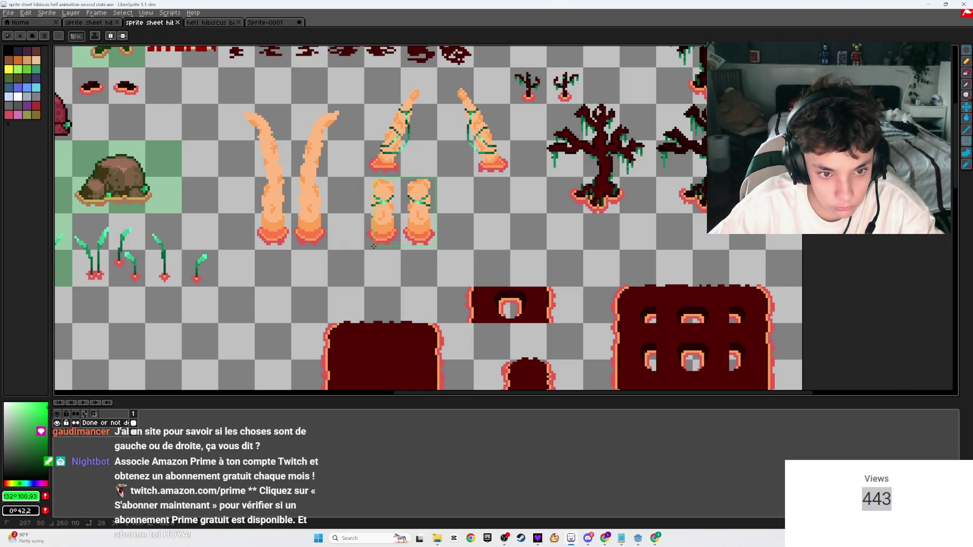
pyautogui.press('g')
pyautogui.click(398, 223)
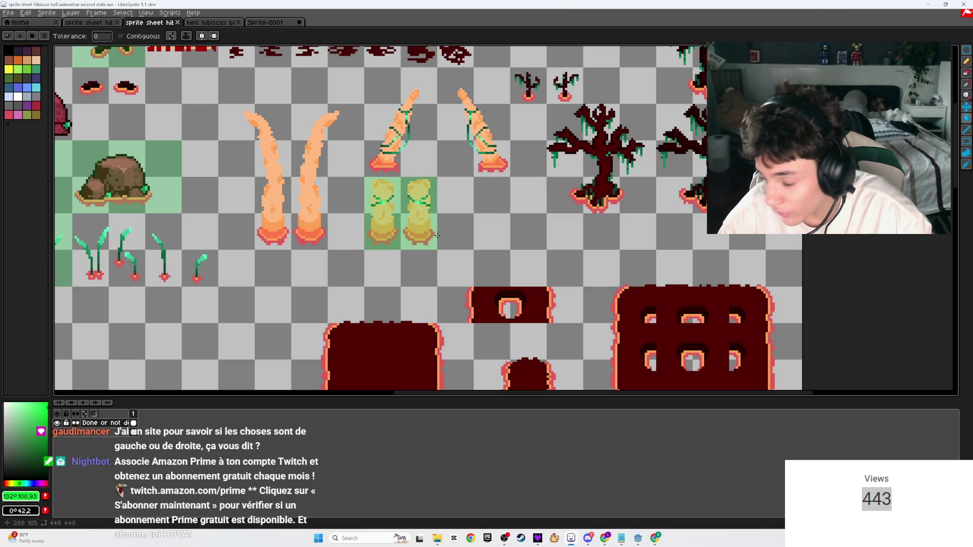
pyautogui.scroll(2, 459, 251)
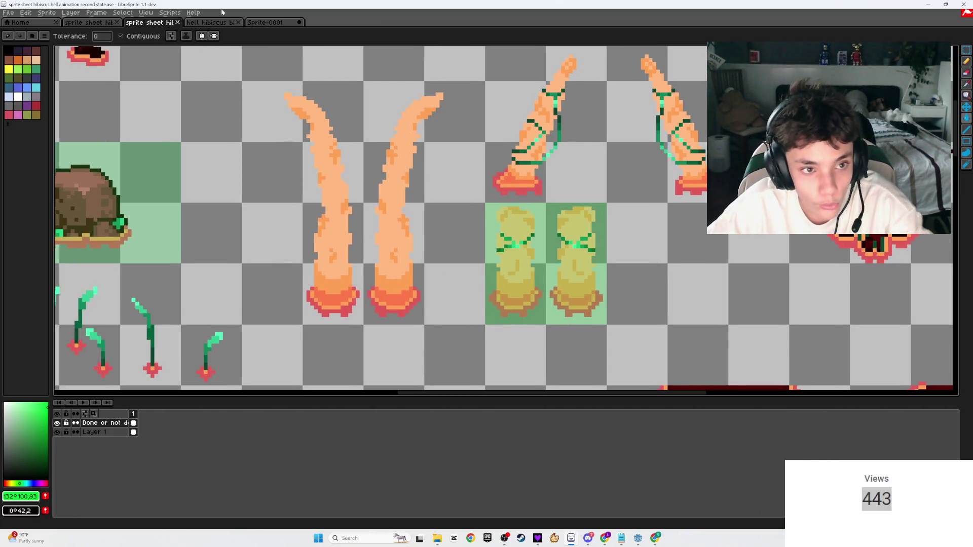
pyautogui.click(210, 22)
pyautogui.click(263, 22)
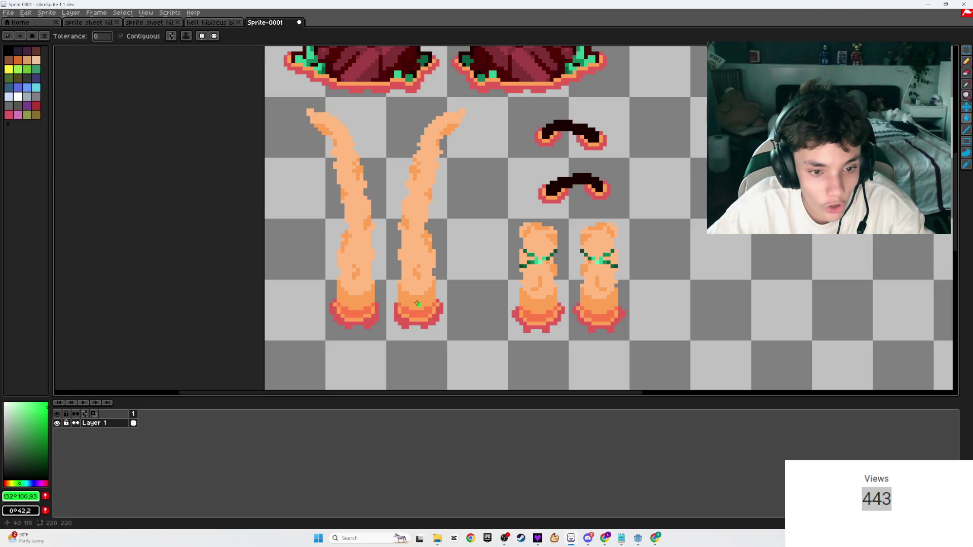
# - Marquee the tall tentacle pair in Sprite-0001 and on the second-state sheet
pyautogui.press('m')
pyautogui.moveTo(505, 339)
pyautogui.mouseDown()
pyautogui.moveTo(289, 102)
pyautogui.moveTo(266, 98)
pyautogui.mouseUp()
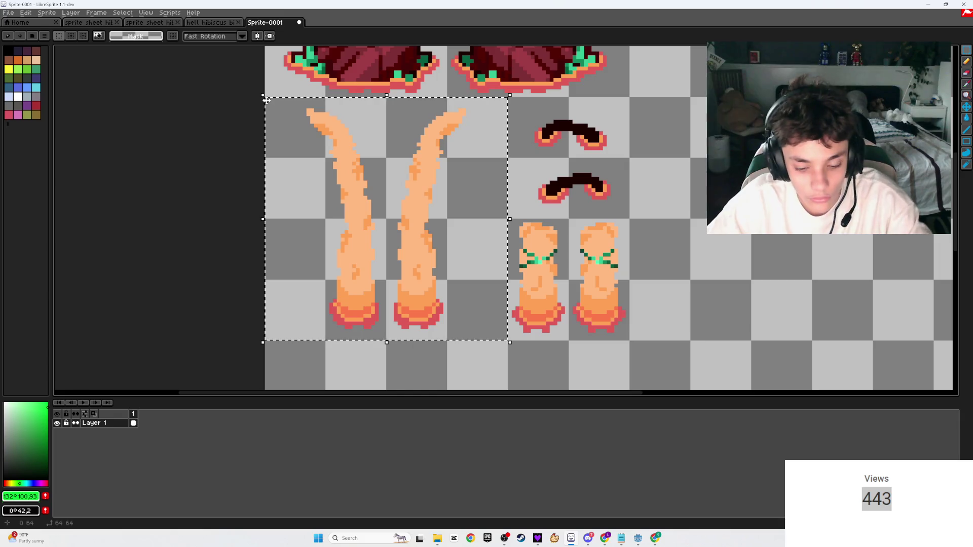
pyautogui.click(199, 23)
pyautogui.click(150, 22)
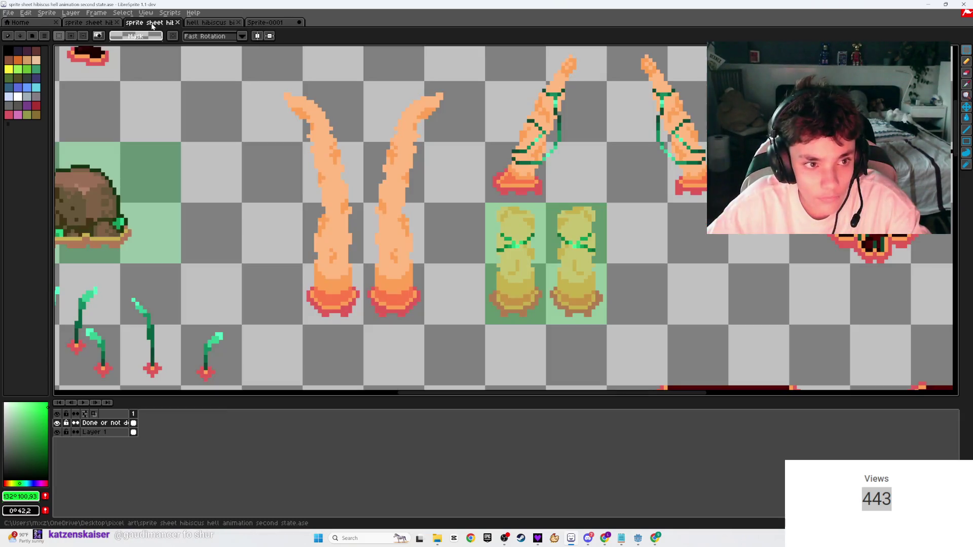
pyautogui.moveTo(483, 322)
pyautogui.mouseDown()
pyautogui.moveTo(239, 92)
pyautogui.moveTo(241, 82)
pyautogui.mouseUp()
pyautogui.hotkey('ctrl', 'd')
# - On Layer 1, nudge the tall tentacle pair slightly up and left and save
pyautogui.click(122, 434)
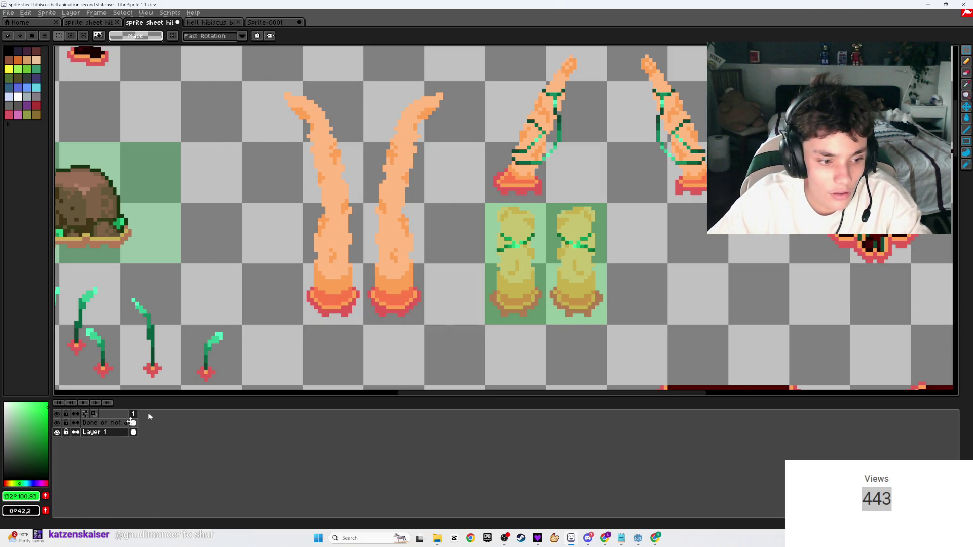
pyautogui.moveTo(483, 323)
pyautogui.mouseDown()
pyautogui.moveTo(419, 80)
pyautogui.moveTo(242, 81)
pyautogui.mouseUp()
pyautogui.moveTo(351, 166)
pyautogui.mouseDown()
pyautogui.moveTo(482, 175)
pyautogui.moveTo(335, 161)
pyautogui.moveTo(348, 166)
pyautogui.mouseUp()
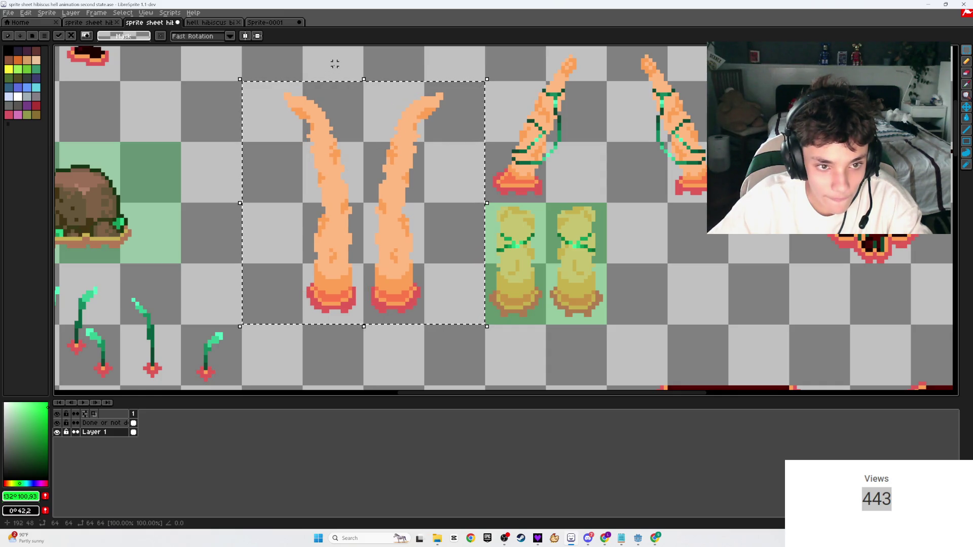
pyautogui.hotkey('ctrl', 's')
pyautogui.scroll(-5, 353, 108)
pyautogui.scroll(4, 353, 108)
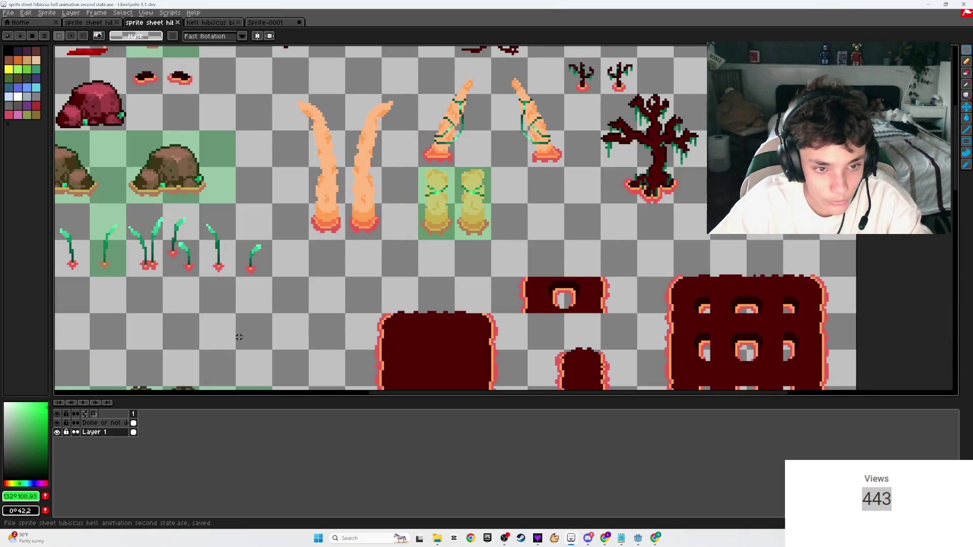
# - Fill the tall tentacle cell green on the 'Done or not done' layer and save the sheet
pyautogui.click(93, 426)
pyautogui.press('u')
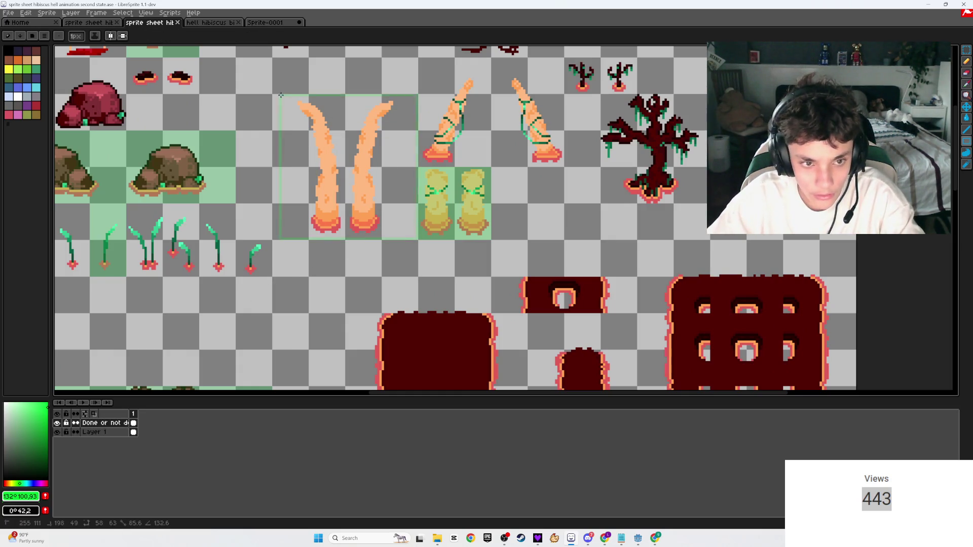
pyautogui.press('g')
pyautogui.click(347, 162)
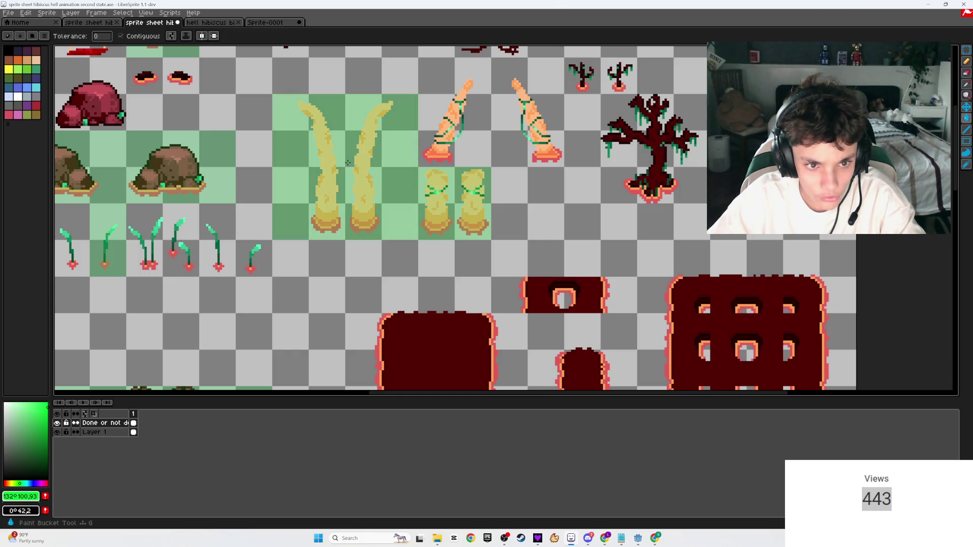
pyautogui.hotkey('ctrl', 's')
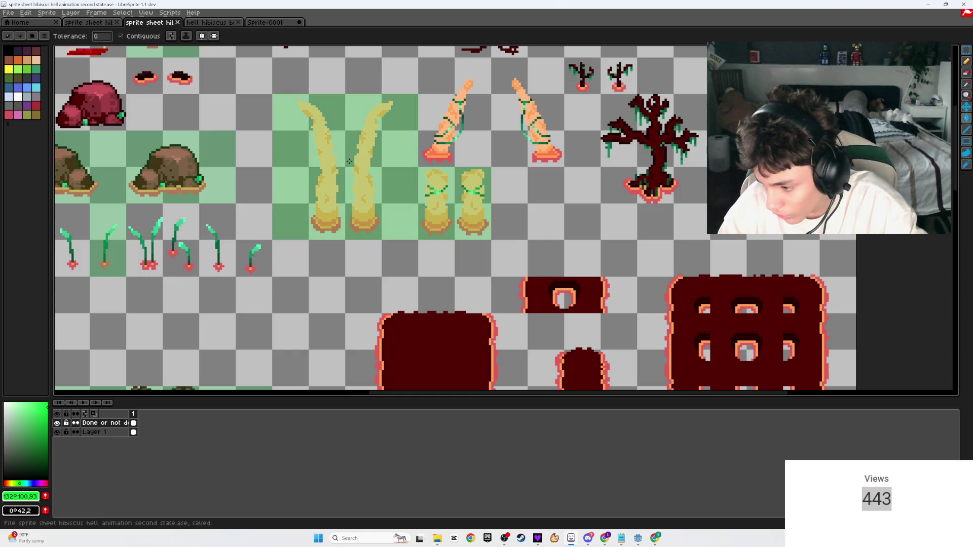
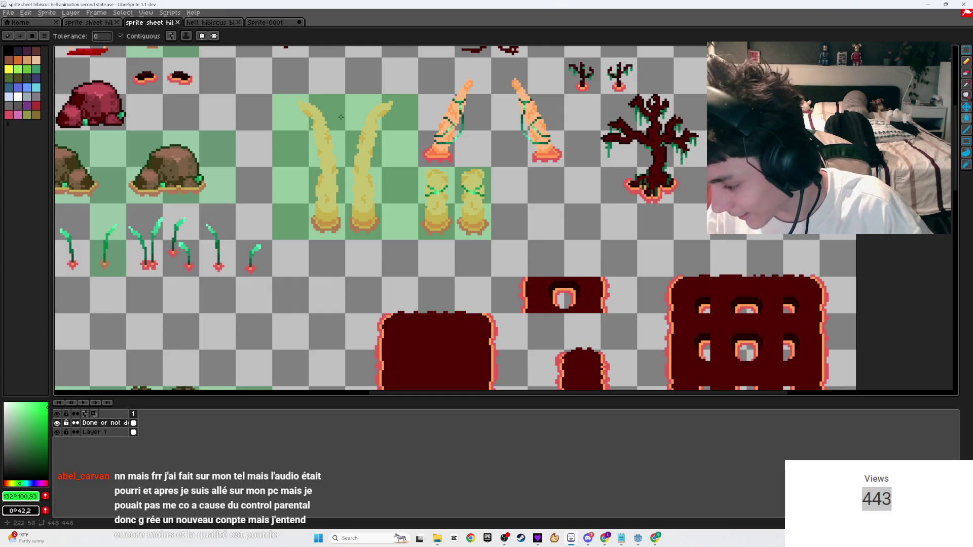
# - Switch from LibreSprite to the Twitch Stream Manager window in Chrome
pyautogui.moveTo(605, 538)
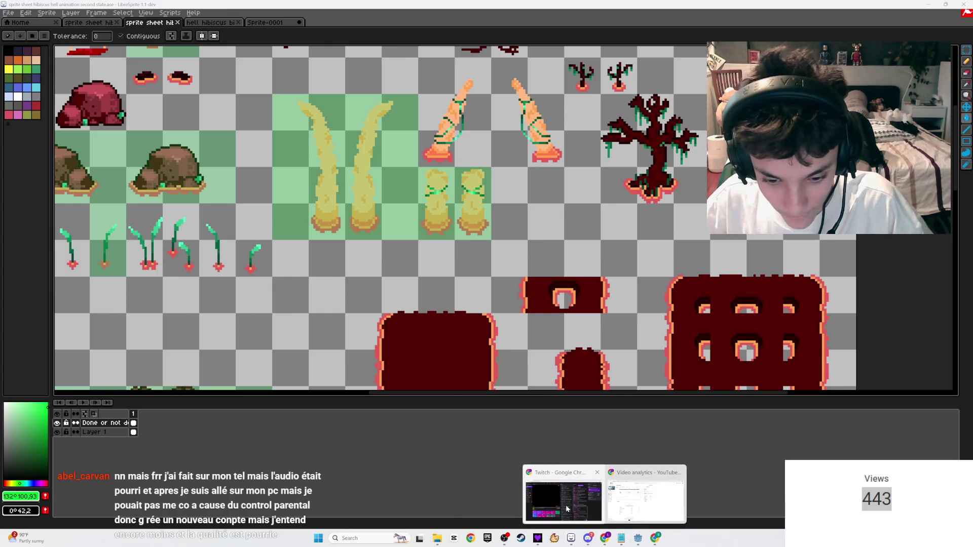
pyautogui.click(557, 499)
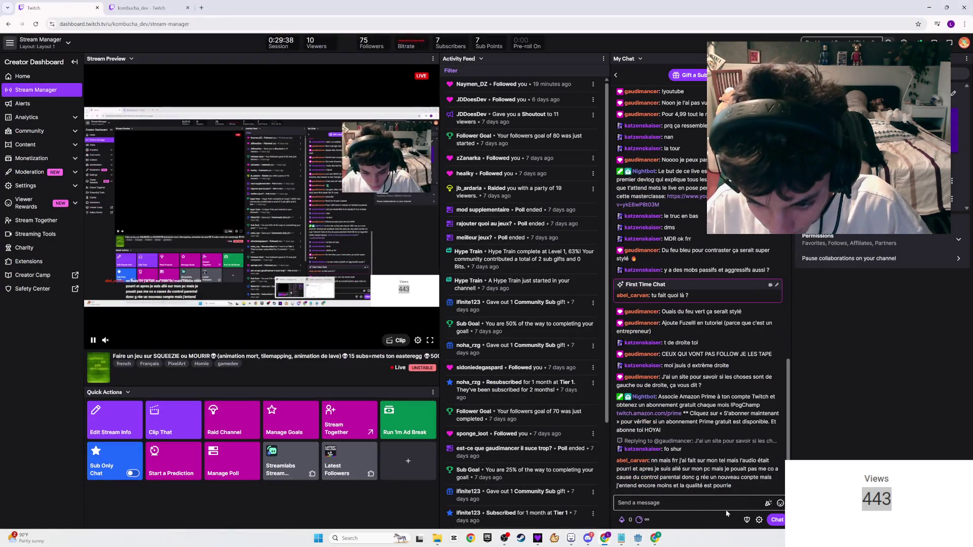
# - Reply to the first-time chatter in the stream chat with 'L FOO JE SAIST A GKET'
pyautogui.click(712, 497)
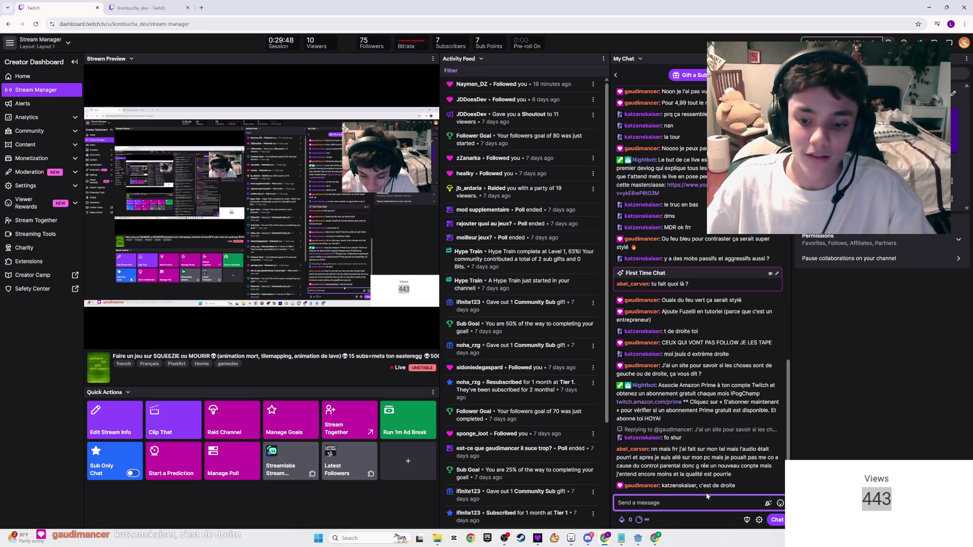
pyautogui.hotkey('alt', 'Tab')
pyautogui.hotkey('alt', 'Tab')
pyautogui.hotkey('alt', 'Tab')
pyautogui.hotkey('alt', 'Tab')
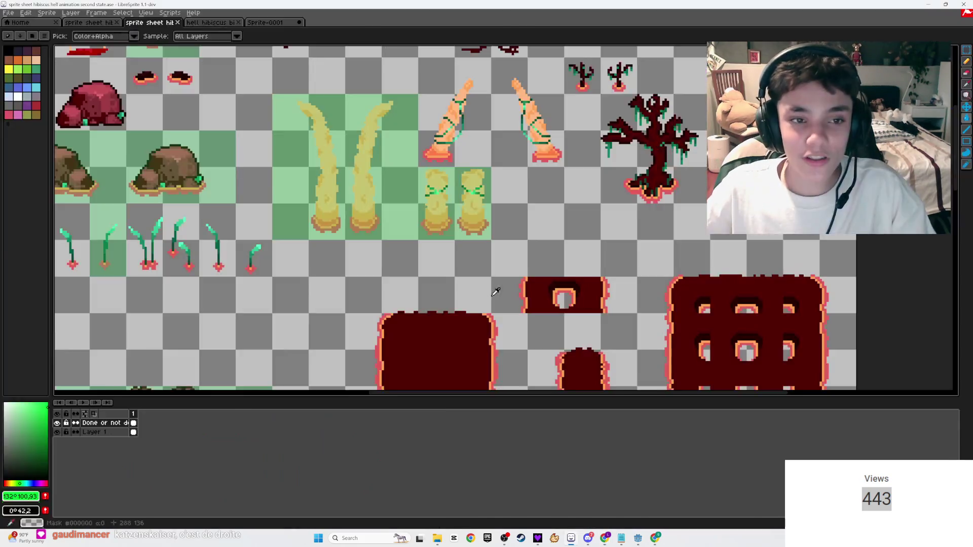
pyautogui.hotkey('alt', 'Tab')
pyautogui.scroll(-3, 454, 243)
pyautogui.scroll(3, 454, 242)
pyautogui.scroll(-2, 454, 243)
pyautogui.scroll(2, 517, 192)
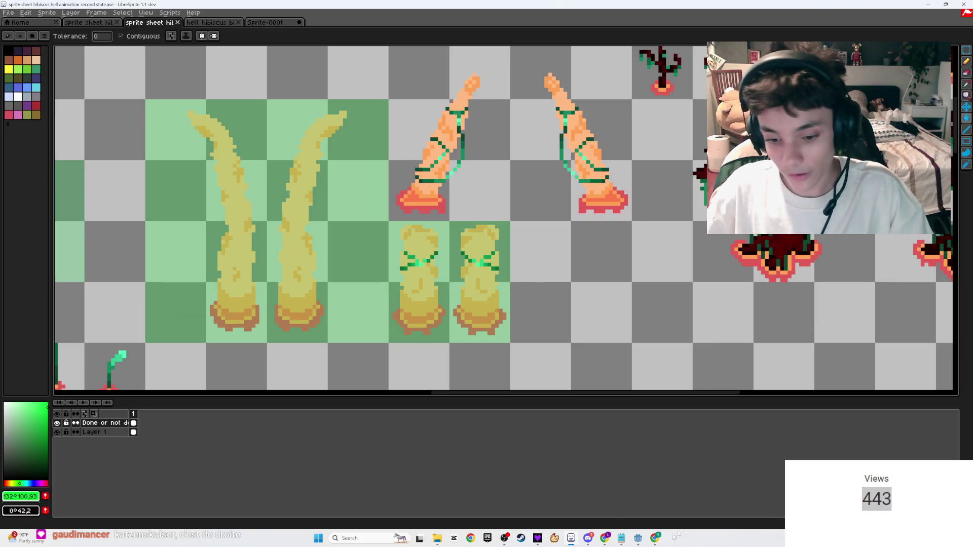
pyautogui.moveTo(615, 541)
pyautogui.click(593, 503)
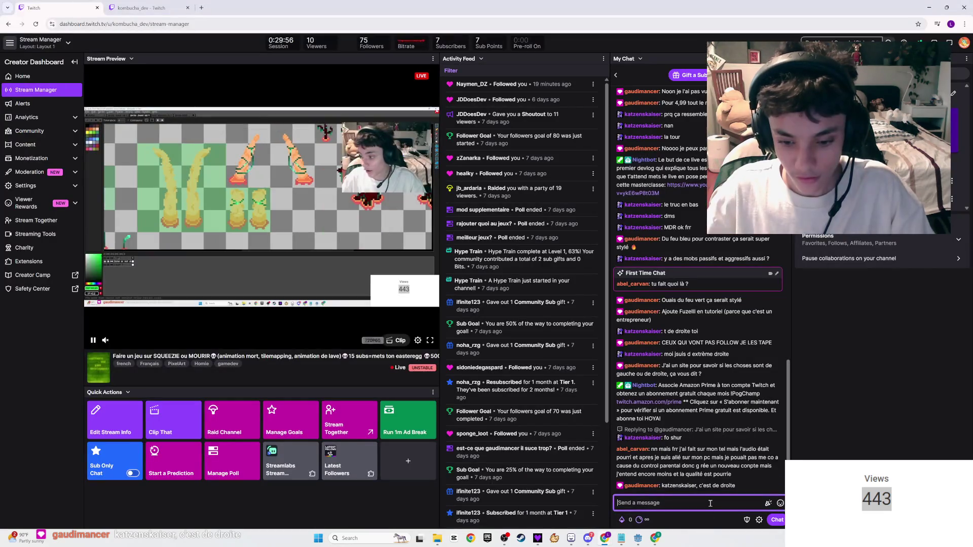
pyautogui.write('ABEL FOO')
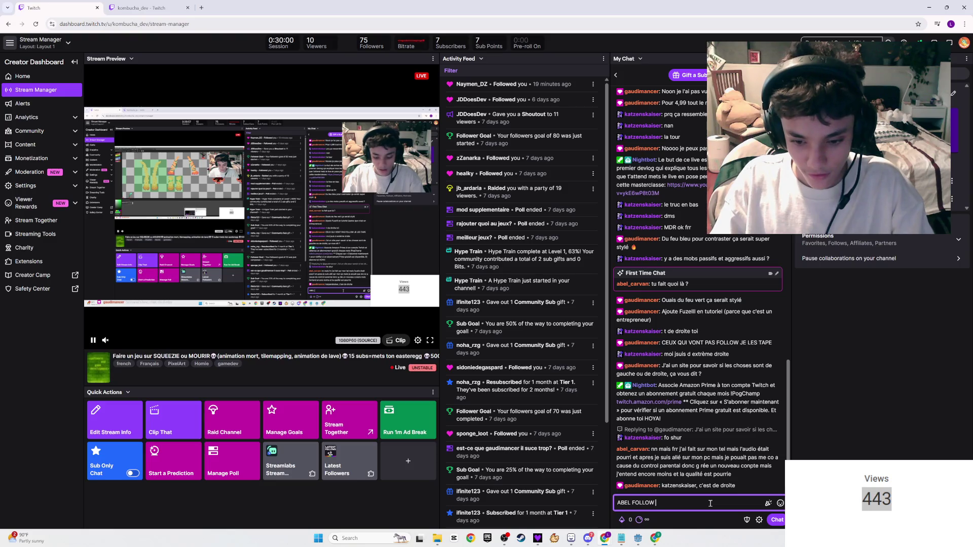
pyautogui.write(' JE SAIS')
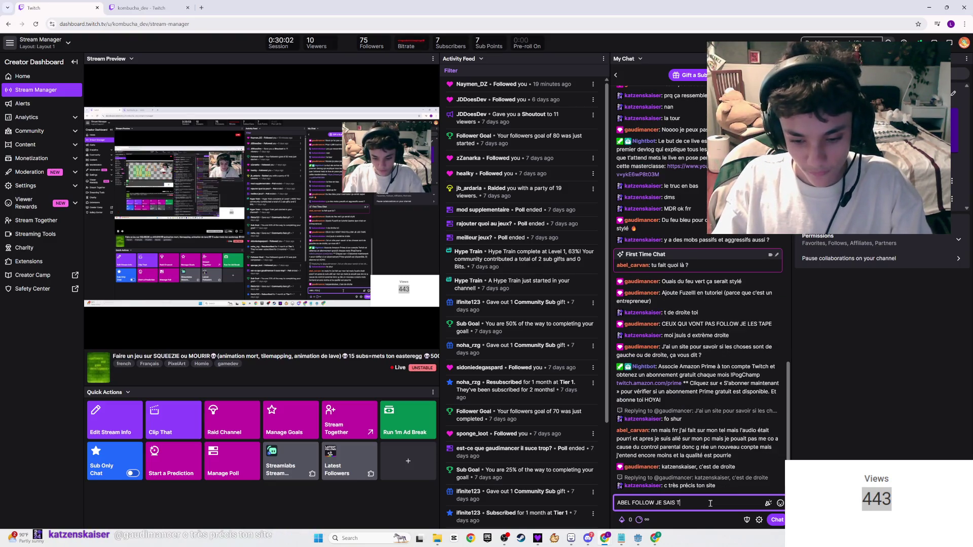
pyautogui.write('T')
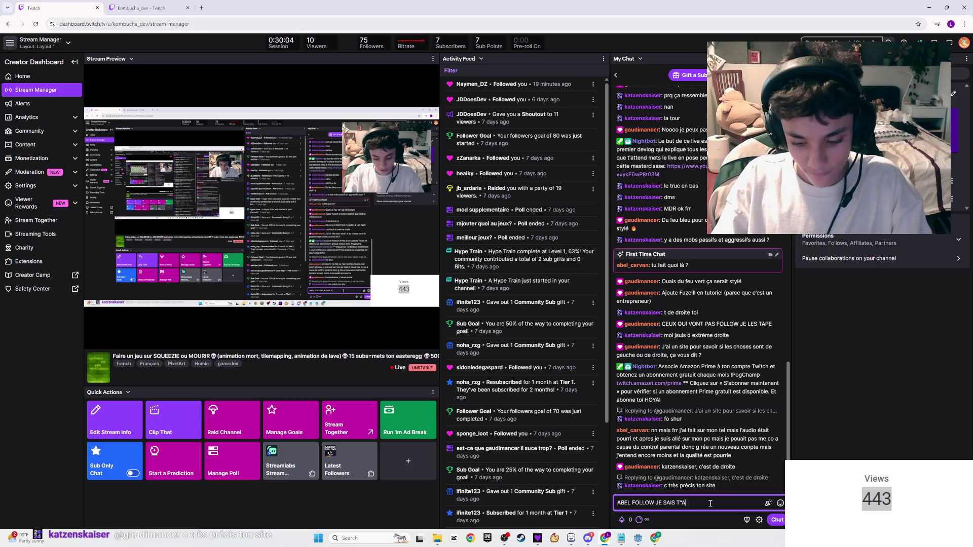
pyautogui.write(' A GAUCHE AU')
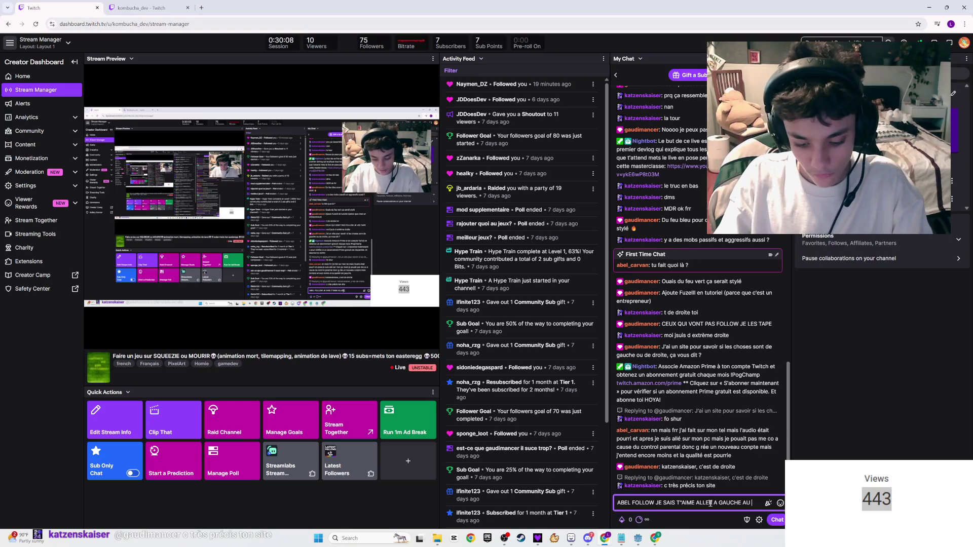
pyautogui.write('KET')
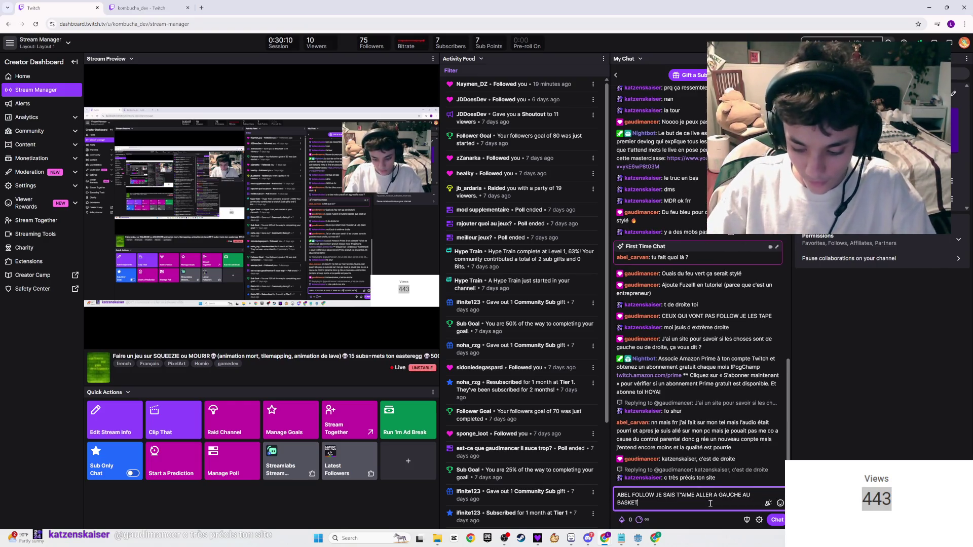
pyautogui.press('Return')
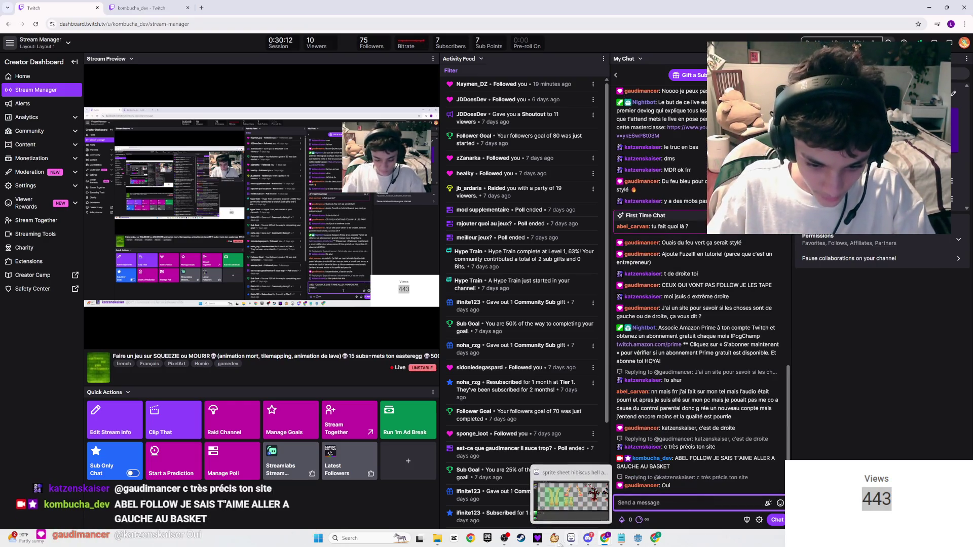
# - Play All Eyez On Me in Deezer, then return to the LibreSprite sprite sheet
pyautogui.click(537, 538)
pyautogui.scroll(-4, 284, 276)
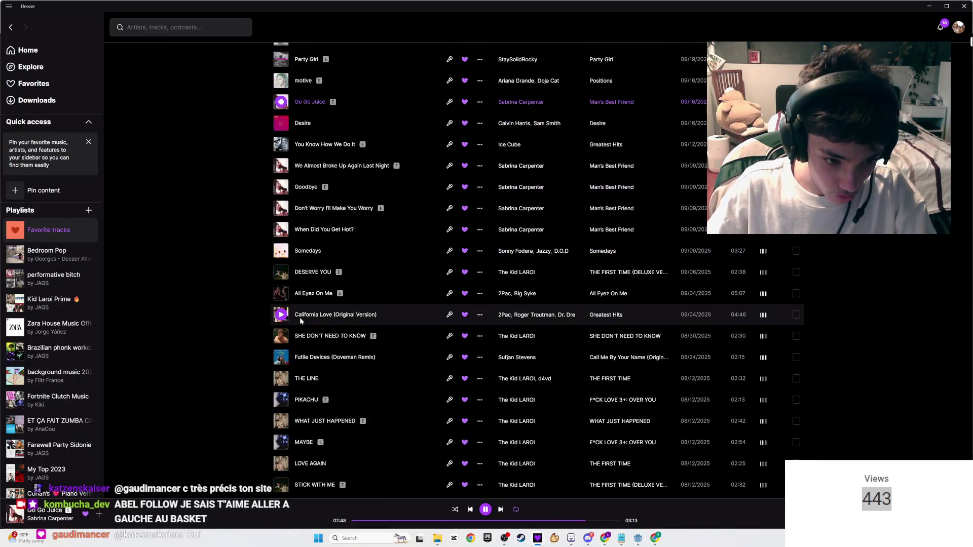
pyautogui.click(282, 293)
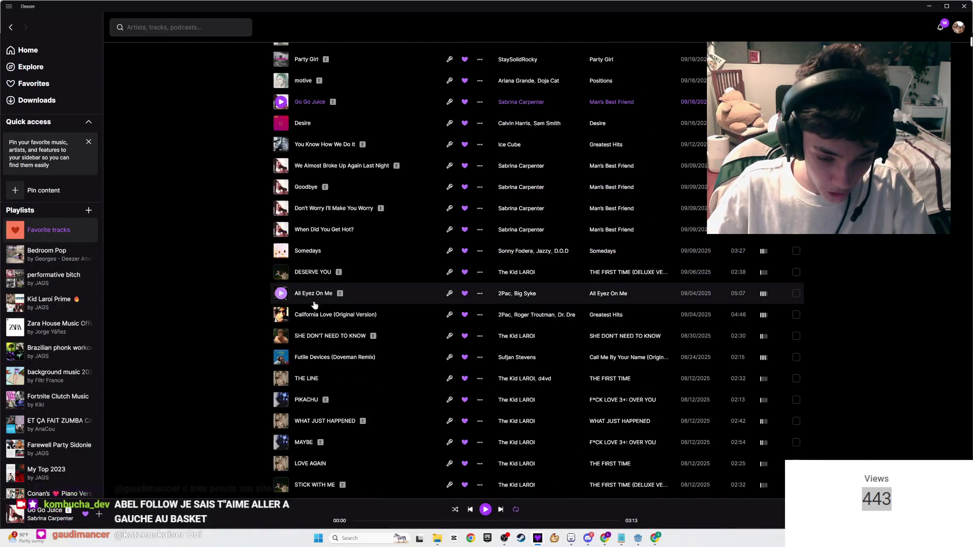
pyautogui.hotkey('alt', 'Tab')
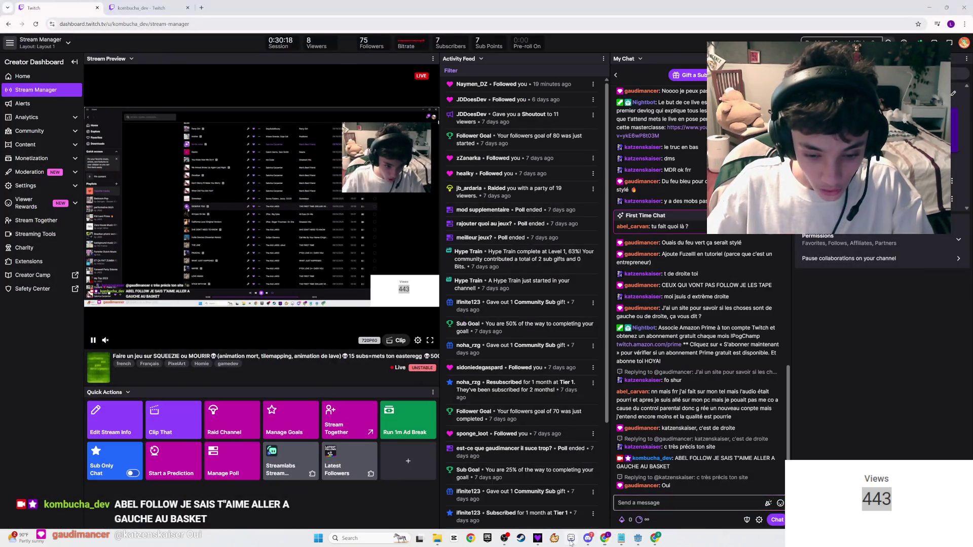
pyautogui.click(571, 539)
pyautogui.scroll(-2, 547, 266)
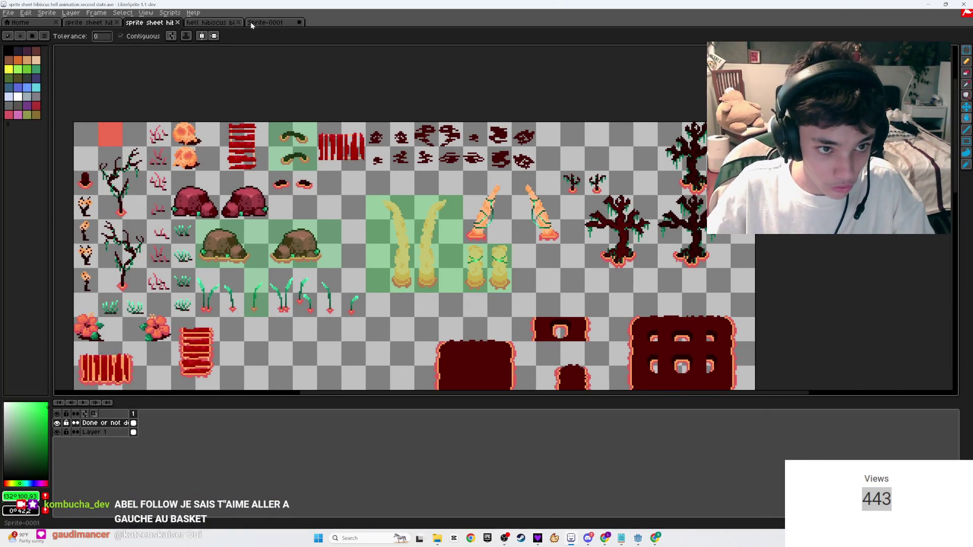
# - Glance at the hell hibiscus tilemap, then switch to the Sprite-0001 scratch sheet
pyautogui.scroll(-2, 294, 192)
pyautogui.scroll(2, 293, 191)
pyautogui.scroll(2, 341, 136)
pyautogui.click(210, 23)
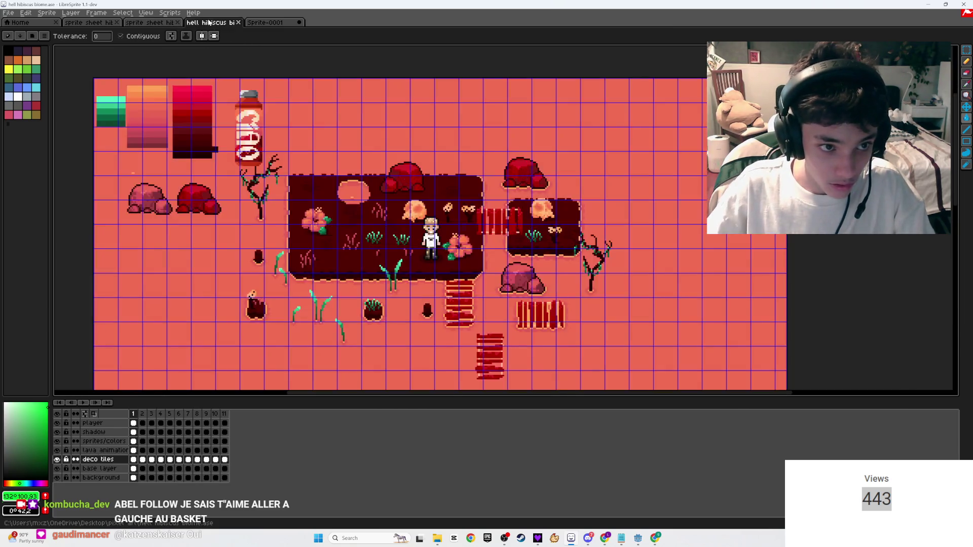
pyautogui.click(265, 23)
pyautogui.scroll(-2, 512, 185)
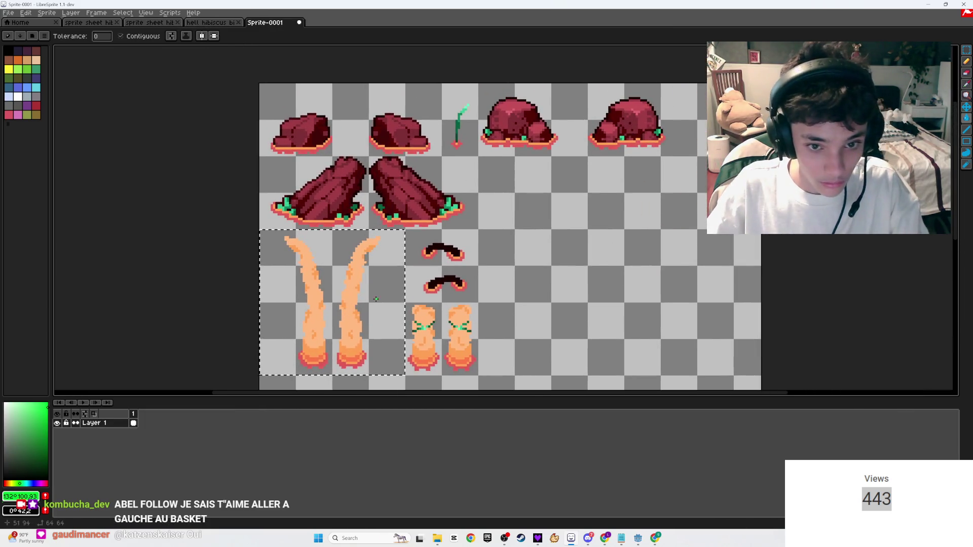
# - Close Sprite-0001 without saving and return to the second-state sprite sheet
pyautogui.click(299, 22)
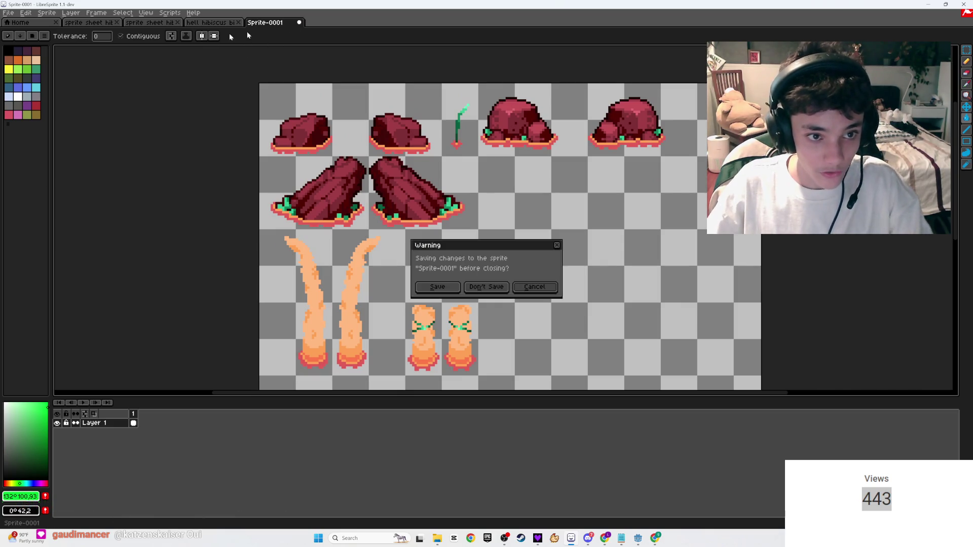
pyautogui.click(486, 286)
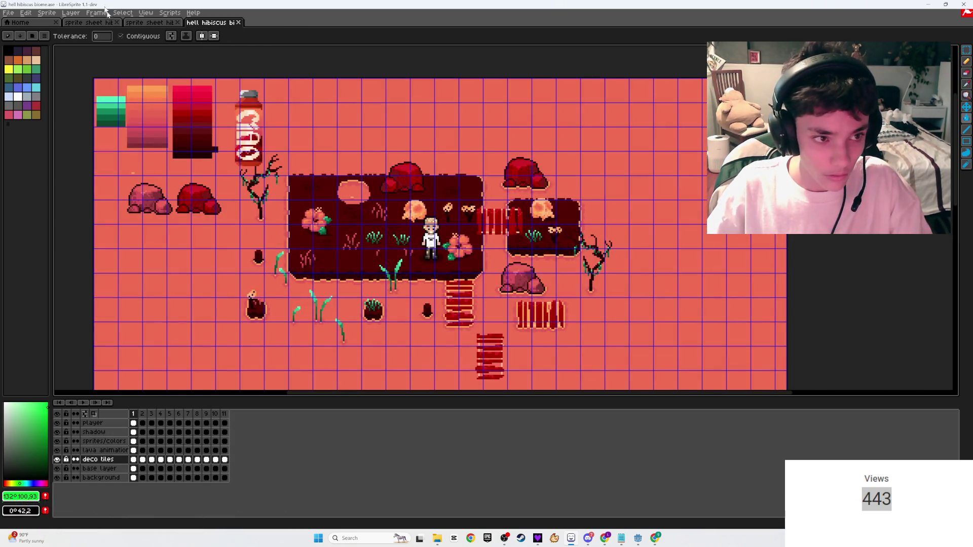
pyautogui.click(89, 22)
pyautogui.click(150, 23)
pyautogui.scroll(-1, 324, 228)
pyautogui.scroll(4, 387, 196)
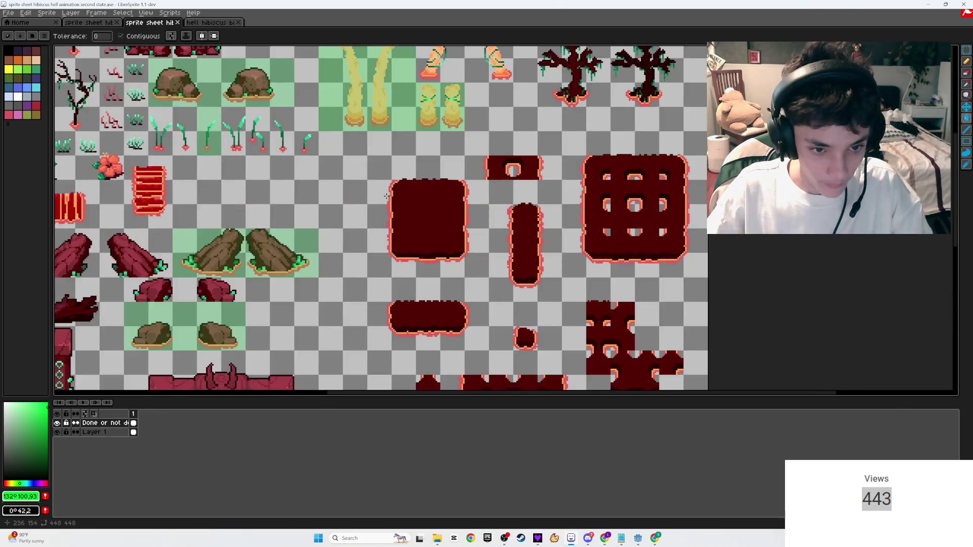
# - On Layer 1, erase the orange pixel at the flower centre
pyautogui.scroll(1, 387, 196)
pyautogui.scroll(5, 345, 213)
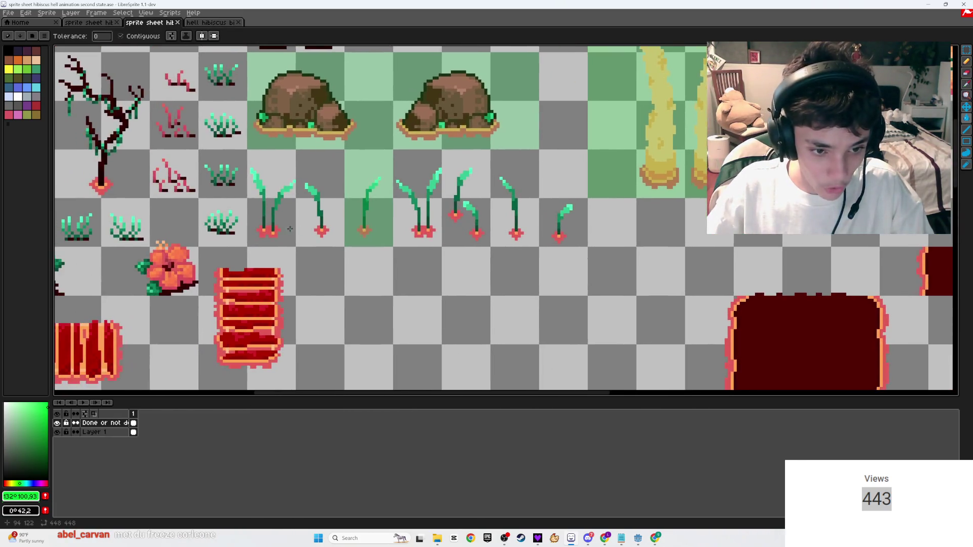
pyautogui.scroll(1, 273, 233)
pyautogui.scroll(2, 394, 204)
pyautogui.press('e')
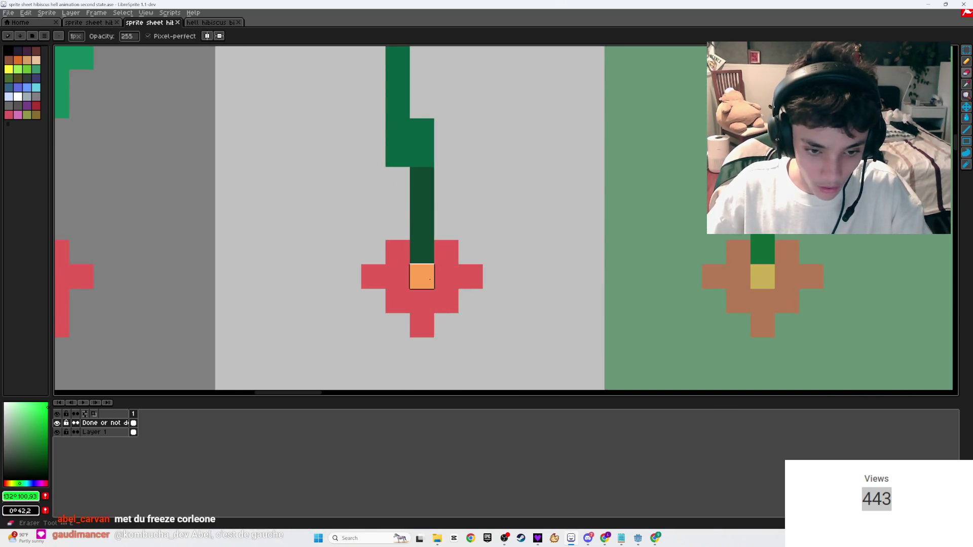
pyautogui.click(81, 432)
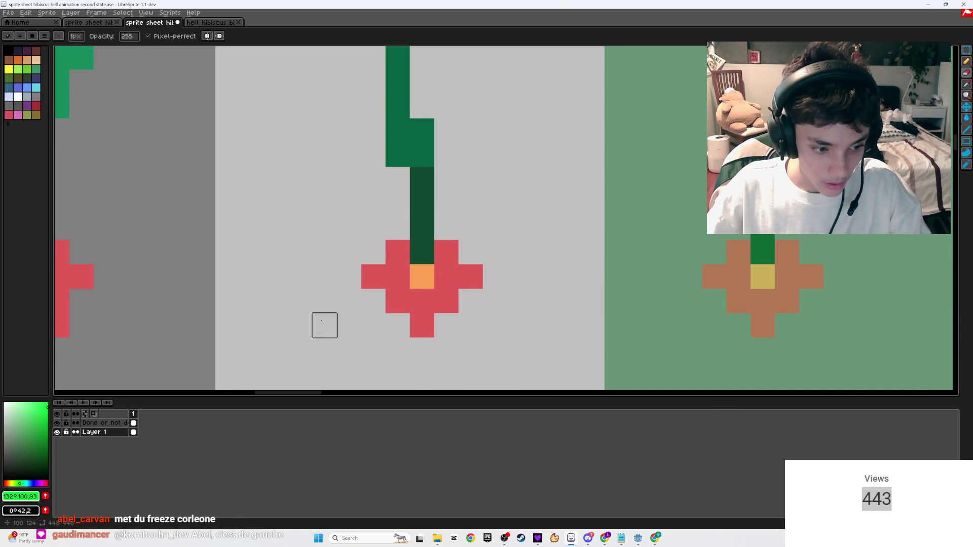
pyautogui.click(429, 284)
# - Pick the flower-centre orange and try an orange pixel on the right flower, then undo it
pyautogui.press('i')
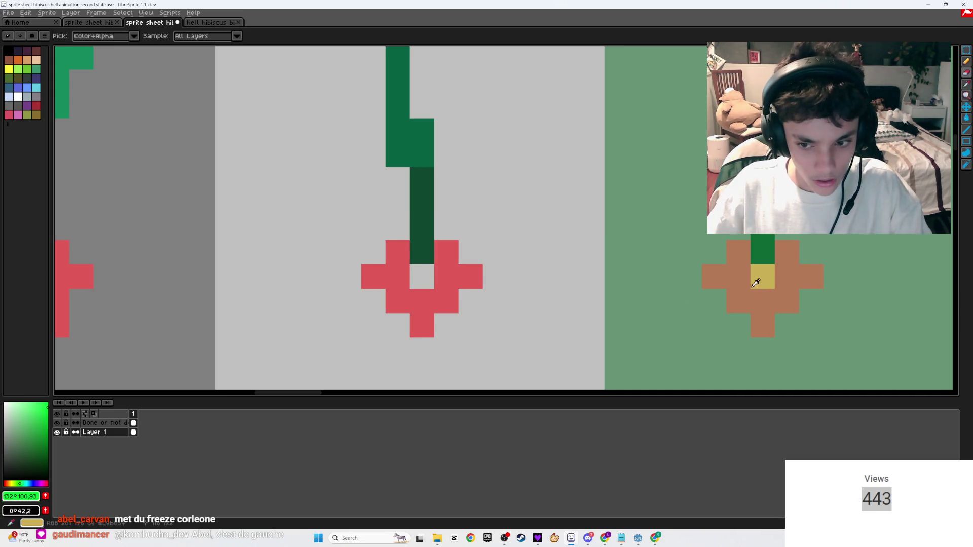
pyautogui.press('b')
pyautogui.hscroll(-3, 324, 299)
pyautogui.keyDown('alt'); pyautogui.click(299, 290); pyautogui.keyUp('alt')
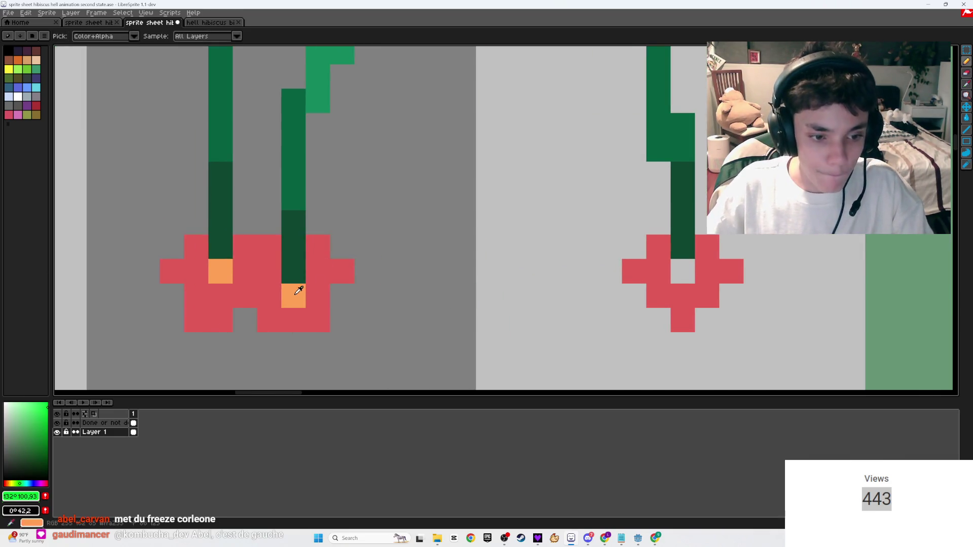
pyautogui.keyDown('alt'); pyautogui.click(299, 290); pyautogui.keyUp('alt')
pyautogui.click(759, 251)
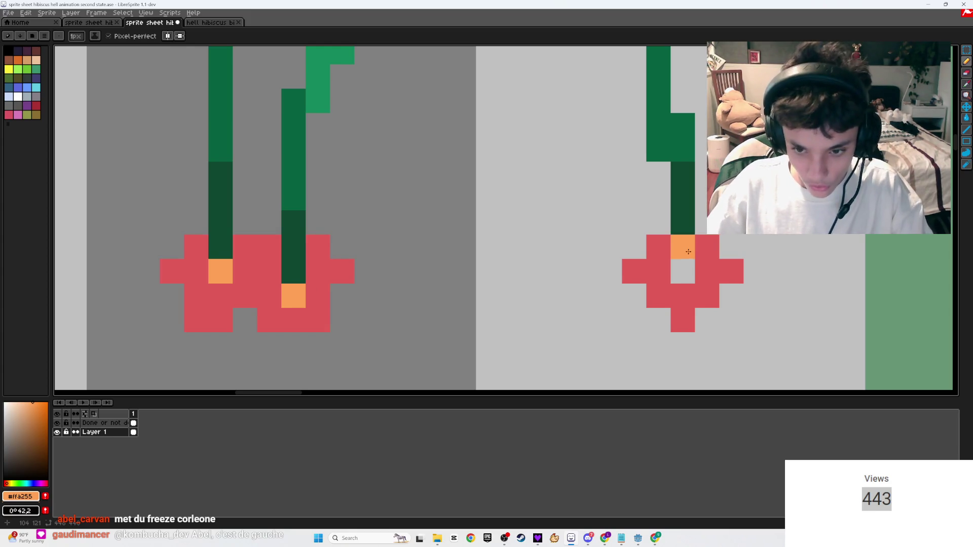
pyautogui.hotkey('ctrl', 'z')
# - Shift the right flower's lower part up one pixel, add red pixels beside it, and save
pyautogui.press('m')
pyautogui.moveTo(745, 334)
pyautogui.mouseDown()
pyautogui.moveTo(570, 281)
pyautogui.moveTo(597, 257)
pyautogui.moveTo(620, 257)
pyautogui.mouseUp()
pyautogui.press('Up')
pyautogui.hotkey('ctrl', 'd')
pyautogui.press('i')
pyautogui.click(658, 276)
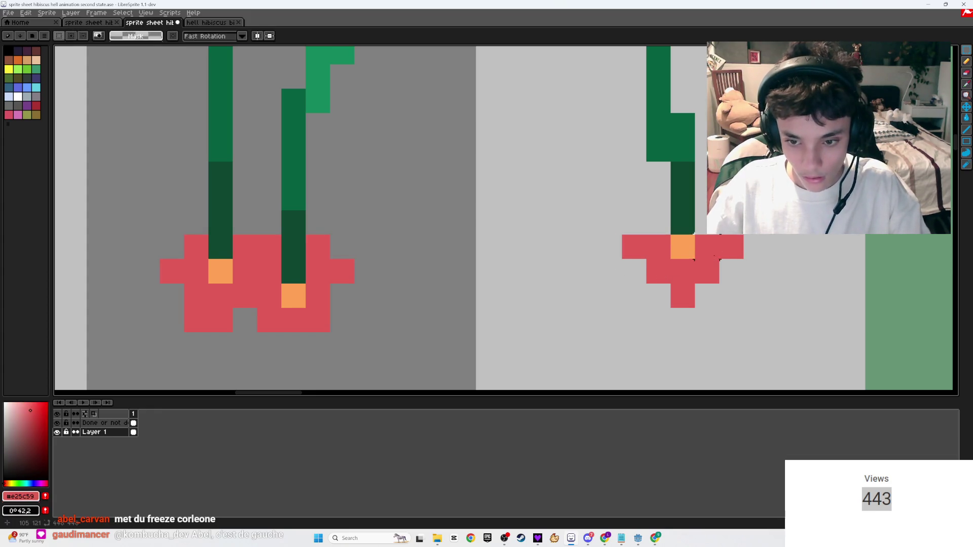
pyautogui.press('b')
pyautogui.moveTo(634, 222); pyautogui.dragTo(658, 222)
pyautogui.hotkey('ctrl', 's')
# - On the Done layer, draw a green rectangle over the single-stem sprout's cell and save
pyautogui.scroll(-3, 654, 223)
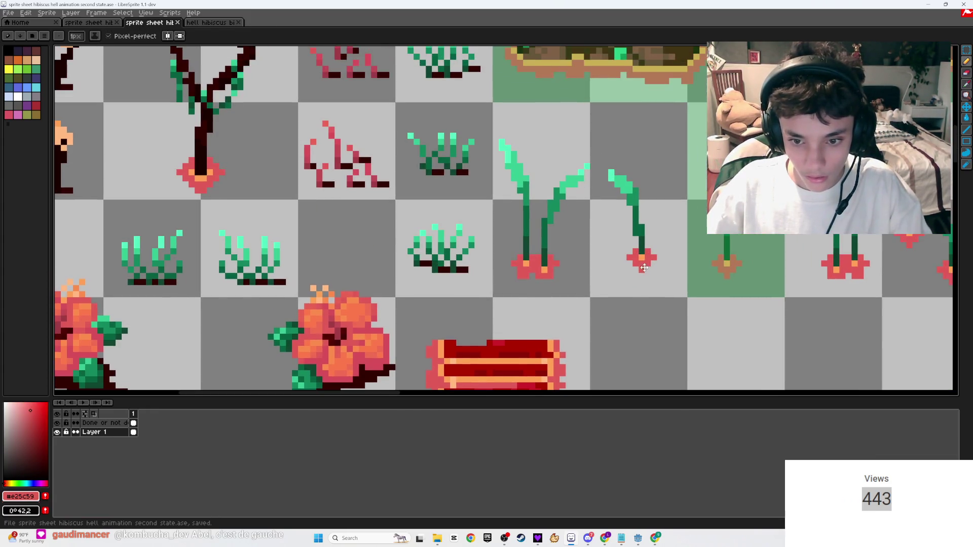
pyautogui.click(99, 423)
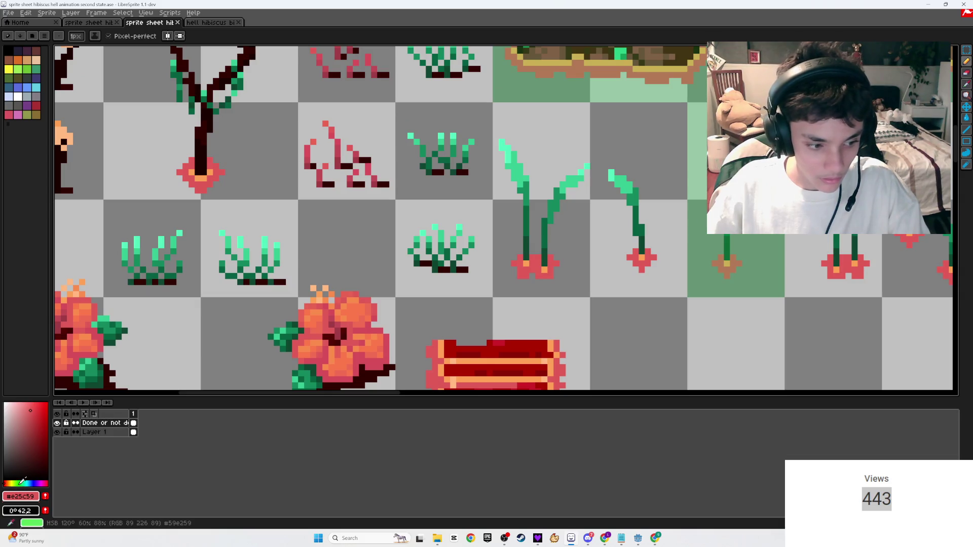
pyautogui.click(23, 481)
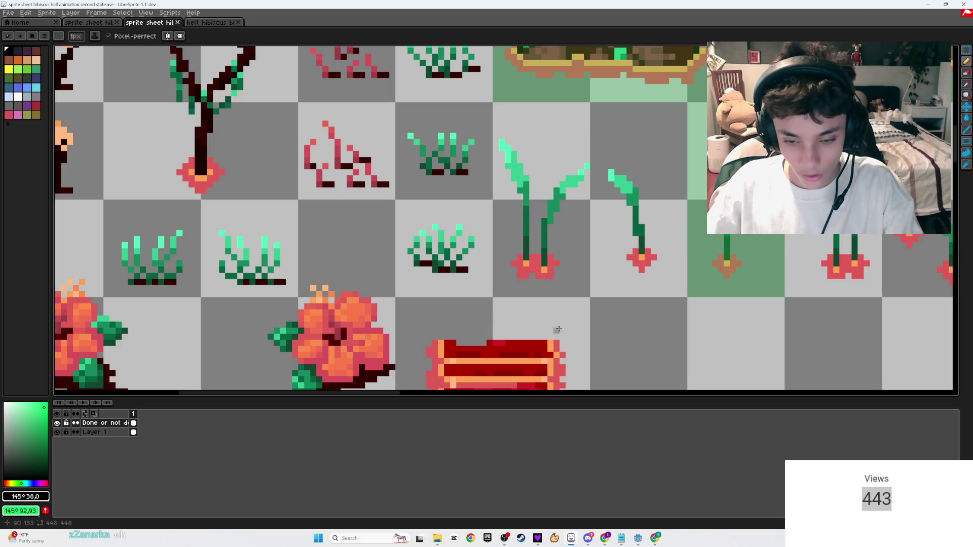
pyautogui.press('u')
pyautogui.moveTo(628, 167); pyautogui.dragTo(593, 103)
pyautogui.press('g')
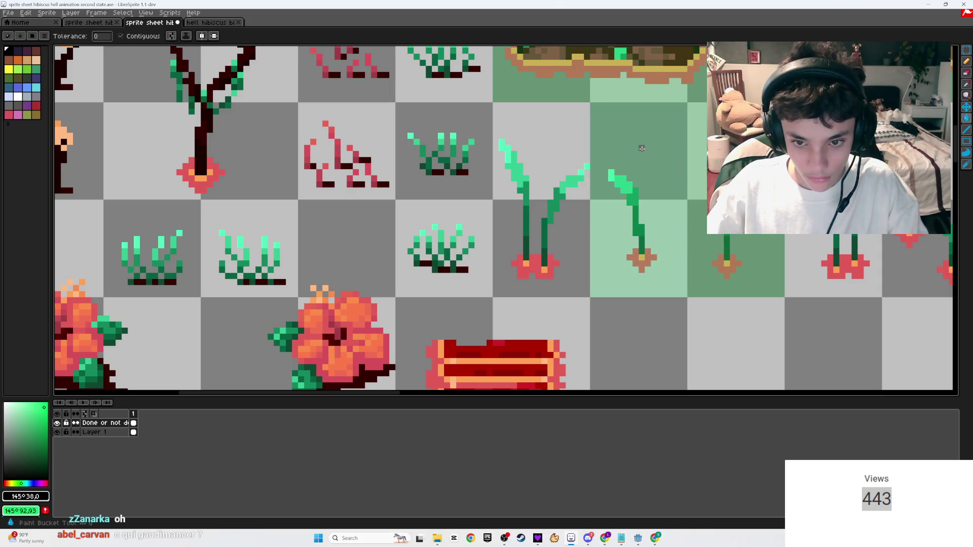
pyautogui.scroll(-2, 556, 274)
pyautogui.hotkey('ctrl', 's')
pyautogui.scroll(1, 555, 273)
pyautogui.scroll(5, 556, 274)
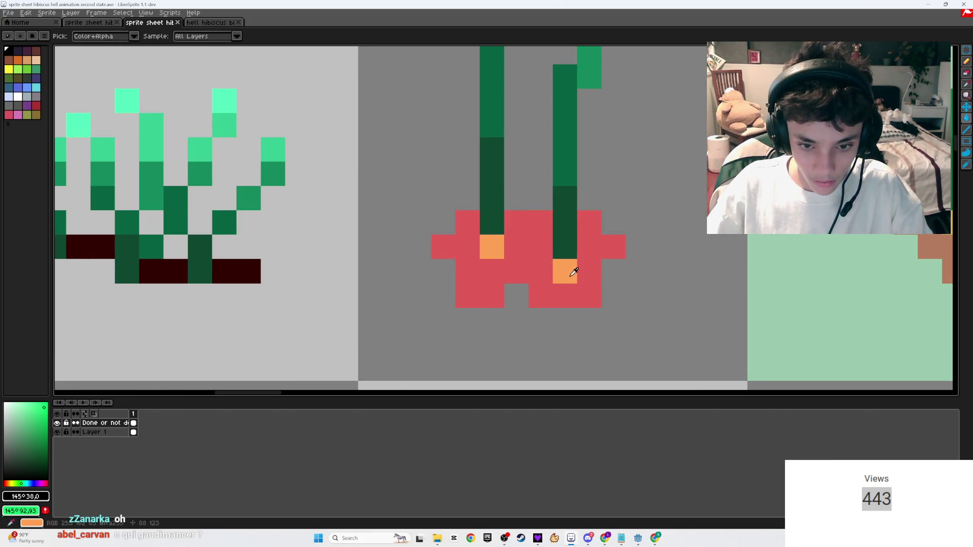
# - Repaint the two-stem sprout's orange base pixels higher and erase the old ones under both stems
pyautogui.keyDown('alt'); pyautogui.click(555, 273); pyautogui.keyUp('alt')
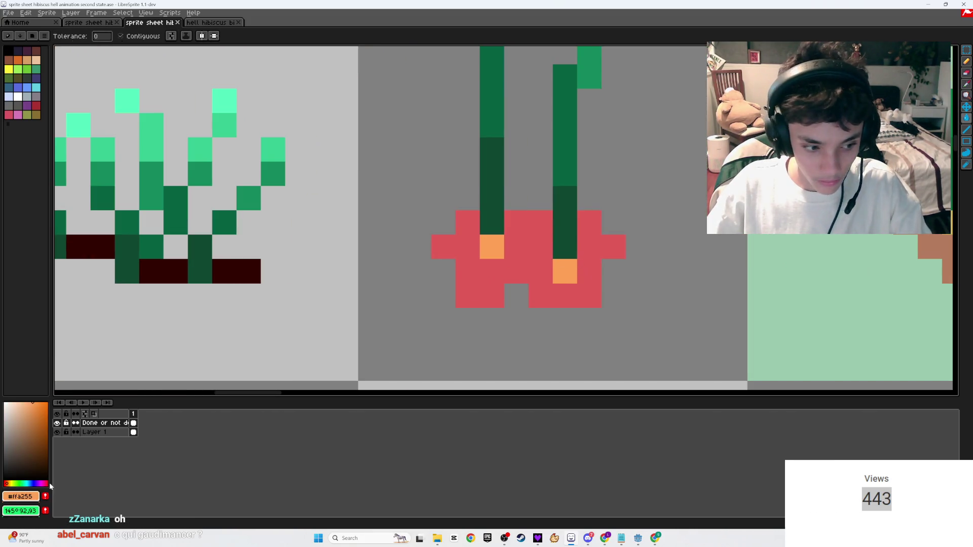
pyautogui.click(91, 432)
pyautogui.press('b')
pyautogui.click(564, 244)
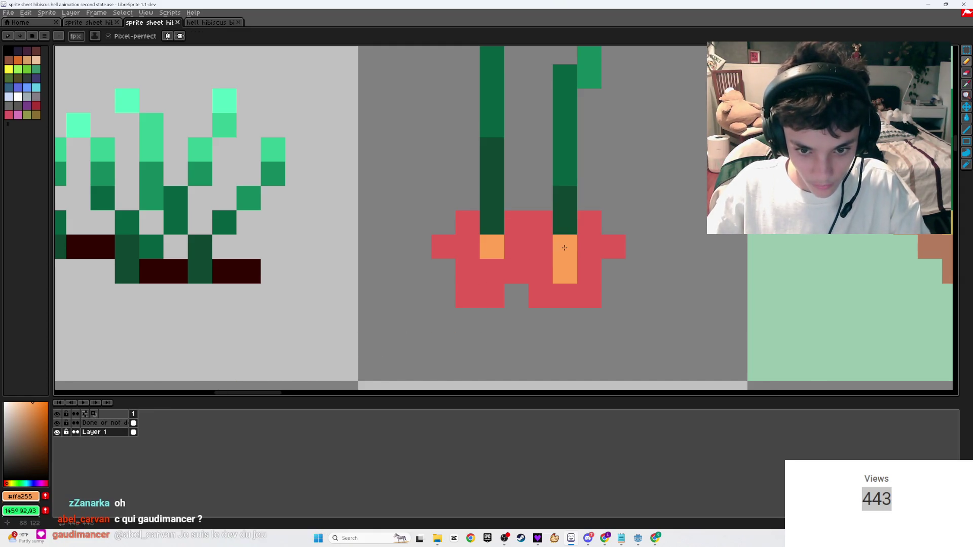
pyautogui.click(492, 223)
pyautogui.press('e')
pyautogui.click(492, 247)
pyautogui.click(565, 271)
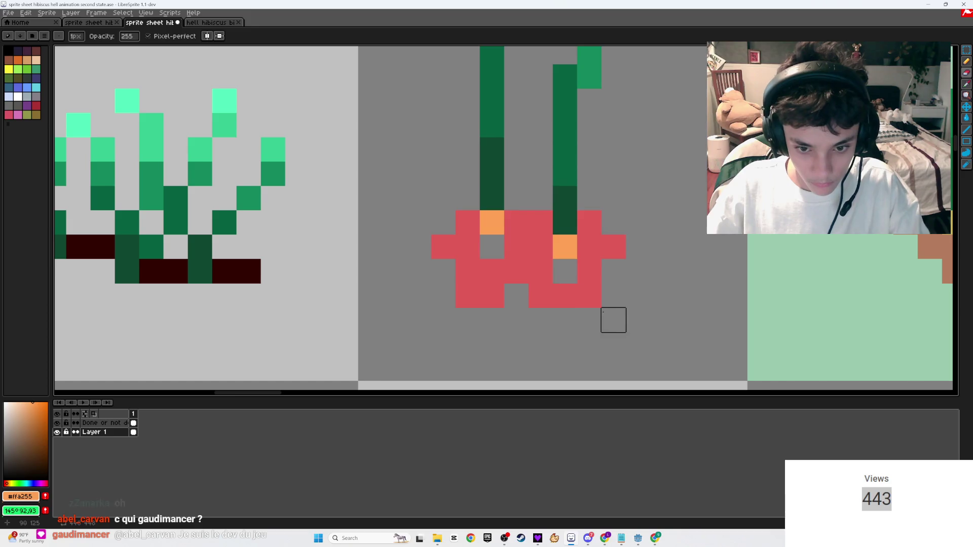
# - Move the red flower's lower half and a right petal pixel up one pixel
pyautogui.press('m')
pyautogui.moveTo(602, 308)
pyautogui.mouseDown()
pyautogui.moveTo(453, 283)
pyautogui.moveTo(453, 257)
pyautogui.mouseUp()
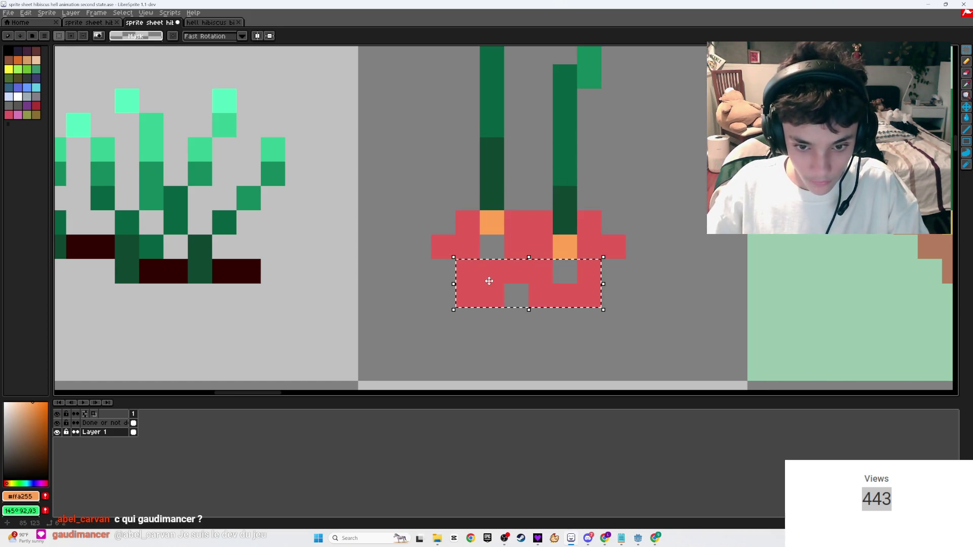
pyautogui.press('Up')
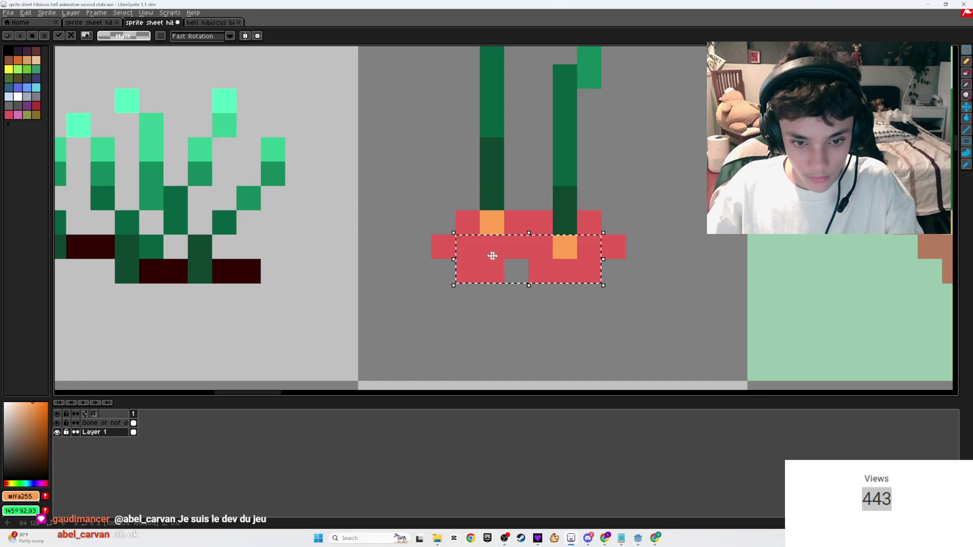
pyautogui.moveTo(605, 238)
pyautogui.mouseDown()
pyautogui.moveTo(618, 247)
pyautogui.moveTo(616, 221)
pyautogui.mouseUp()
pyautogui.moveTo(432, 236); pyautogui.dragTo(441, 250)
pyautogui.press('Escape')
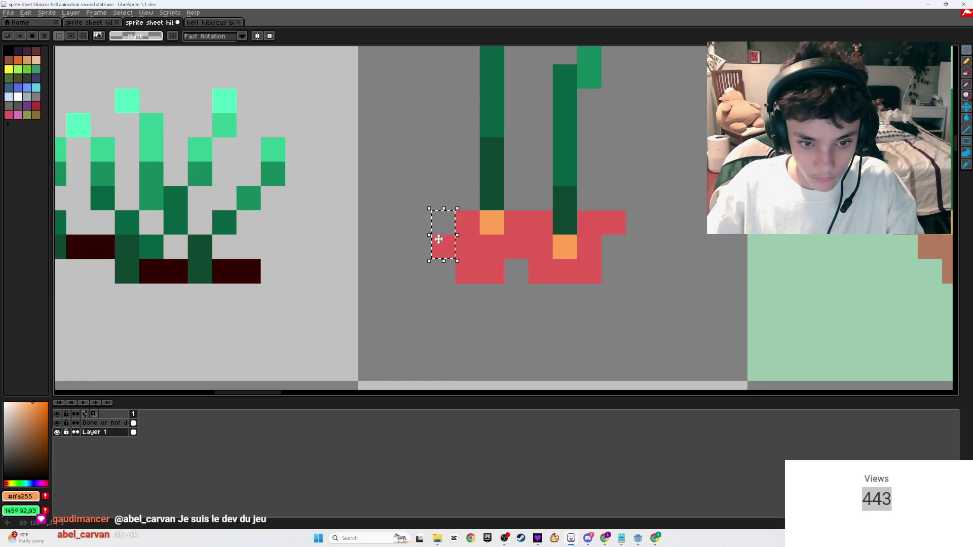
# - Add red flower pixels beside the left and right stems, then save
pyautogui.press('i')
pyautogui.click(475, 231)
pyautogui.press('b')
pyautogui.click(467, 198)
pyautogui.click(540, 198)
pyautogui.hotkey('ctrl', 'z')
pyautogui.click(600, 203)
pyautogui.scroll(-5, 519, 243)
pyautogui.hotkey('ctrl', 's')
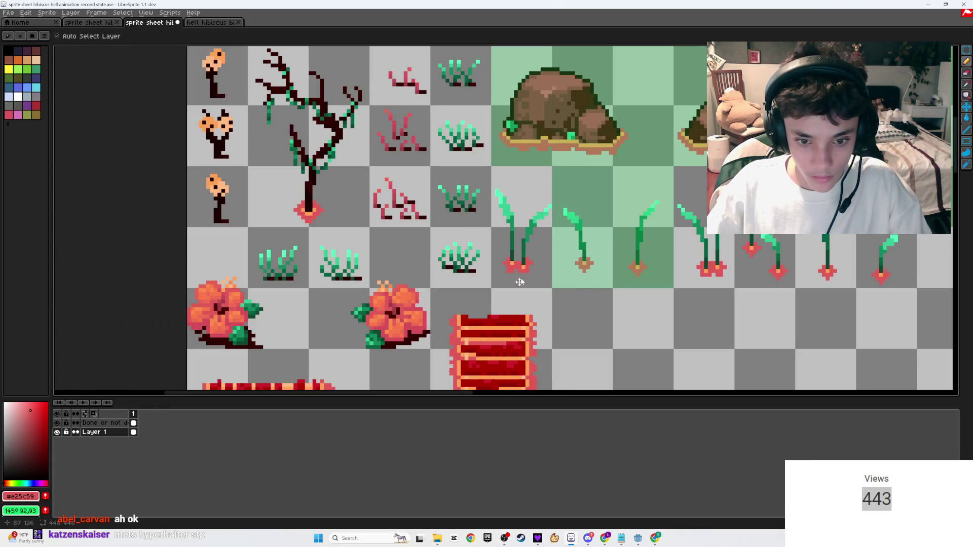
# - On the Done layer, cover the two-stem sprout's cell with a green rectangle and save
pyautogui.press('u')
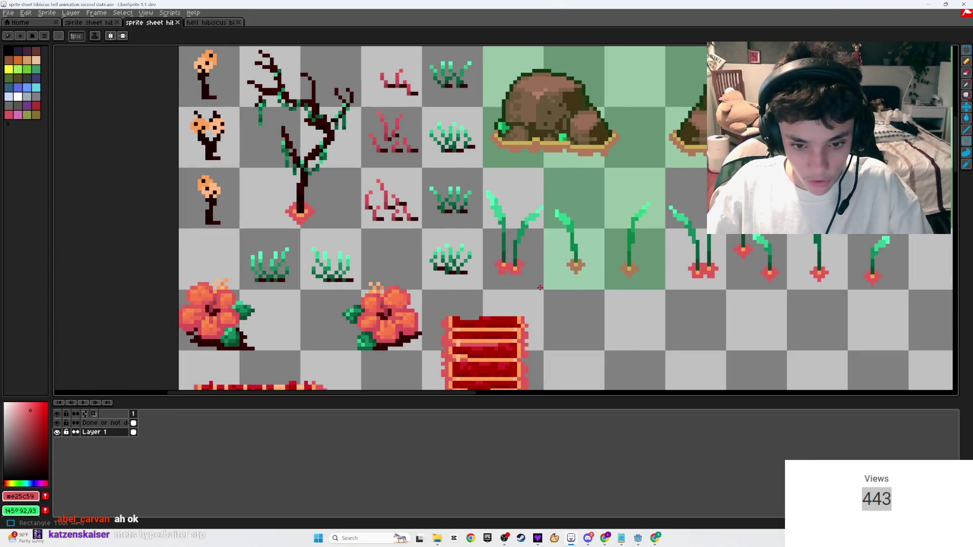
pyautogui.hotkey('alt', 'Up')
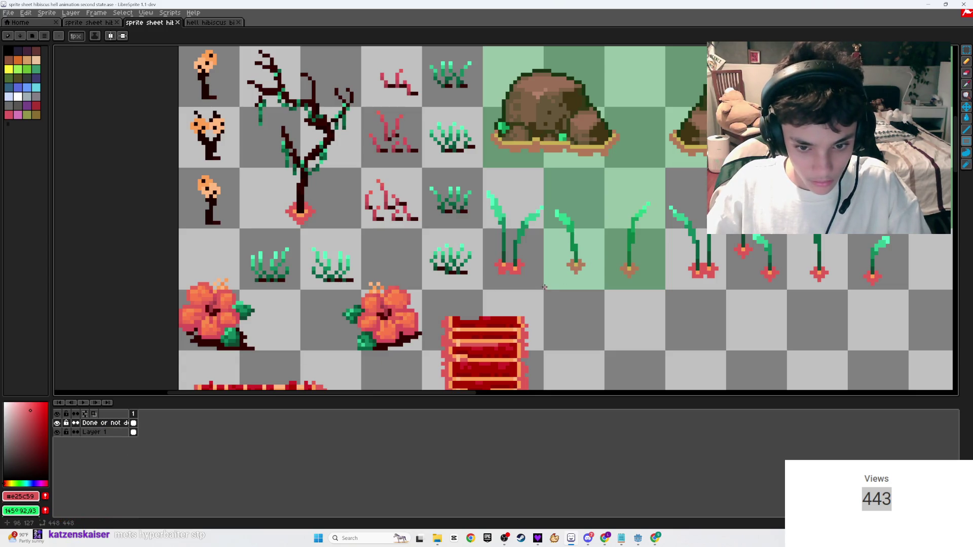
pyautogui.moveTo(541, 287)
pyautogui.mouseDown()
pyautogui.moveTo(486, 230)
pyautogui.moveTo(486, 171)
pyautogui.mouseUp()
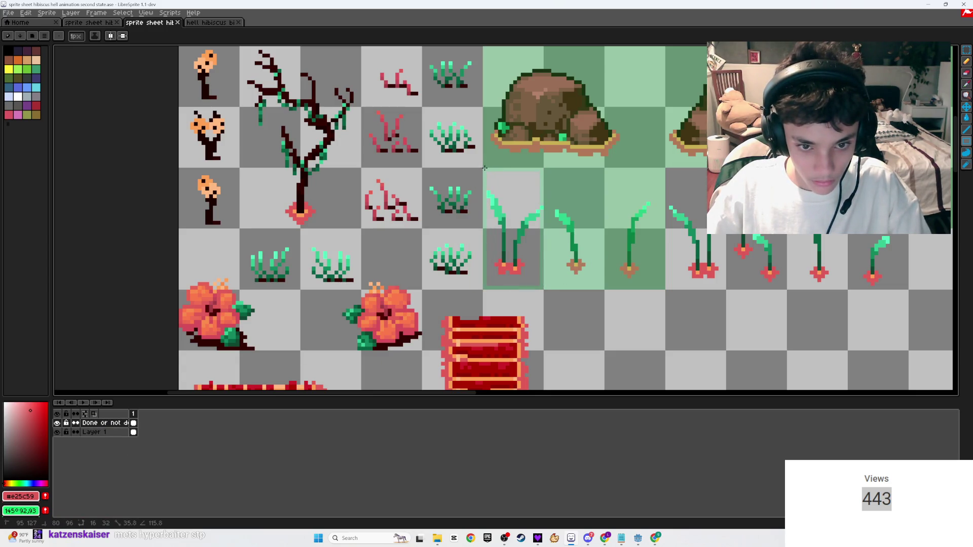
pyautogui.press('g')
pyautogui.click(513, 188)
pyautogui.hotkey('ctrl', 's')
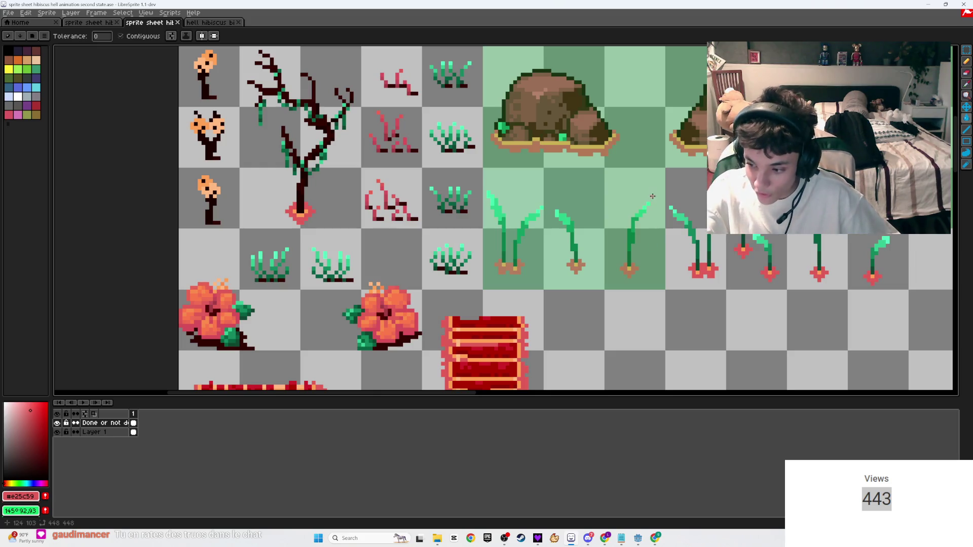
pyautogui.hotkey('ctrl', 's')
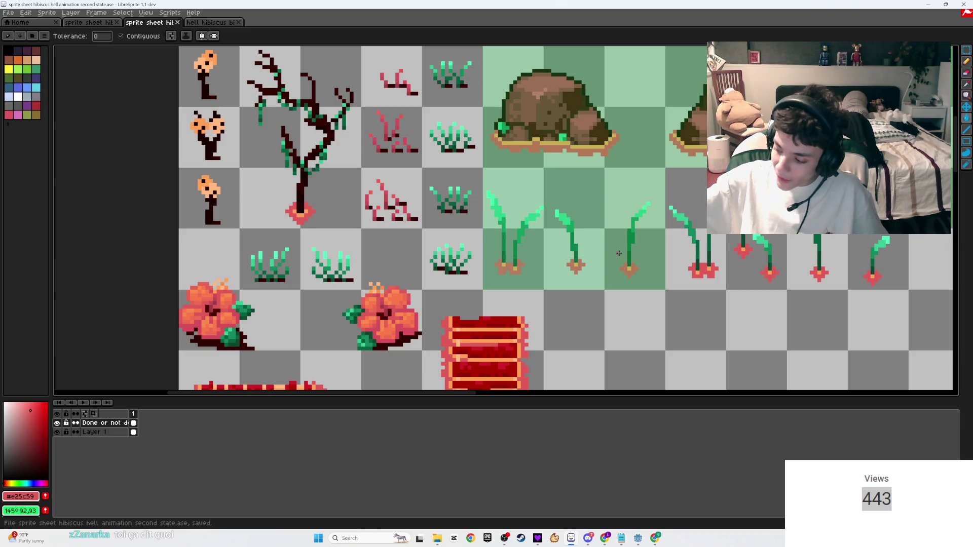
pyautogui.hotkey('ctrl', 's')
pyautogui.scroll(2, 622, 305)
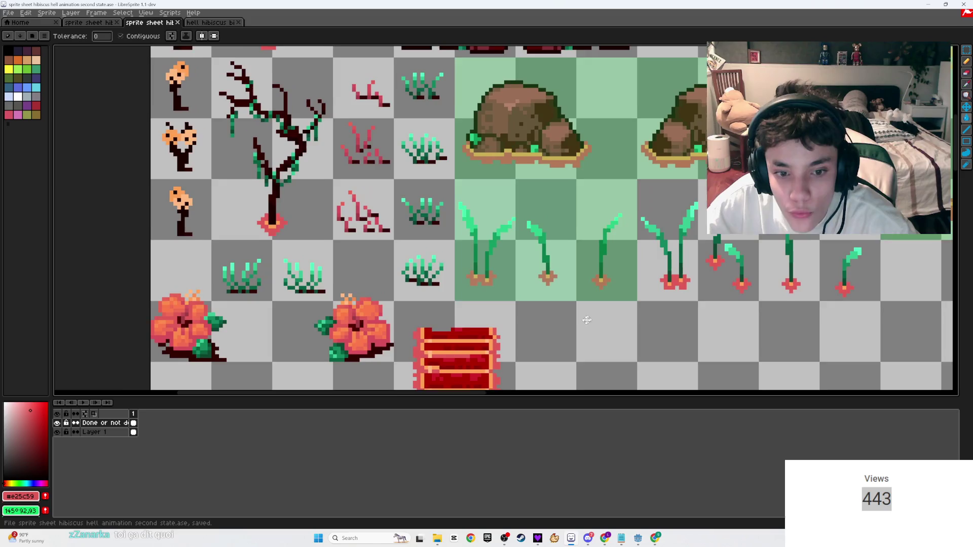
# - Make the artwork layer active, undo two accidental pot fills, and save
pyautogui.scroll(3, 613, 282)
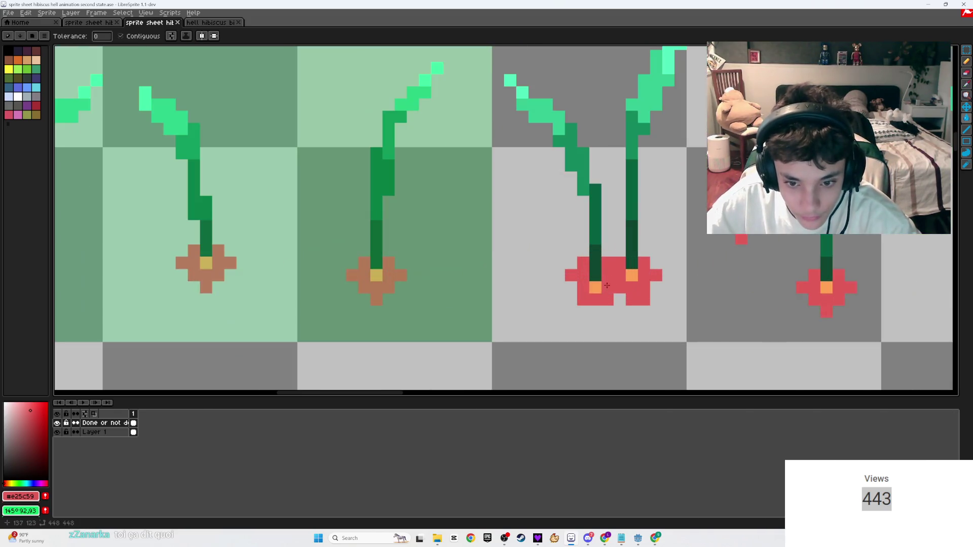
pyautogui.hscroll(-3, 507, 274)
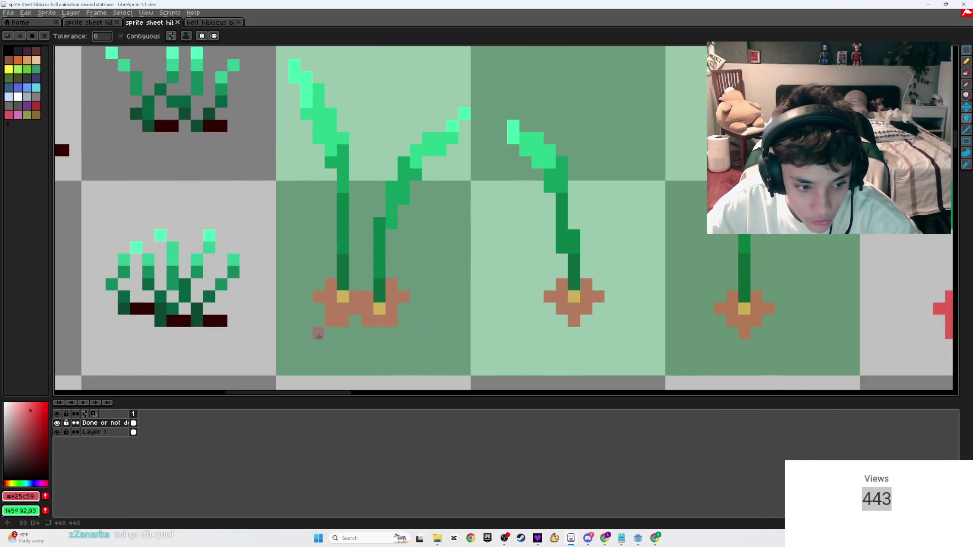
pyautogui.click(94, 431)
pyautogui.click(338, 290)
pyautogui.hotkey('ctrl', 'z')
pyautogui.click(345, 287)
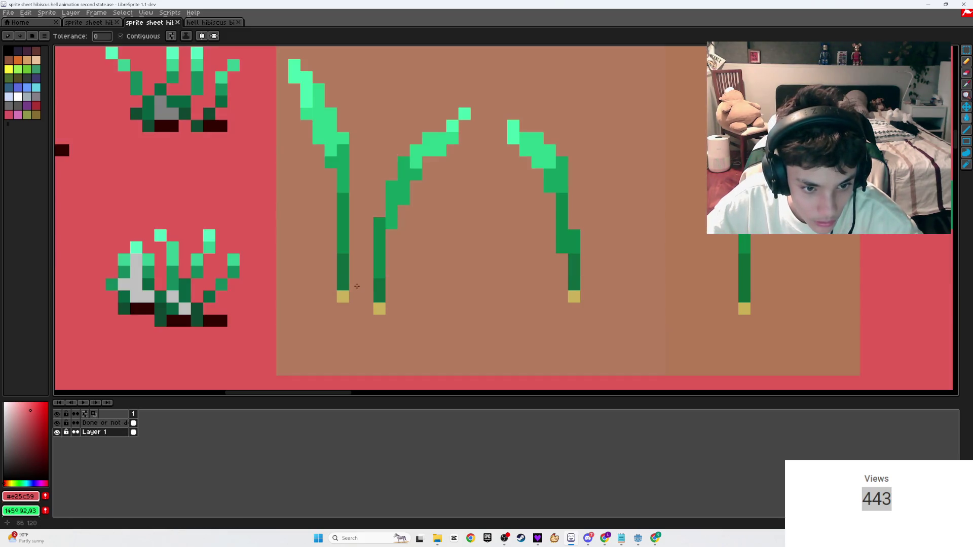
pyautogui.hotkey('ctrl', 'z')
pyautogui.press('b')
pyautogui.scroll(-5, 357, 285)
pyautogui.hotkey('ctrl', 's')
pyautogui.scroll(3, 395, 312)
# - Copy the two-stem sprout, paste it flipped horizontally, and place it in an empty cell
pyautogui.press('m')
pyautogui.moveTo(400, 320)
pyautogui.mouseDown()
pyautogui.moveTo(333, 152)
pyautogui.moveTo(311, 133)
pyautogui.moveTo(310, 144)
pyautogui.mouseUp()
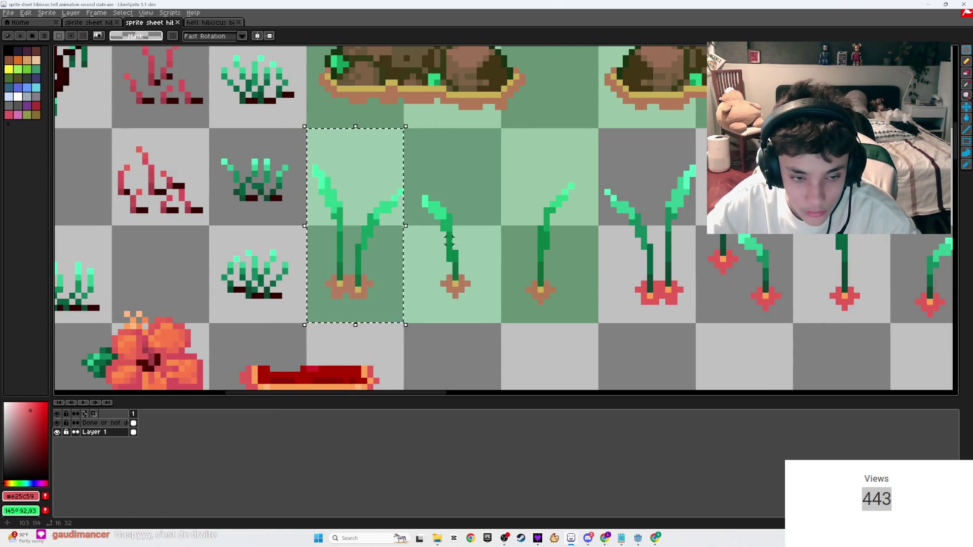
pyautogui.hscroll(5, 183, 238)
pyautogui.hotkey('ctrl', 'c')
pyautogui.hotkey('ctrl', 'v')
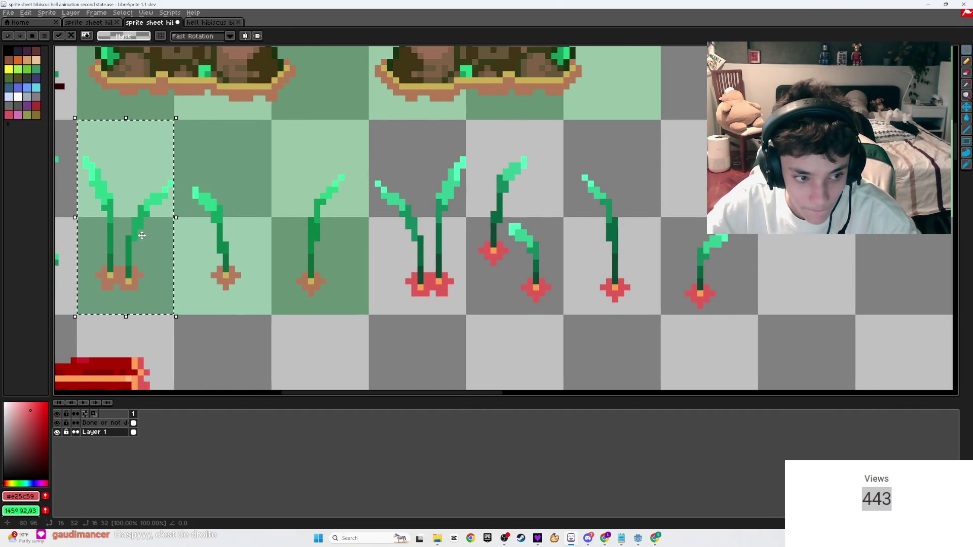
pyautogui.hotkey('shift', 'h')
pyautogui.moveTo(143, 266)
pyautogui.mouseDown()
pyautogui.moveTo(538, 353)
pyautogui.moveTo(515, 365)
pyautogui.moveTo(507, 256)
pyautogui.moveTo(508, 283)
pyautogui.mouseUp()
pyautogui.scroll(-2, 516, 365)
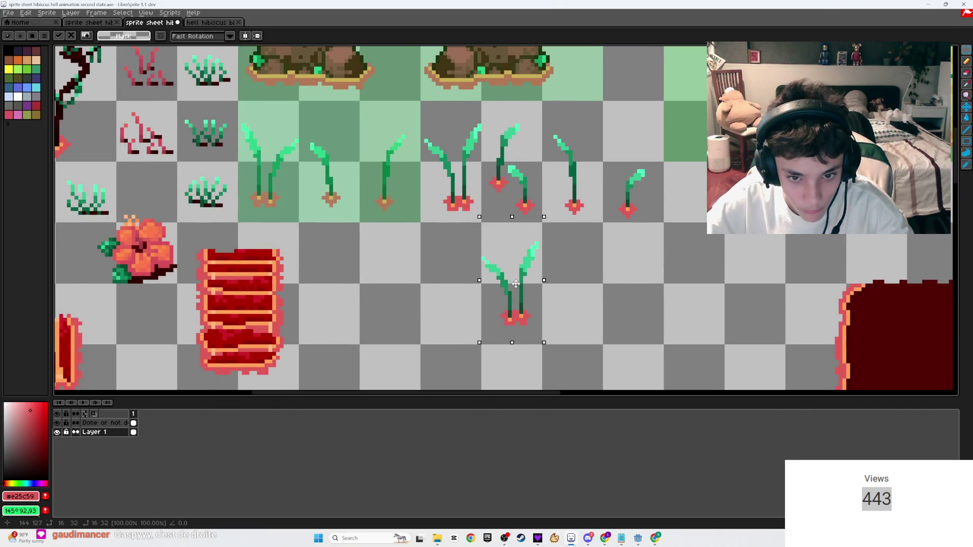
pyautogui.press('Return')
# - Move the mirrored sprout into the sprout row, nudge it up one pixel, and save
pyautogui.scroll(2, 479, 247)
pyautogui.moveTo(479, 247)
pyautogui.mouseDown()
pyautogui.moveTo(479, 339)
pyautogui.moveTo(406, 157)
pyautogui.moveTo(391, 153)
pyautogui.mouseUp()
pyautogui.moveTo(450, 207); pyautogui.dragTo(544, 399)
pyautogui.moveTo(565, 329); pyautogui.dragTo(474, 136)
pyautogui.moveTo(500, 180)
pyautogui.mouseDown()
pyautogui.moveTo(532, 359)
pyautogui.moveTo(447, 174)
pyautogui.mouseUp()
pyautogui.hscroll(-5, 496, 203)
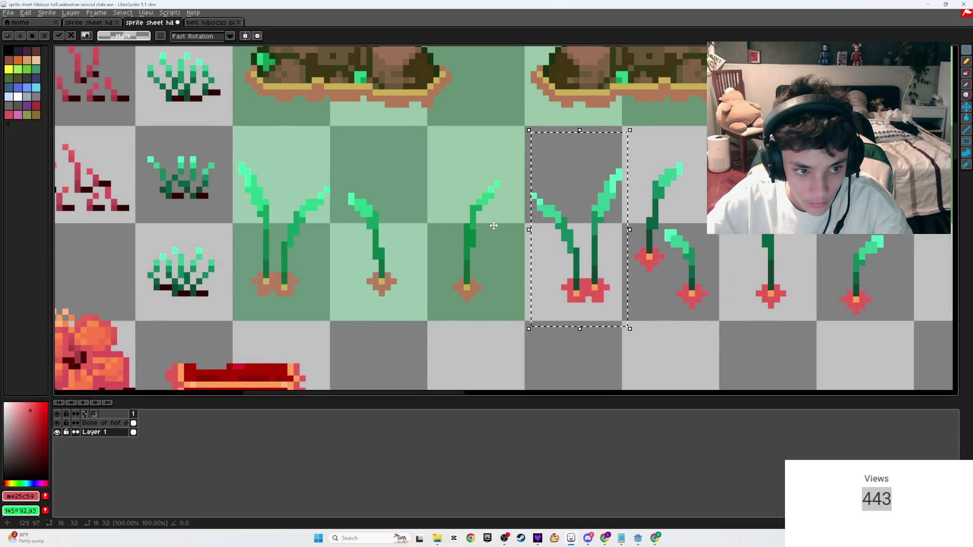
pyautogui.hotkey('ctrl', 'd')
pyautogui.moveTo(619, 172); pyautogui.dragTo(245, 169)
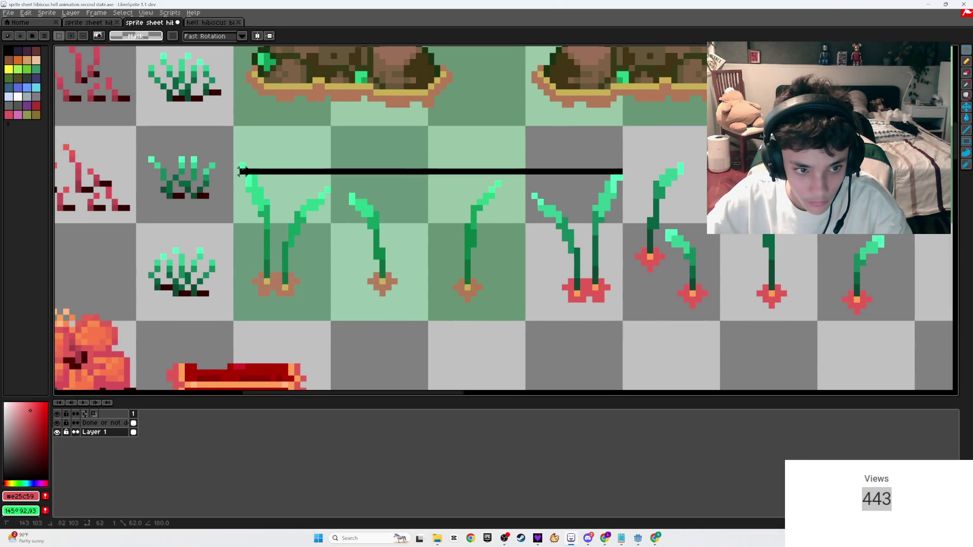
pyautogui.click(662, 348)
pyautogui.moveTo(619, 312)
pyautogui.mouseDown()
pyautogui.moveTo(599, 233)
pyautogui.moveTo(545, 134)
pyautogui.moveTo(525, 124)
pyautogui.mouseUp()
pyautogui.moveTo(556, 189); pyautogui.dragTo(557, 183)
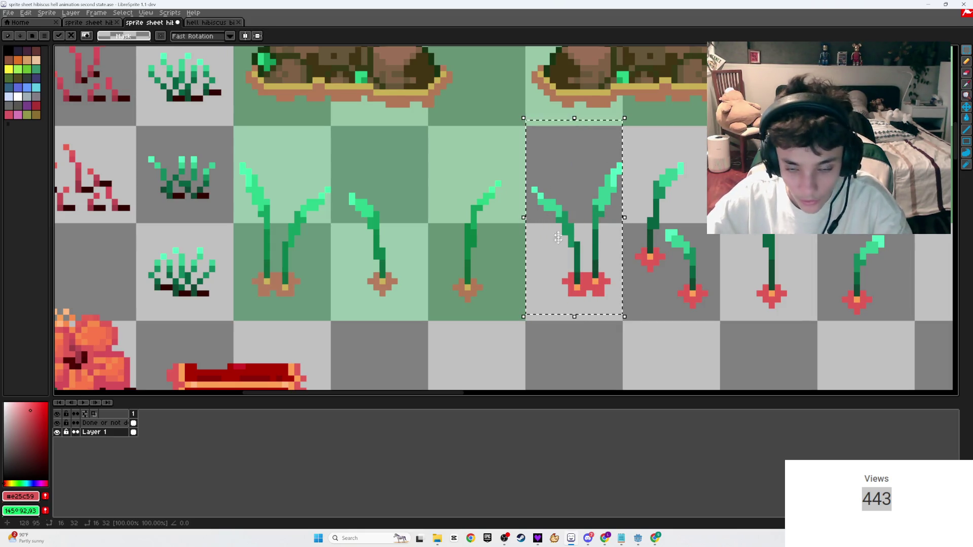
pyautogui.hotkey('ctrl', 'd')
pyautogui.hotkey('ctrl', 's')
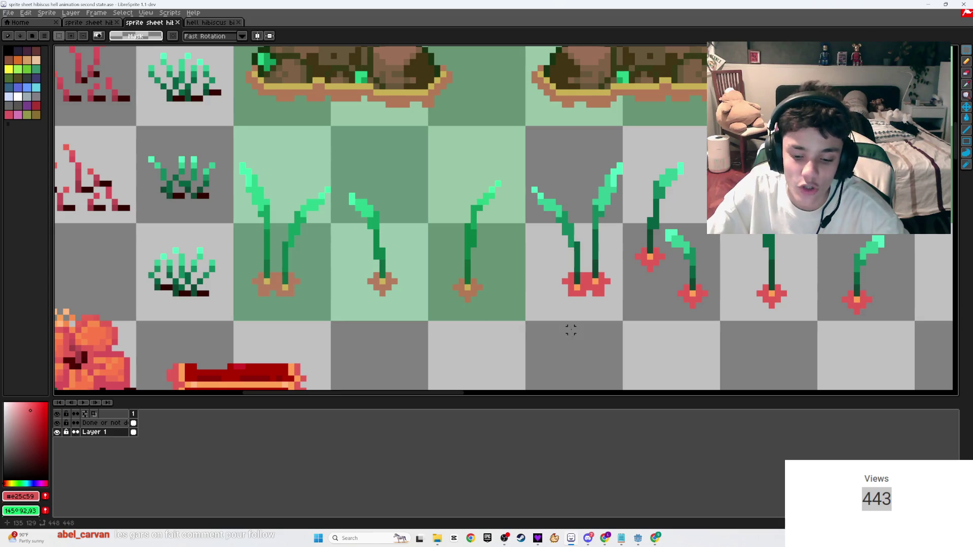
# - Fill the mirrored sprout's cell green on the Done layer, save, and switch to Twitch Stream Manager
pyautogui.click(101, 423)
pyautogui.press('b')
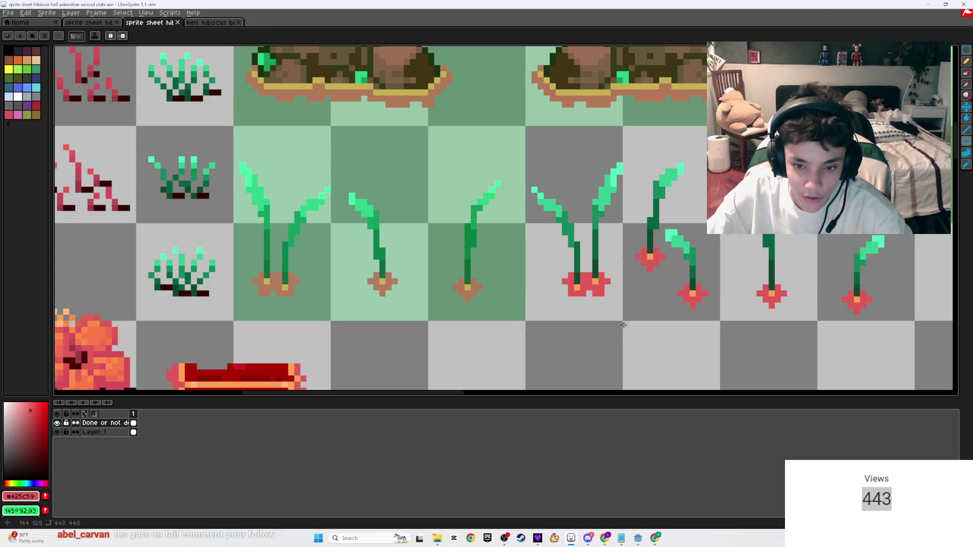
pyautogui.moveTo(619, 318); pyautogui.dragTo(529, 127)
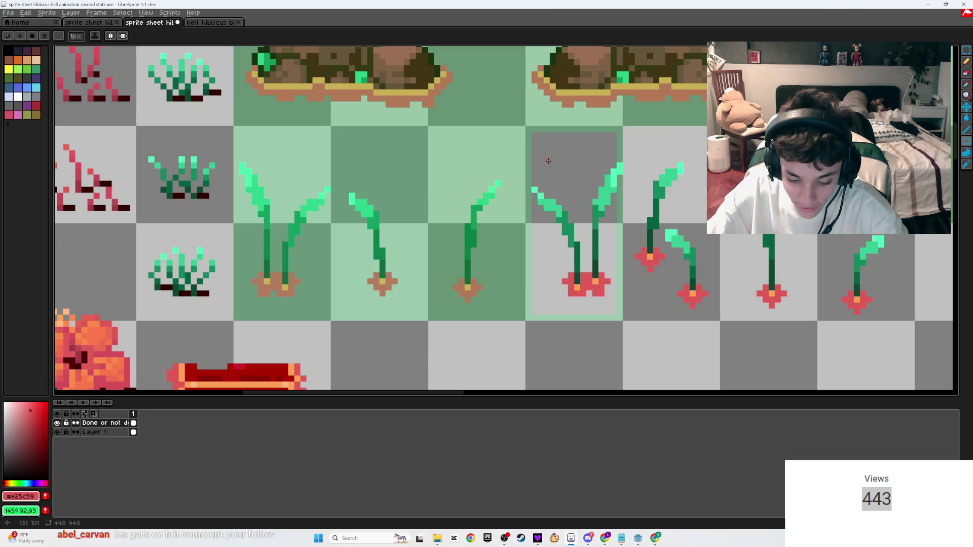
pyautogui.press('g')
pyautogui.hotkey('ctrl', 's')
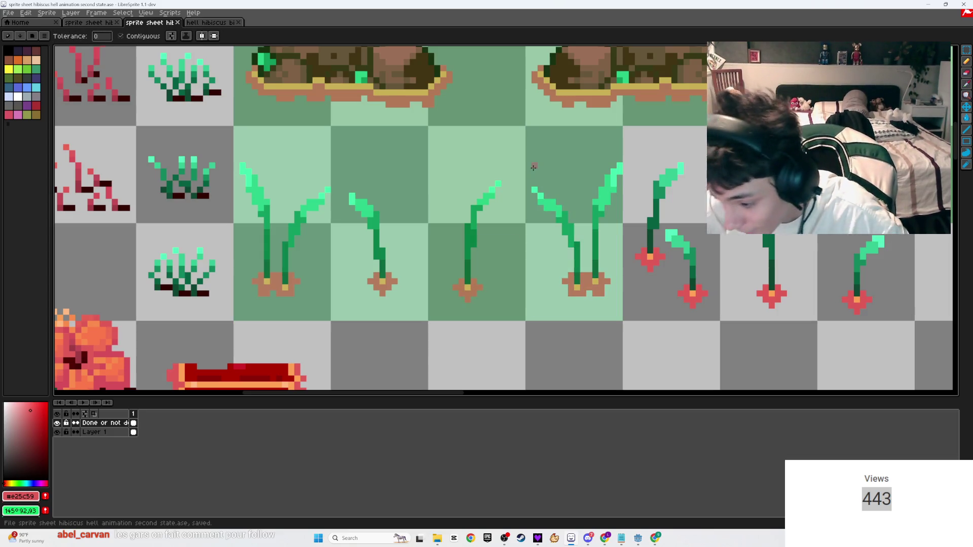
pyautogui.moveTo(605, 538)
pyautogui.click(592, 503)
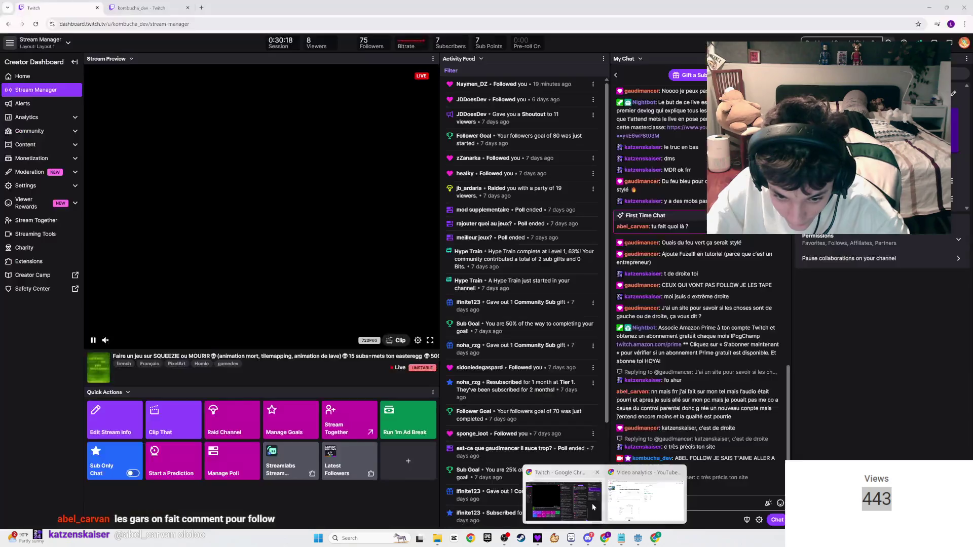
# - Leave the channel's live page, bring the hibiscus sprite sheet back in LibreSprite, and save it
pyautogui.click(147, 7)
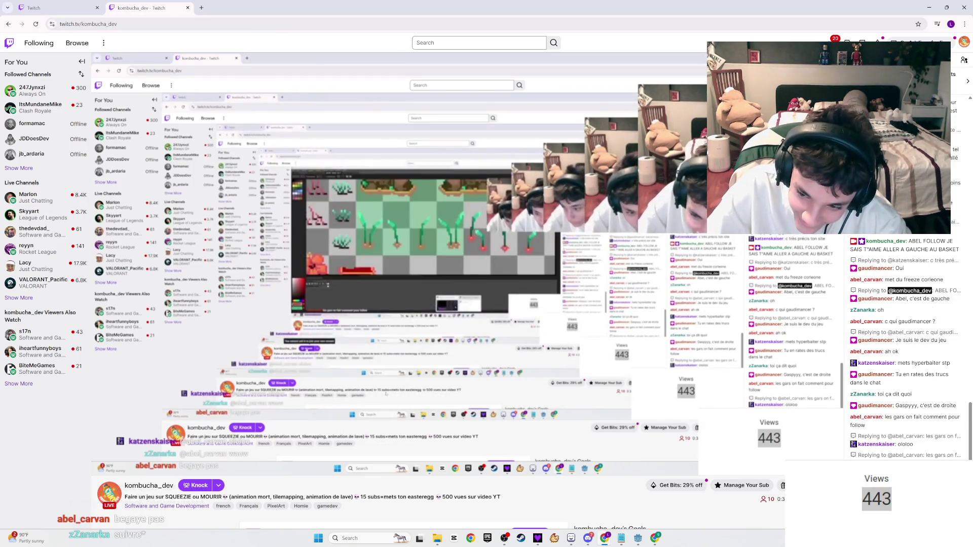
pyautogui.moveTo(605, 537)
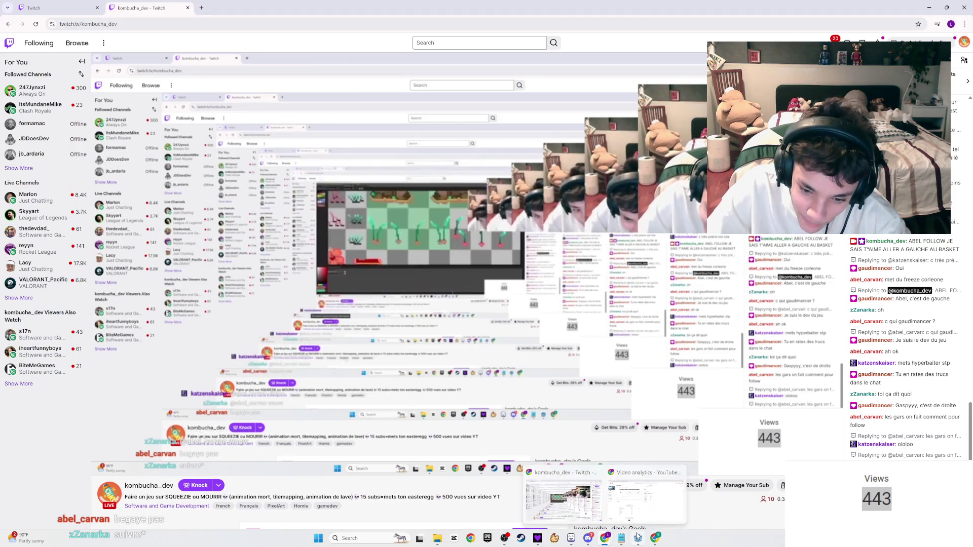
pyautogui.click(637, 537)
pyautogui.hotkey('ctrl', 's')
pyautogui.moveTo(404, 301)
pyautogui.mouseDown()
pyautogui.moveTo(336, 229)
pyautogui.moveTo(276, 258)
pyautogui.moveTo(403, 318)
pyautogui.mouseUp()
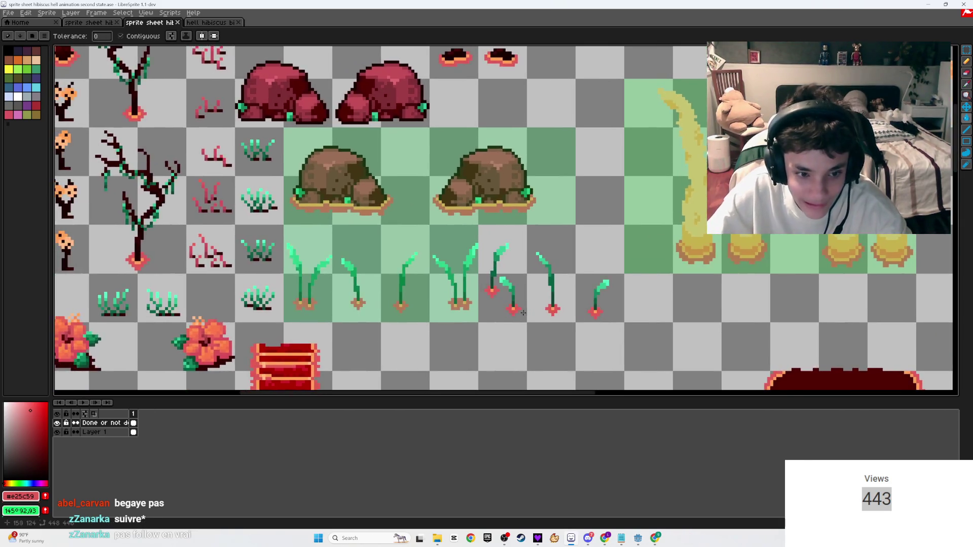
# - Fix the orange centre pixels: add one above the centre and erase the stray orange pixels
pyautogui.scroll(8, 525, 313)
pyautogui.press('i')
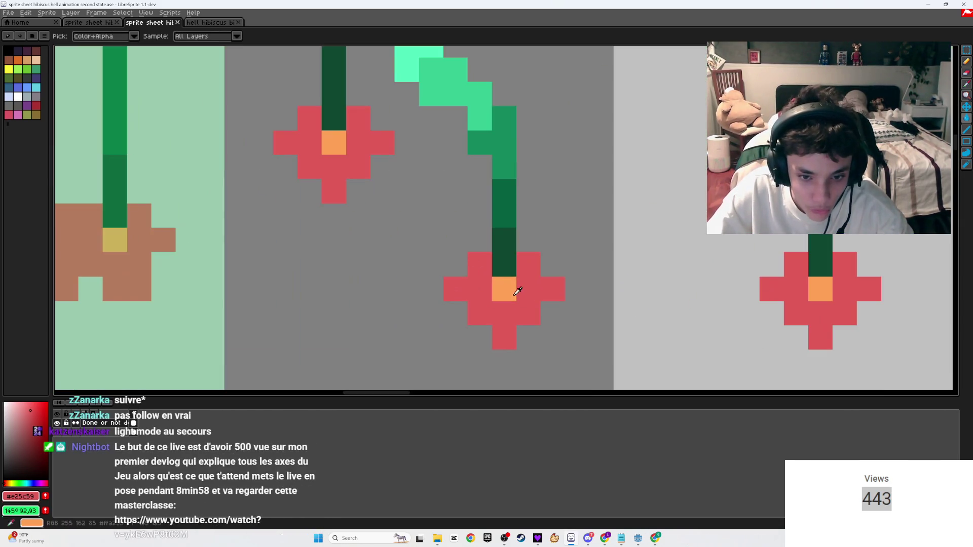
pyautogui.click(517, 291)
pyautogui.press('b')
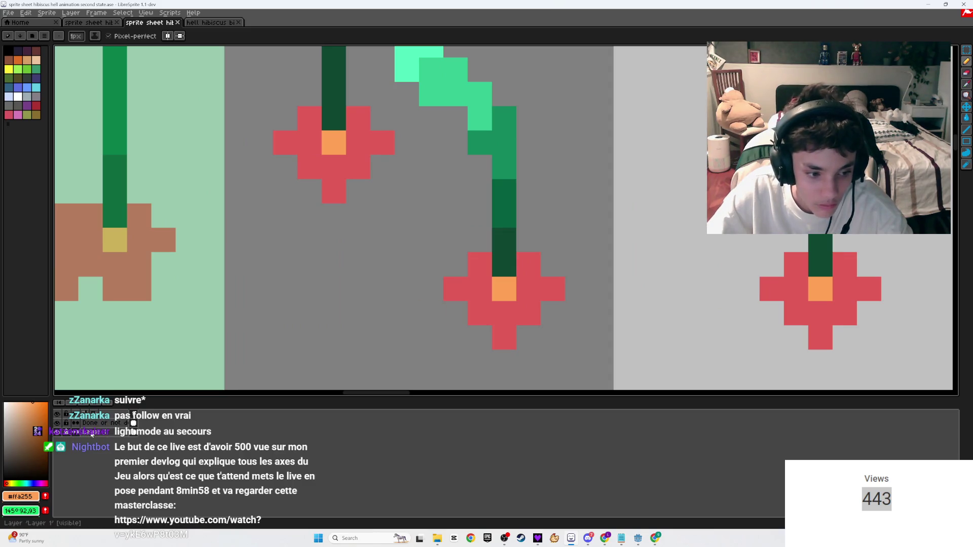
pyautogui.click(503, 264)
pyautogui.press('e')
pyautogui.click(333, 142)
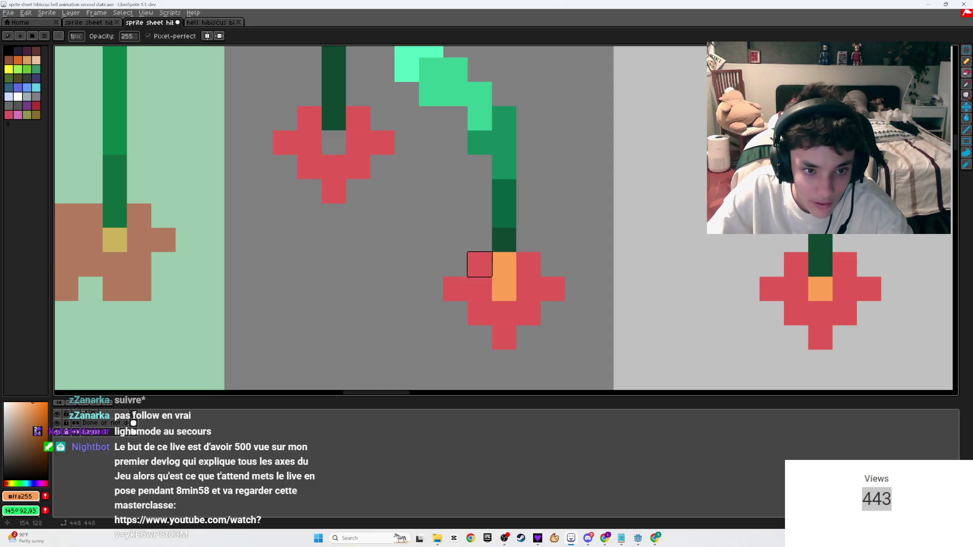
pyautogui.click(504, 289)
pyautogui.press('b')
pyautogui.click(351, 141)
pyautogui.hotkey('ctrl', 'z')
# - Raise the flower's lower red petals one pixel and add red petals on both sides of the stem tip
pyautogui.moveTo(381, 190)
pyautogui.mouseDown()
pyautogui.moveTo(482, 332)
pyautogui.moveTo(384, 280)
pyautogui.mouseUp()
pyautogui.press('m')
pyautogui.moveTo(460, 310); pyautogui.dragTo(460, 285)
pyautogui.hotkey('ctrl', 'd')
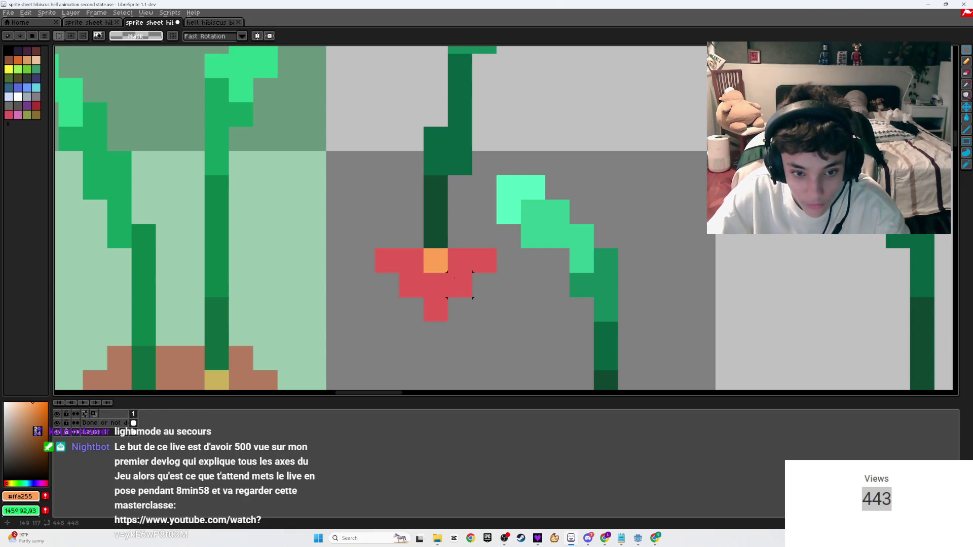
pyautogui.press('b')
pyautogui.keyDown('alt'); pyautogui.click(454, 277); pyautogui.keyUp('alt')
pyautogui.scroll(-3, 408, 259)
pyautogui.click(439, 228)
pyautogui.click(488, 228)
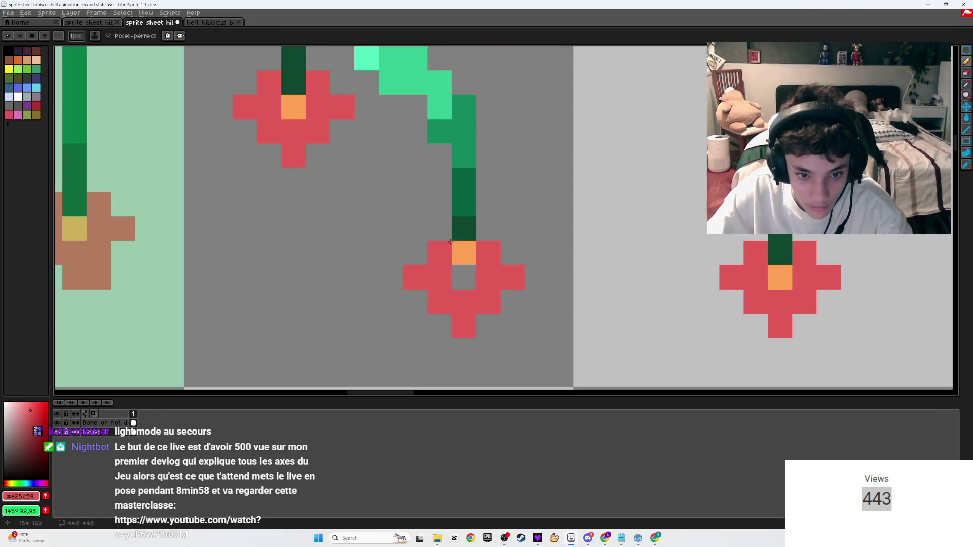
# - Move the lower flower up one pixel
pyautogui.press('m')
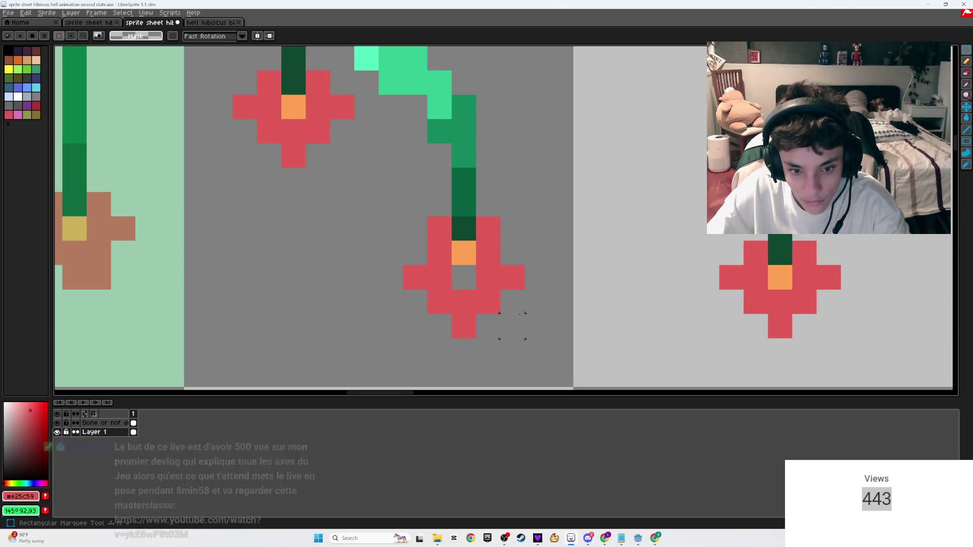
pyautogui.moveTo(526, 340)
pyautogui.mouseDown()
pyautogui.moveTo(402, 263)
pyautogui.moveTo(414, 257)
pyautogui.mouseUp()
pyautogui.hotkey('ctrl', 'd')
pyautogui.scroll(-1, 474, 313)
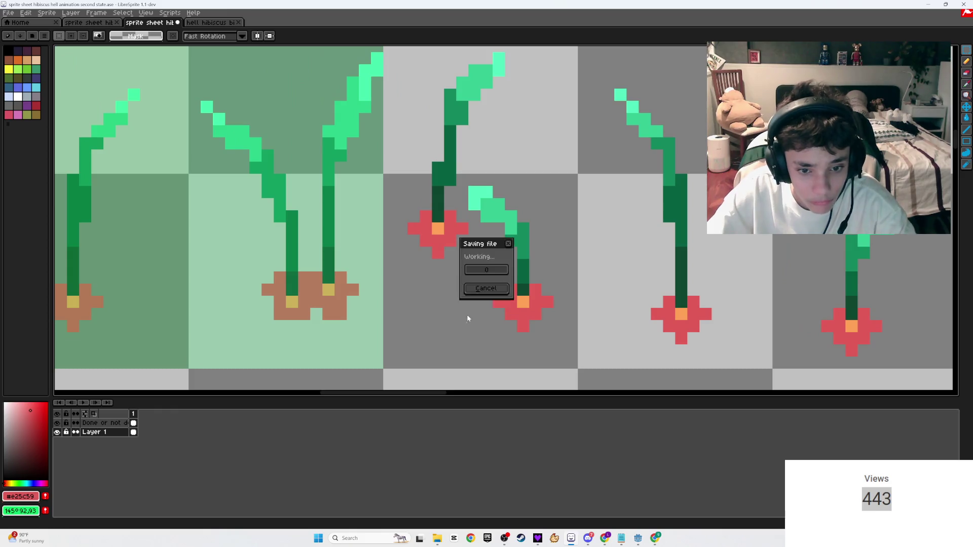
# - Outline the finished two-sprout cell with a rectangle on the Done or not done layer
pyautogui.click(99, 422)
pyautogui.press('u')
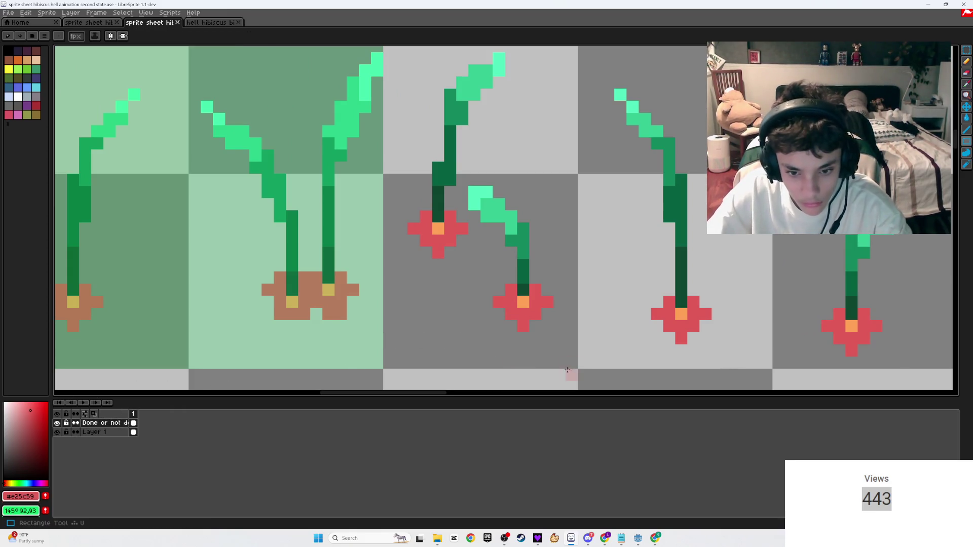
pyautogui.scroll(-1, 558, 328)
pyautogui.moveTo(564, 347); pyautogui.dragTo(471, 163)
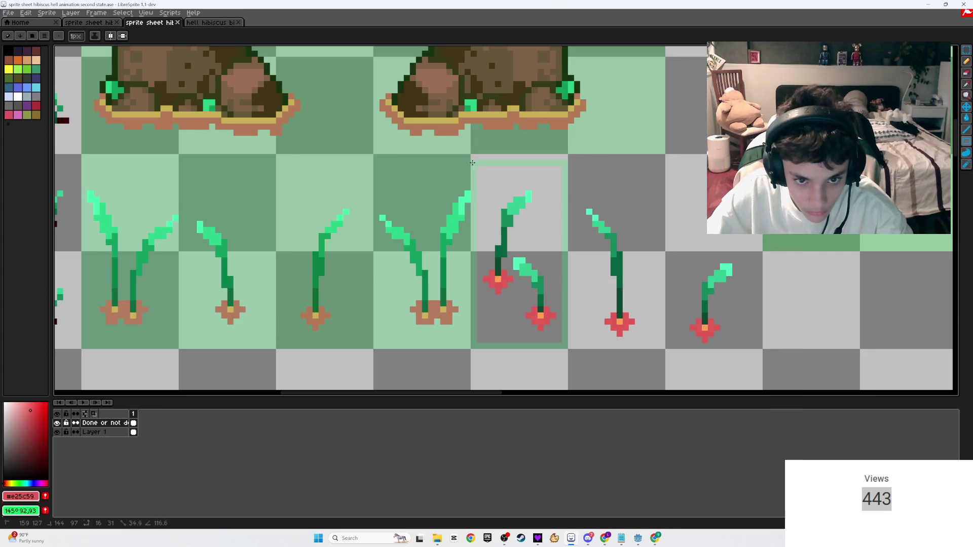
# - Cover the two-sprout cell with a green done rectangle, undoing the overflowing fills, and save
pyautogui.press('g')
pyautogui.click(496, 189)
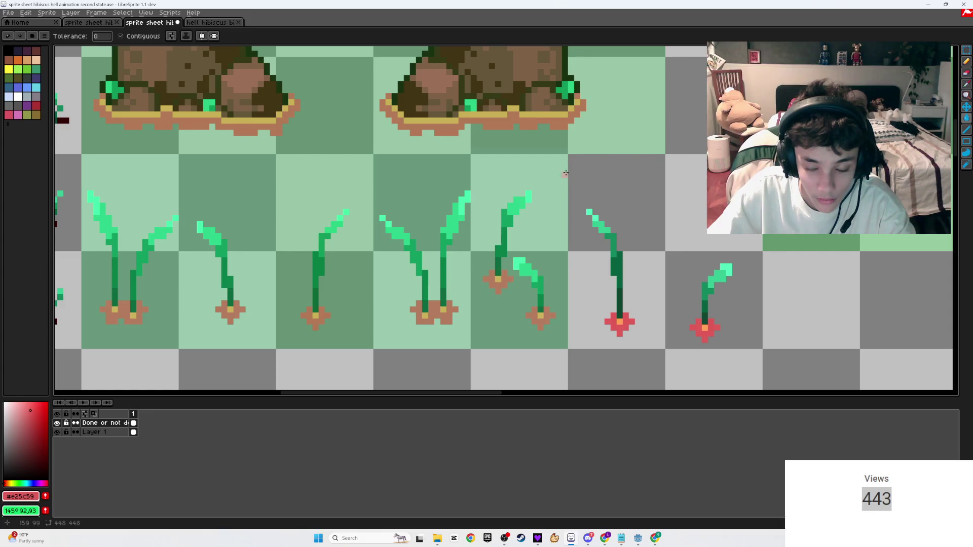
pyautogui.hotkey('ctrl', 'z')
pyautogui.click(564, 346)
pyautogui.hotkey('ctrl', 'z')
pyautogui.press('u')
pyautogui.moveTo(562, 346)
pyautogui.mouseDown()
pyautogui.moveTo(474, 253)
pyautogui.moveTo(474, 158)
pyautogui.mouseUp()
pyautogui.press('g')
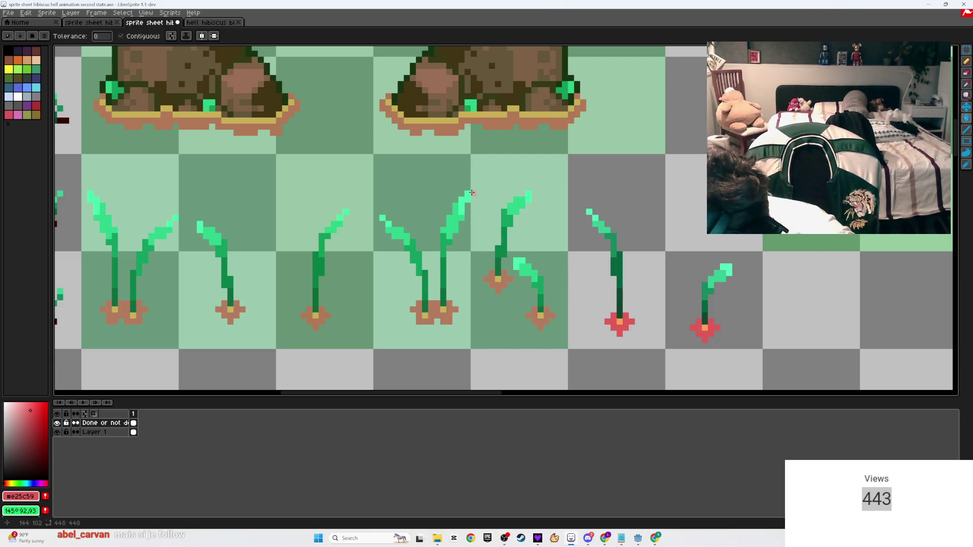
pyautogui.hotkey('ctrl', 's')
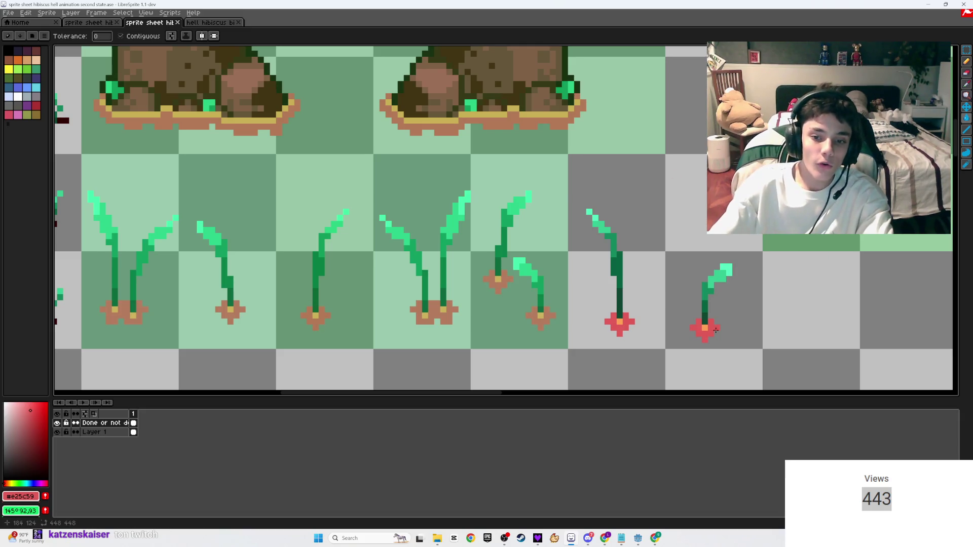
# - On Layer 1, erase the flower's orange centre pixel
pyautogui.scroll(5, 634, 284)
pyautogui.press('e')
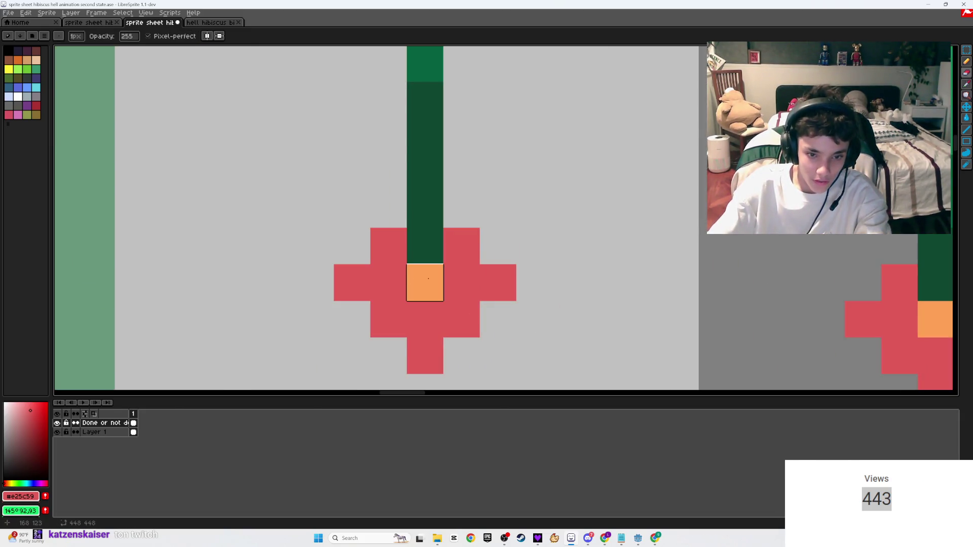
pyautogui.scroll(-5, 412, 282)
pyautogui.click(93, 432)
pyautogui.scroll(5, 490, 338)
pyautogui.click(621, 196)
pyautogui.moveTo(620, 196); pyautogui.dragTo(603, 275)
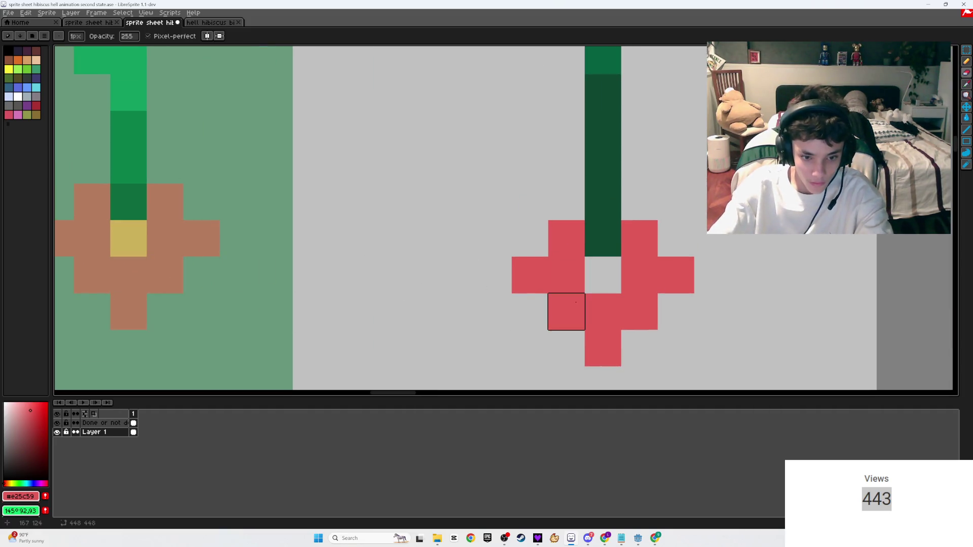
# - Repaint the neighbouring flower's centre with the orange colour, undoing the misplaced pixels
pyautogui.press('b')
pyautogui.moveTo(712, 282); pyautogui.dragTo(443, 245)
pyautogui.click(814, 282)
pyautogui.hotkey('ctrl', 'z')
pyautogui.keyDown('alt'); pyautogui.click(815, 282); pyautogui.keyUp('alt')
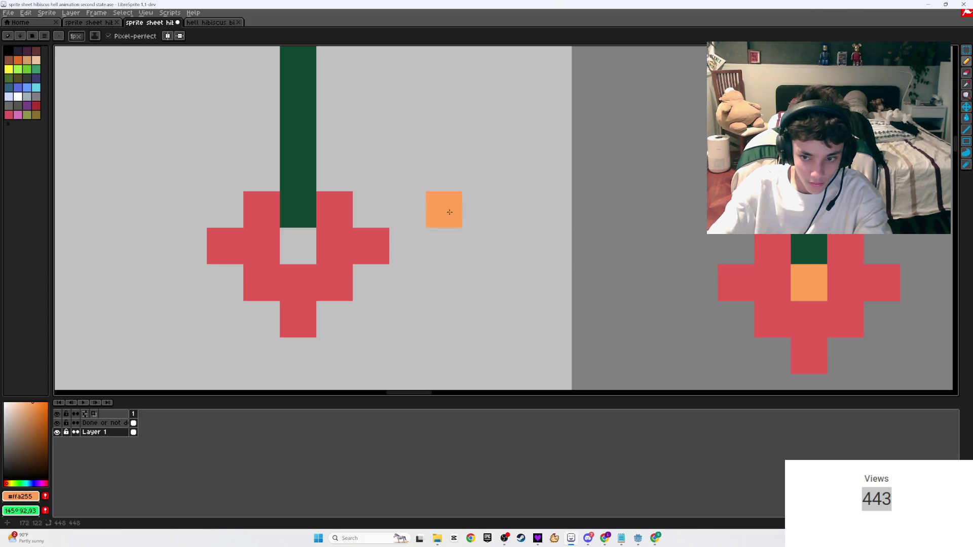
pyautogui.click(294, 209)
pyautogui.hotkey('ctrl', 'z')
# - Nudge the flower's red petals upward, add a red petal beside the stem tip, and save
pyautogui.press('m')
pyautogui.moveTo(389, 339)
pyautogui.mouseDown()
pyautogui.moveTo(353, 300)
pyautogui.moveTo(243, 262)
pyautogui.moveTo(205, 224)
pyautogui.moveTo(251, 194)
pyautogui.mouseUp()
pyautogui.click(251, 231)
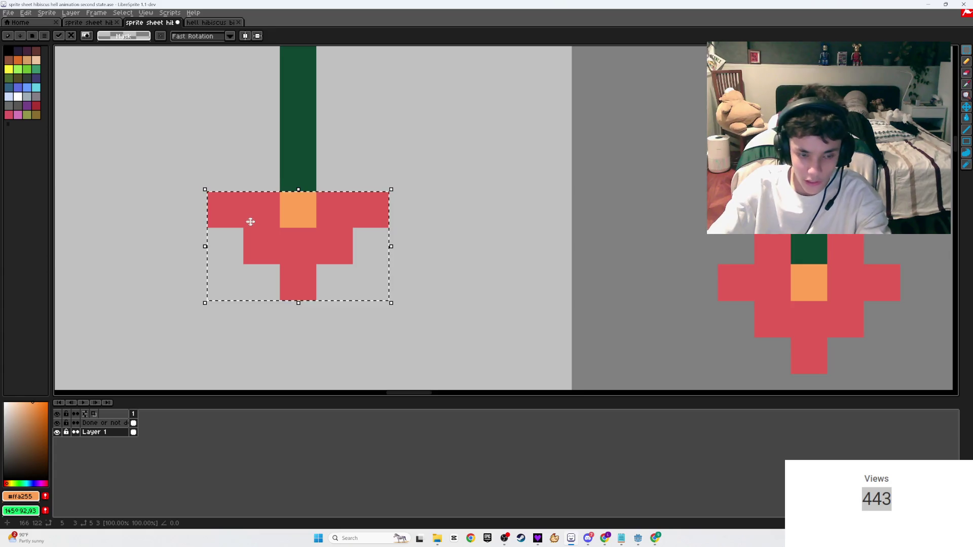
pyautogui.hotkey('ctrl', 'd')
pyautogui.press('b')
pyautogui.keyDown('alt'); pyautogui.click(335, 210); pyautogui.keyUp('alt')
pyautogui.click(335, 173)
pyautogui.click(262, 172)
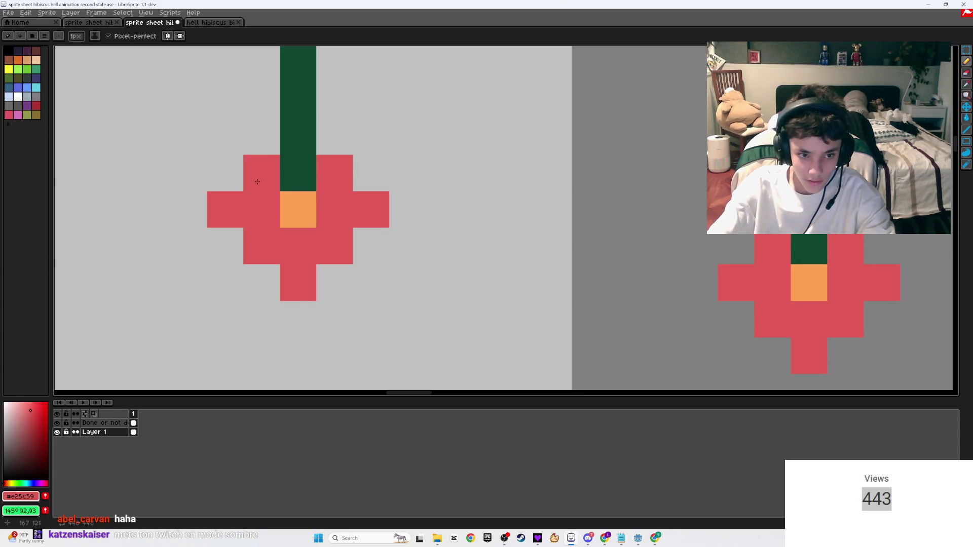
pyautogui.scroll(-3, 380, 250)
pyautogui.hotkey('ctrl', 's')
# - Mark the sprout's cell green on the Done or not done layer, save, and switch to the Twitch page
pyautogui.press('u')
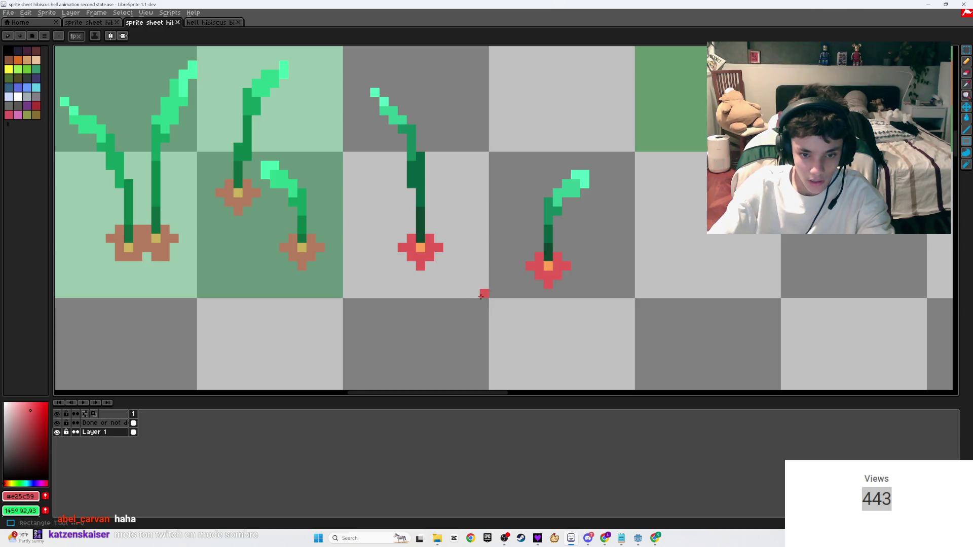
pyautogui.click(116, 422)
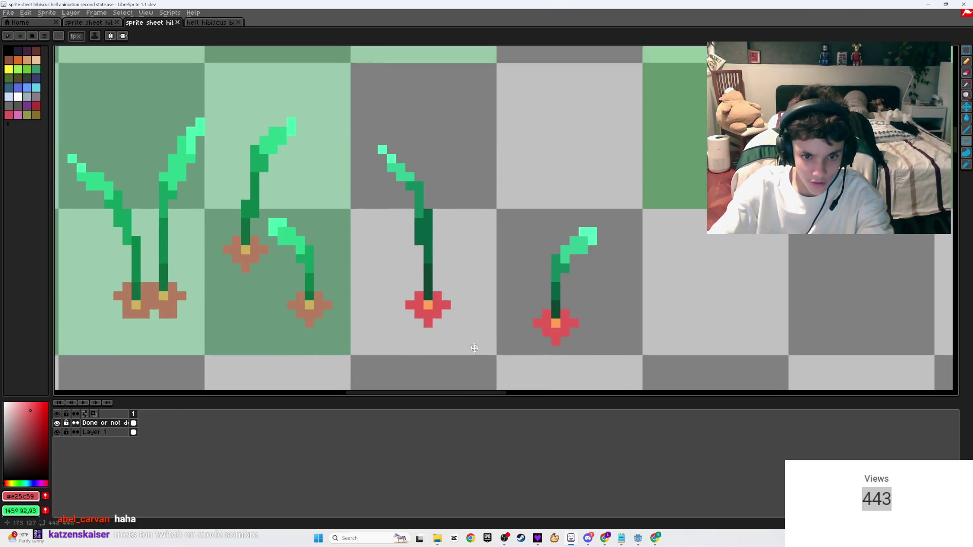
pyautogui.scroll(-1, 488, 350)
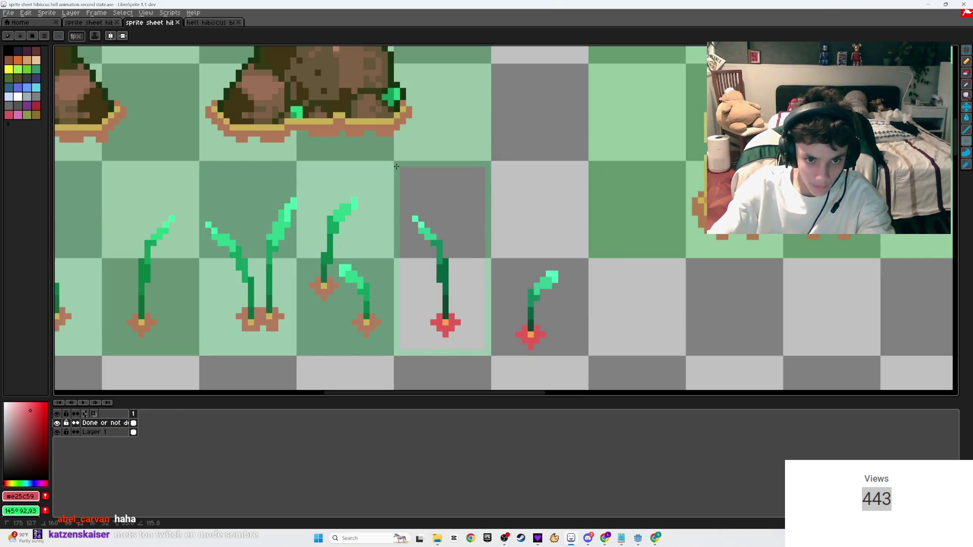
pyautogui.press('g')
pyautogui.hotkey('ctrl', 'z')
pyautogui.scroll(-1, 469, 204)
pyautogui.hotkey('ctrl', 's')
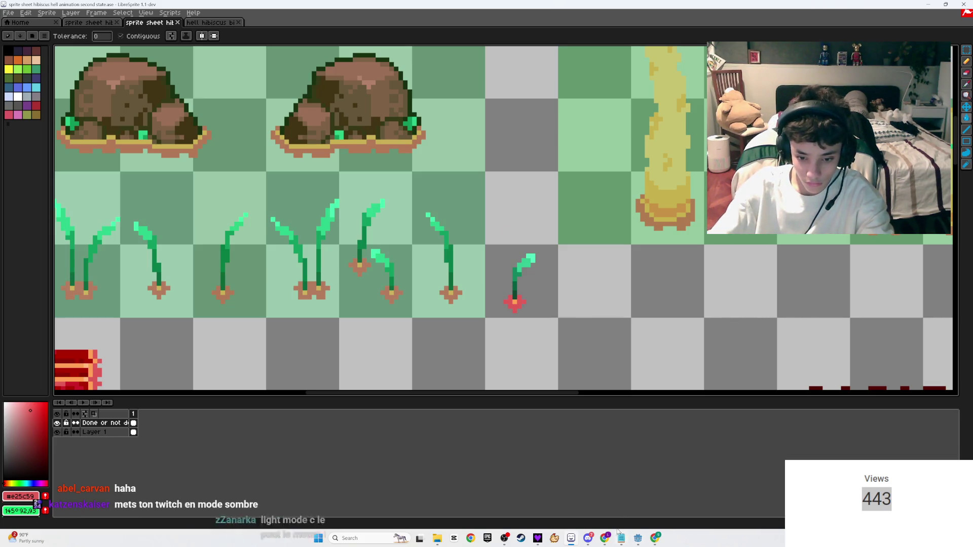
pyautogui.moveTo(605, 538)
pyautogui.click(598, 507)
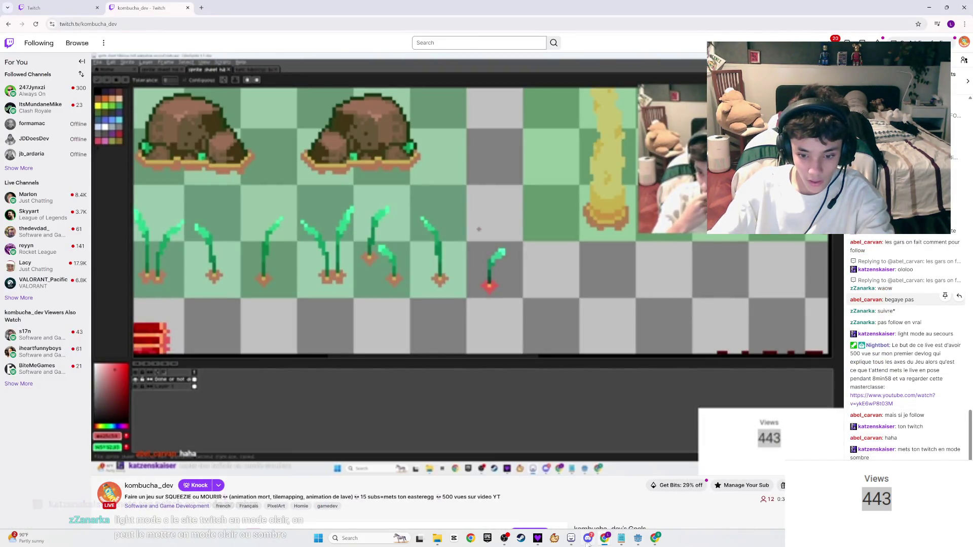
# - Look over the YouTube Studio, Stream Manager and chat windows, then return to the Twitch channel page
pyautogui.click(620, 507)
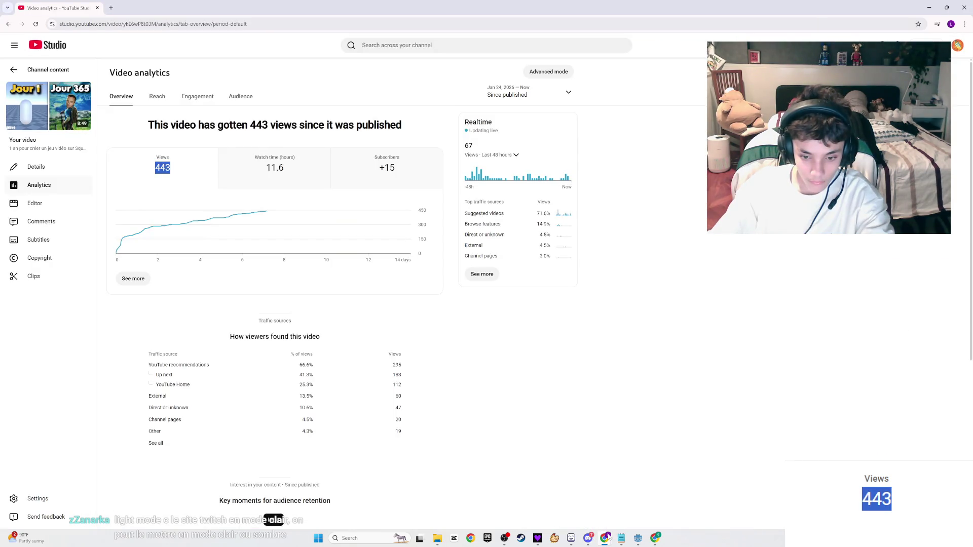
pyautogui.click(563, 502)
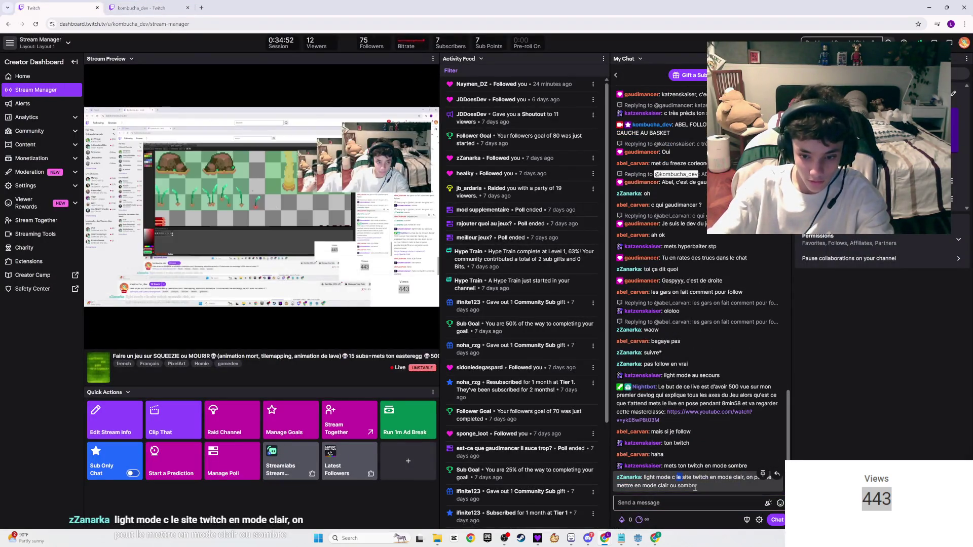
pyautogui.click(690, 503)
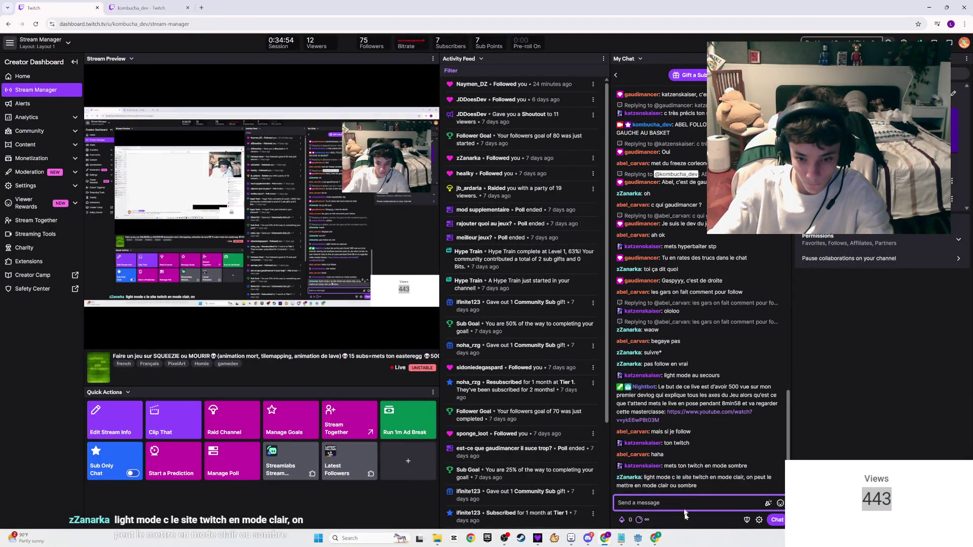
pyautogui.hotkey('ctrl', 'Tab')
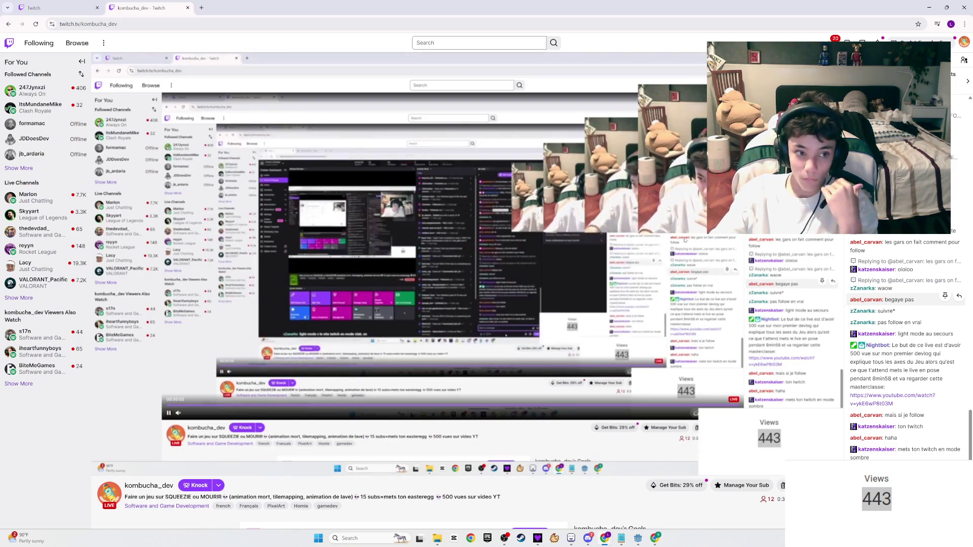
# - Scroll the channel page, then open a new Chrome window with the channel profile
pyautogui.scroll(-7, 649, 435)
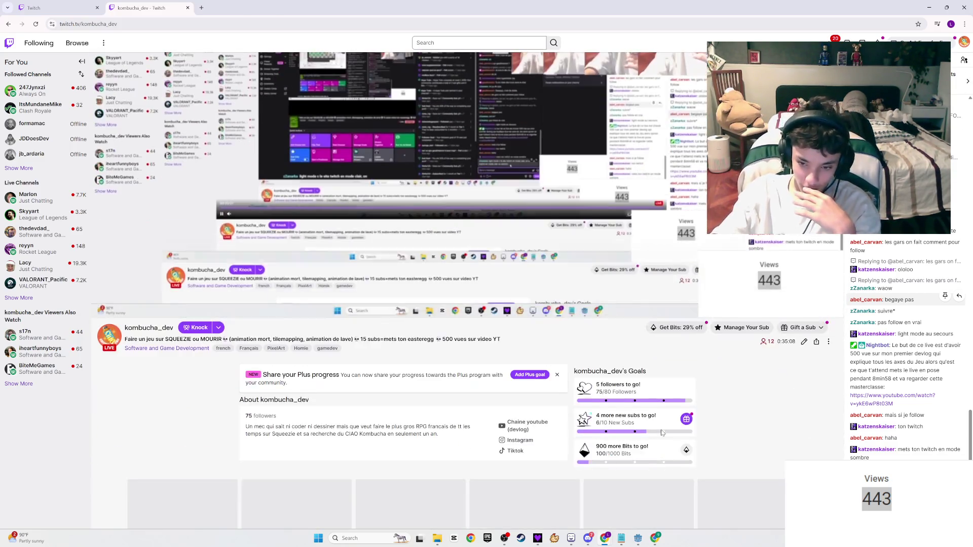
pyautogui.scroll(-1, 642, 433)
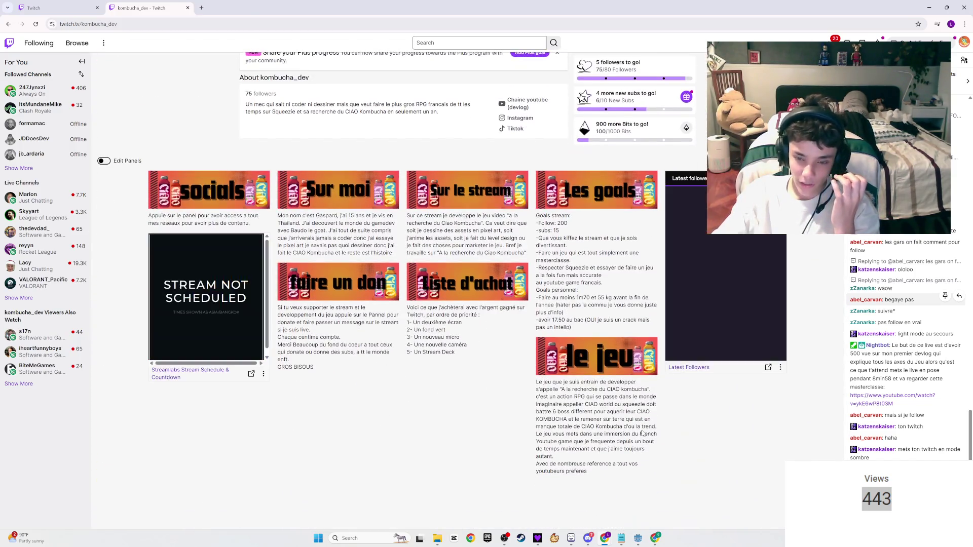
pyautogui.scroll(8, 625, 175)
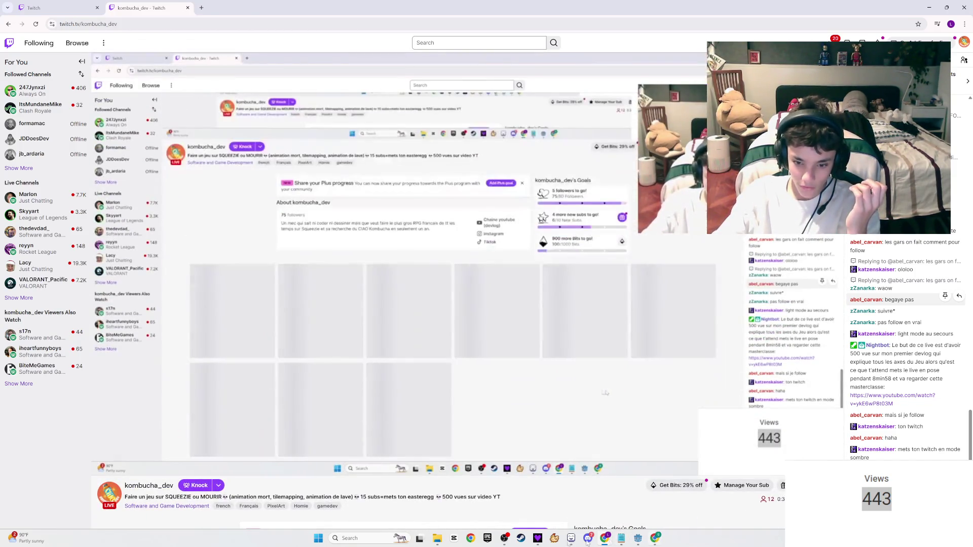
pyautogui.click(470, 538)
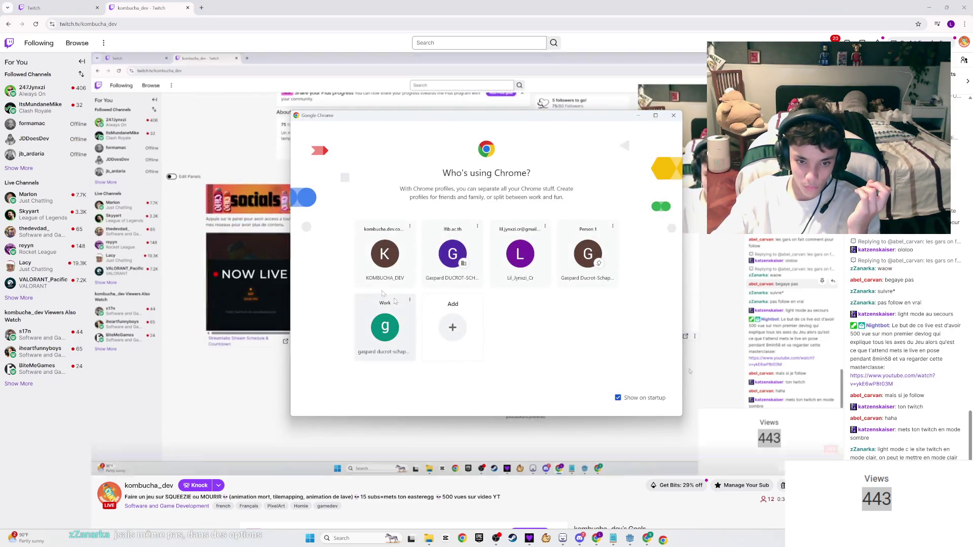
pyautogui.click(387, 253)
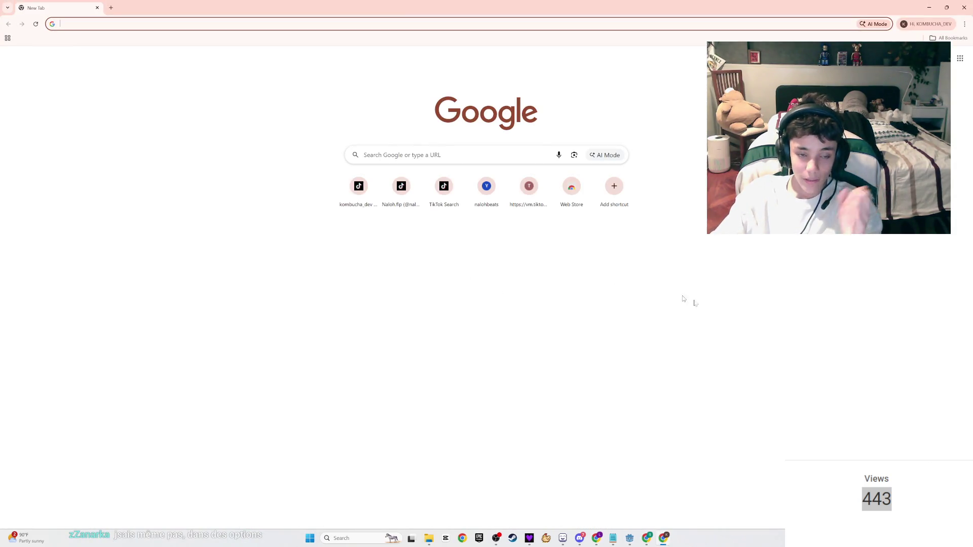
# - Load the streamer's own twitch.tv channel address in the new window and pause its live player
pyautogui.write('tw')
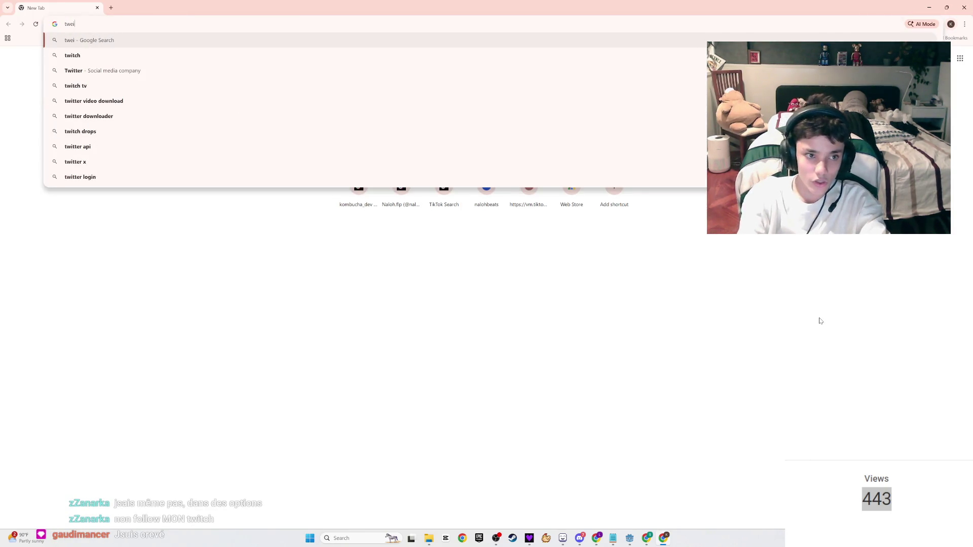
pyautogui.press('BackSpace')
pyautogui.write('t')
pyautogui.press('BackSpace')
pyautogui.write('witch.t')
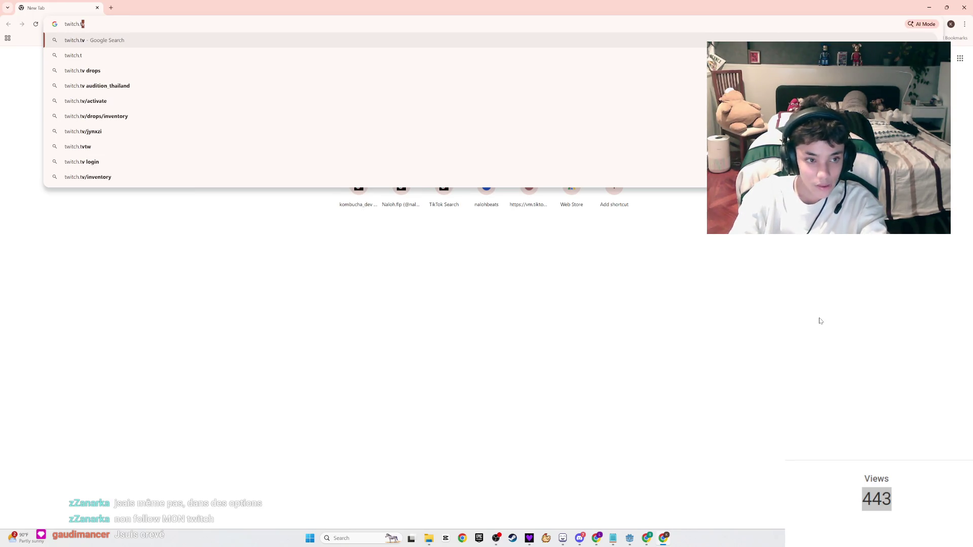
pyautogui.write('v/')
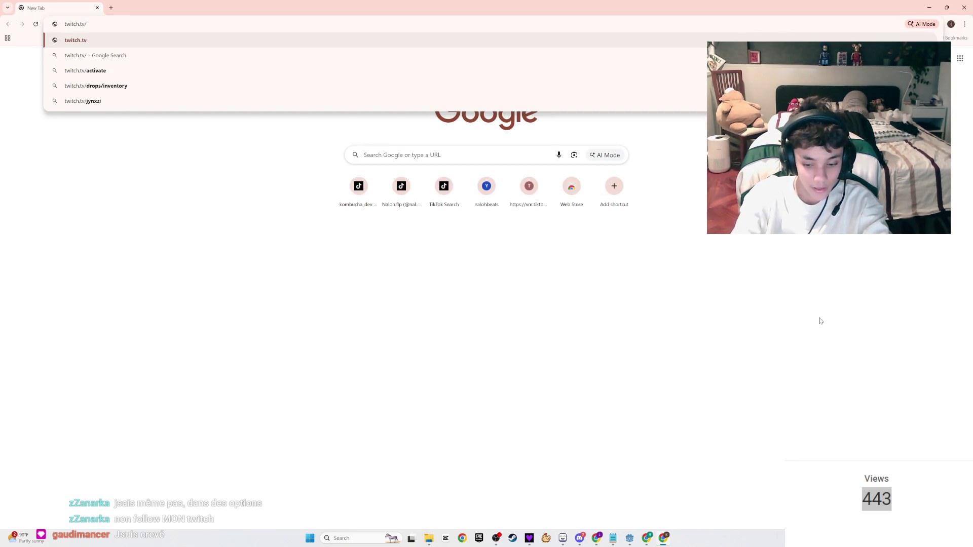
pyautogui.write('kombucha_')
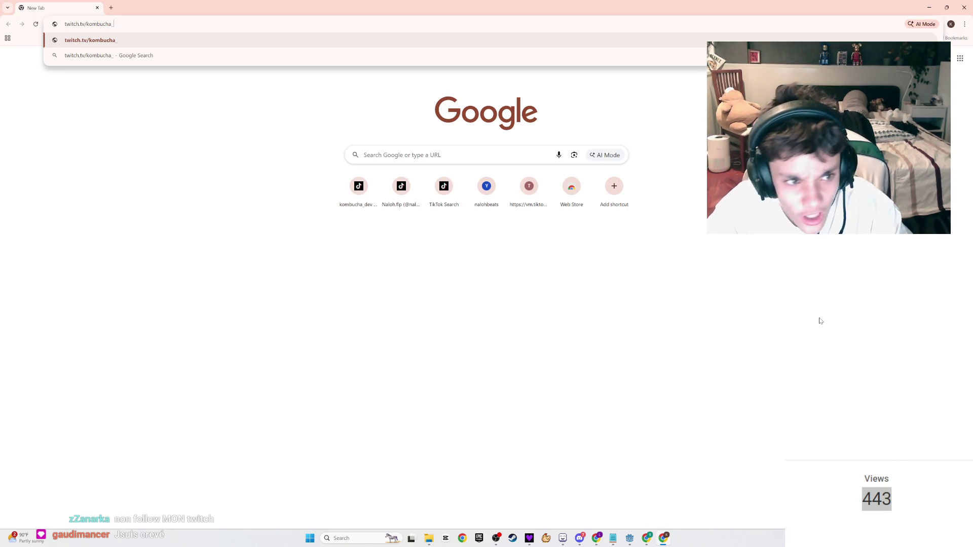
pyautogui.write('dev')
pyautogui.press('Return')
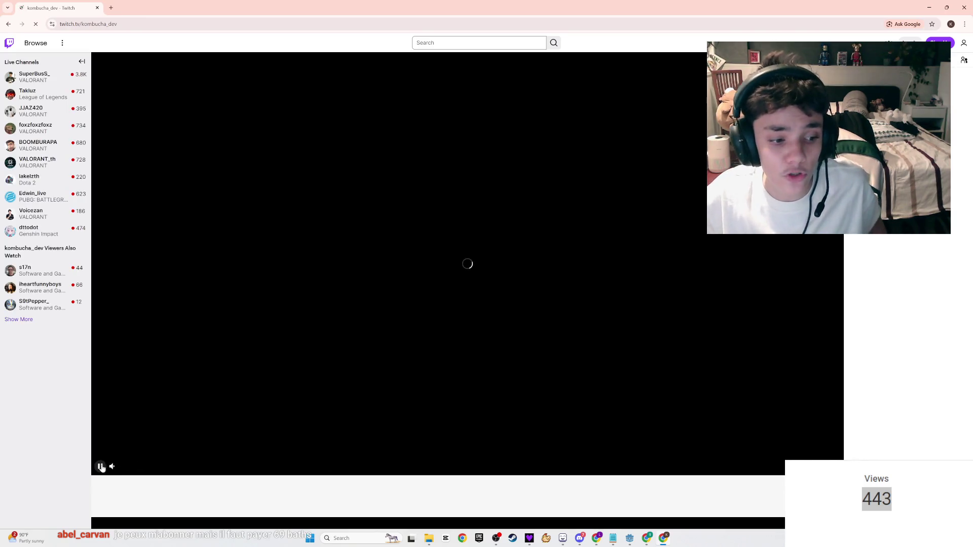
pyautogui.click(101, 467)
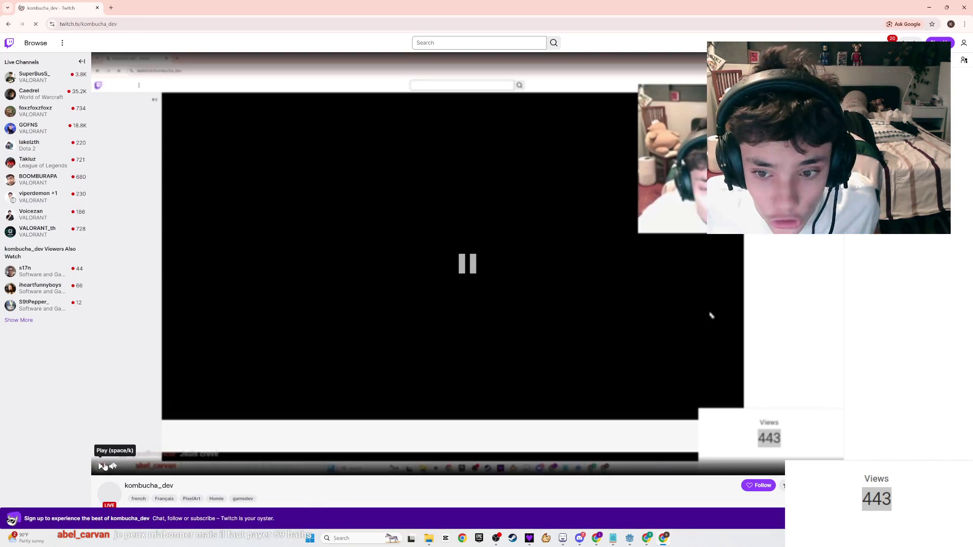
pyautogui.scroll(-1, 411, 453)
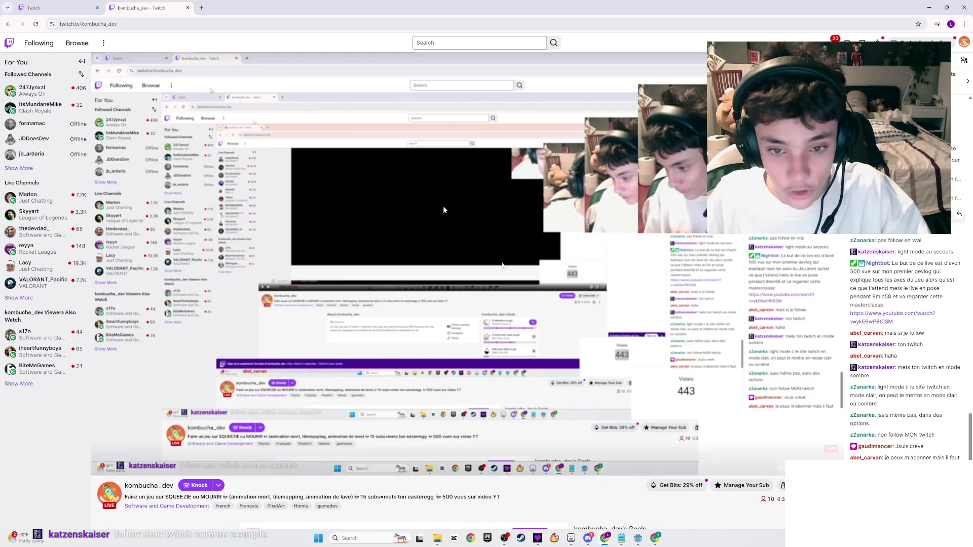
# - Check the Stream Manager and the YouTube analytics' 446 views, then bring up the Milanote world map
pyautogui.hotkey('ctrl', '1')
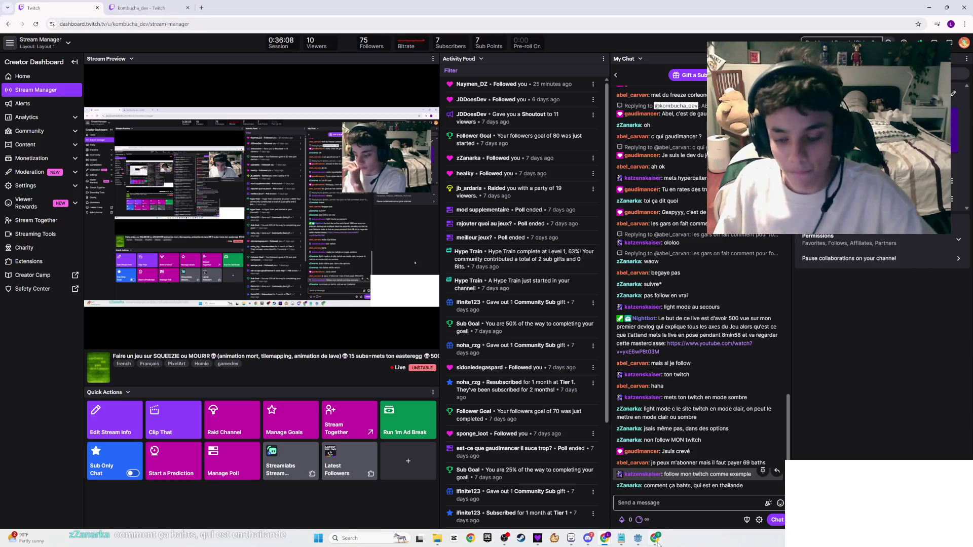
pyautogui.moveTo(658, 543)
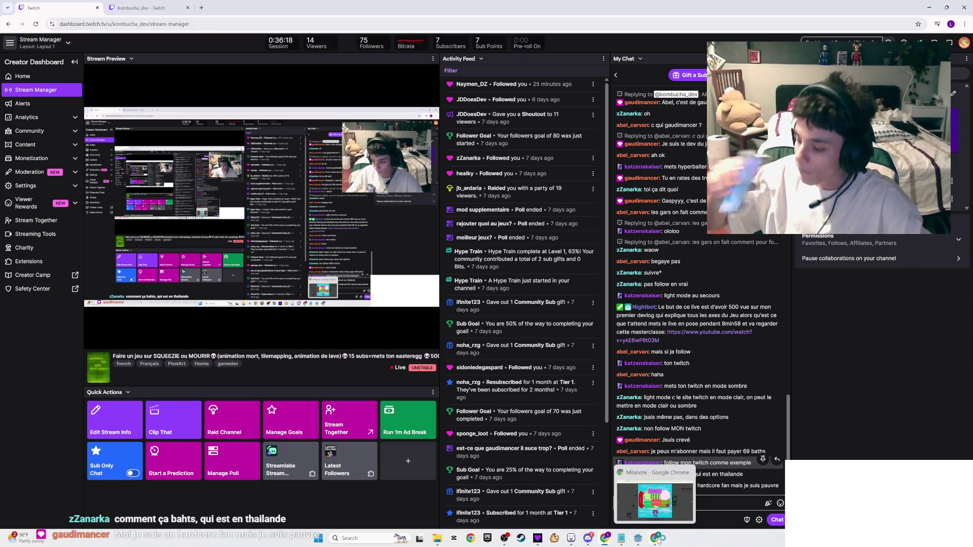
pyautogui.click(657, 540)
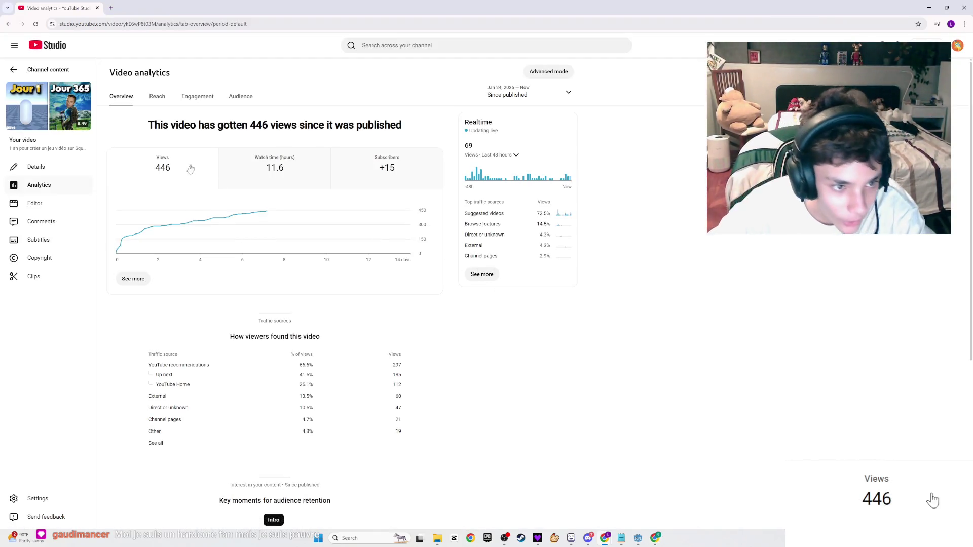
pyautogui.moveTo(157, 174); pyautogui.dragTo(267, 170)
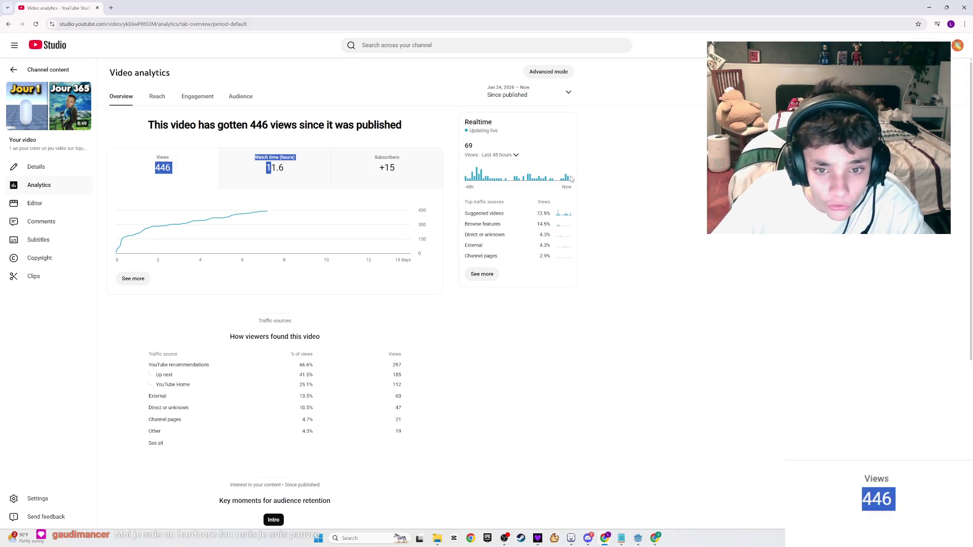
pyautogui.click(203, 177)
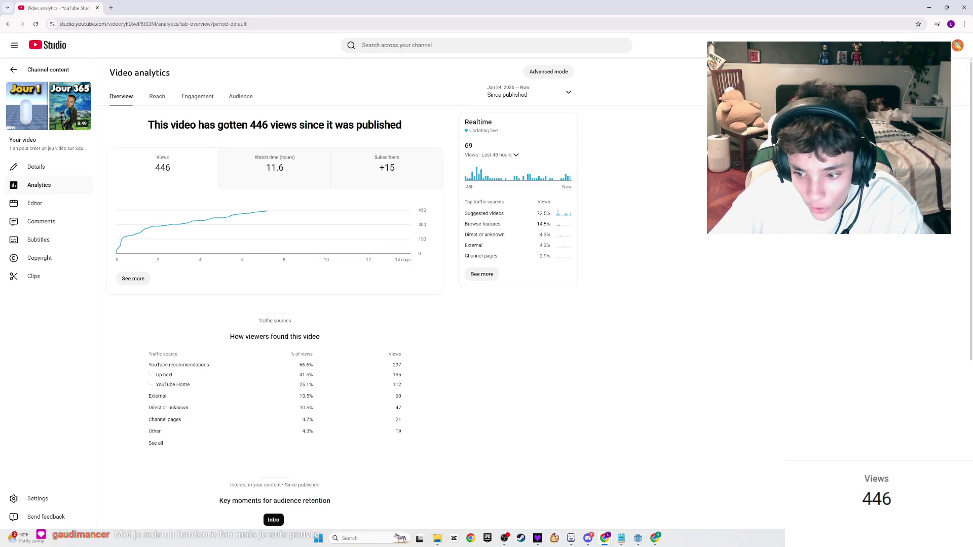
pyautogui.click(639, 540)
pyautogui.click(654, 541)
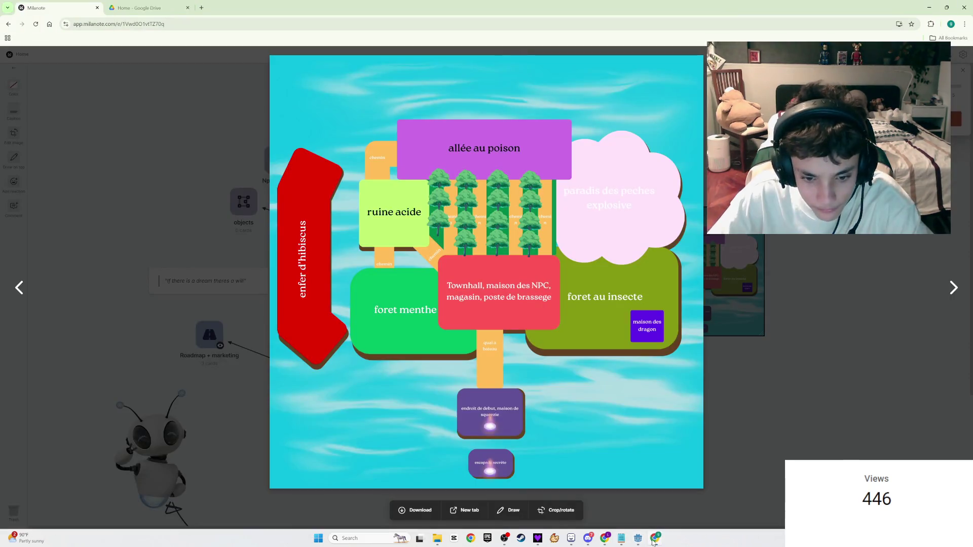
# - Back on Layer 1, paint the bottom stem pixels orange and erase the pot's old centre pixel
pyautogui.click(574, 539)
pyautogui.scroll(5, 476, 269)
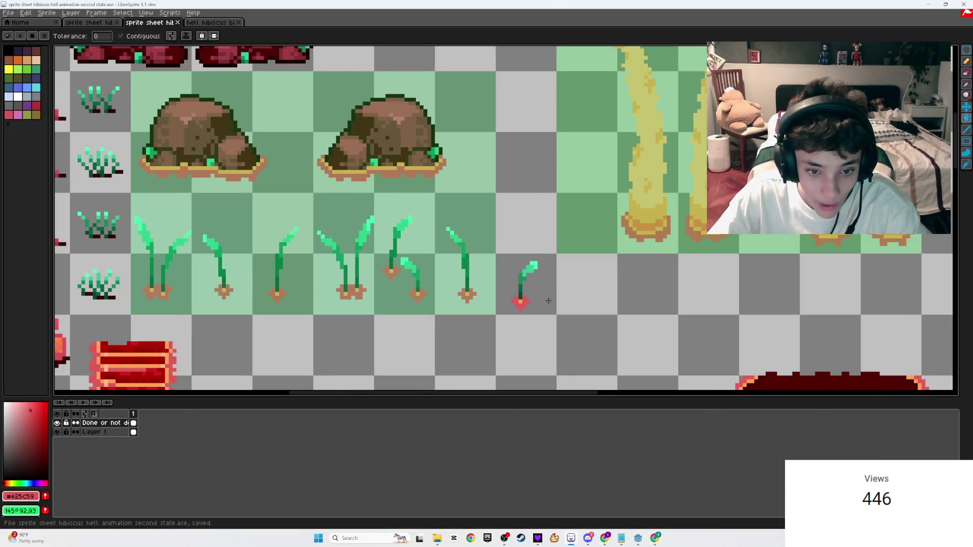
pyautogui.scroll(2, 469, 264)
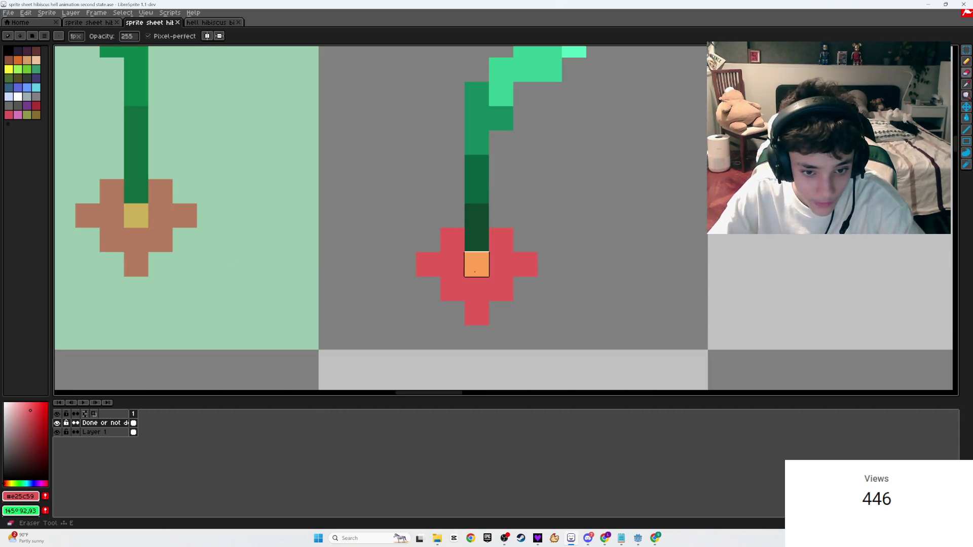
pyautogui.press('b')
pyautogui.click(94, 432)
pyautogui.click(480, 238)
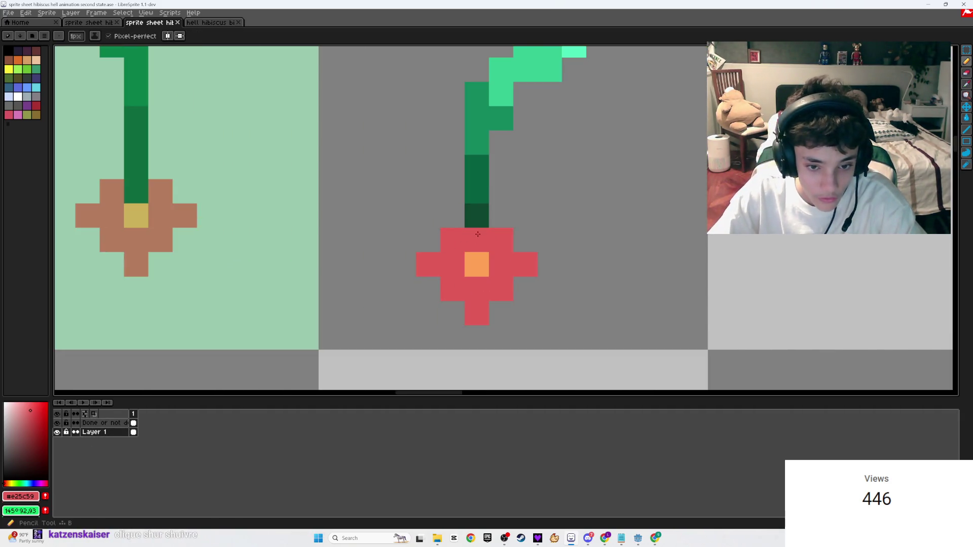
pyautogui.keyDown('alt'); pyautogui.click(477, 264); pyautogui.keyUp('alt')
pyautogui.click(482, 236)
pyautogui.press('e')
pyautogui.click(452, 250)
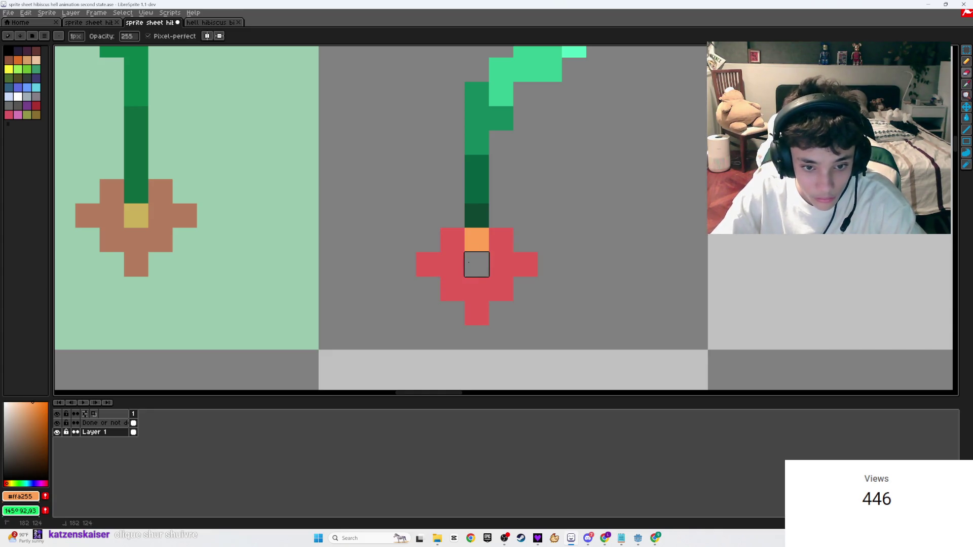
# - Move the red sprout pot up one pixel and add a red pixel beside the stem
pyautogui.press('m')
pyautogui.moveTo(513, 301); pyautogui.dragTo(414, 226)
pyautogui.click(453, 264)
pyautogui.moveTo(452, 264); pyautogui.dragTo(452, 239)
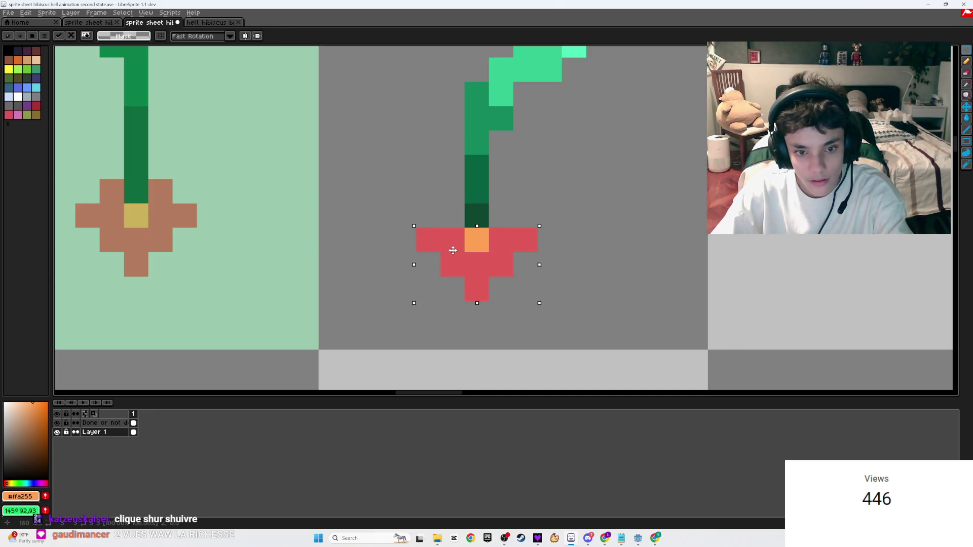
pyautogui.press('Return')
pyautogui.press('v')
pyautogui.press('b')
pyautogui.click(502, 219)
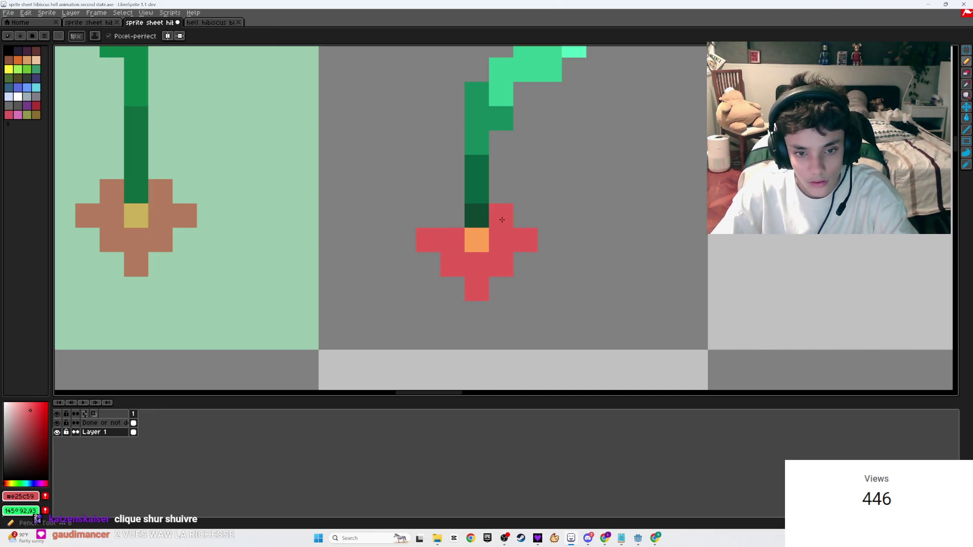
# - Mark the finished sprout's cell on the Done or not done layer and save the sheet
pyautogui.scroll(-5, 449, 219)
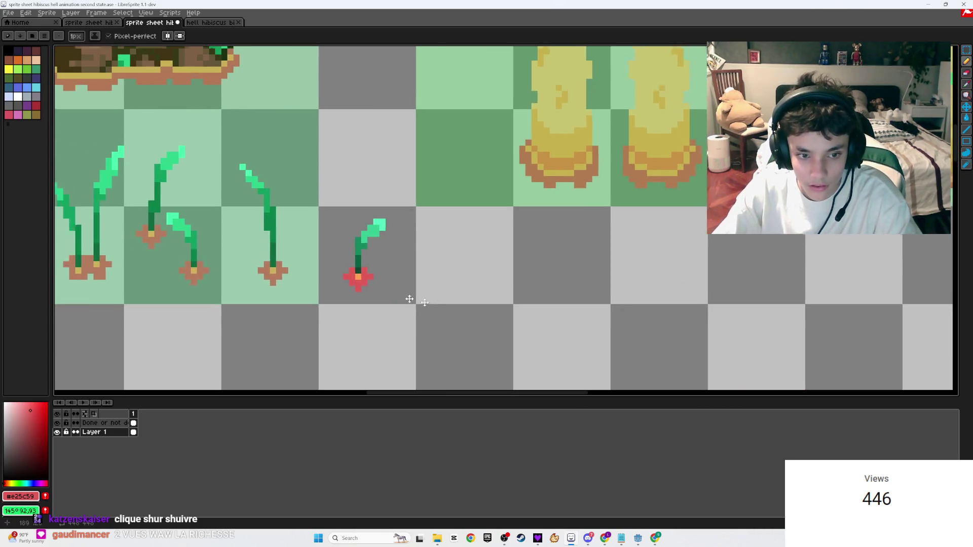
pyautogui.moveTo(393, 292); pyautogui.dragTo(441, 306)
pyautogui.click(103, 424)
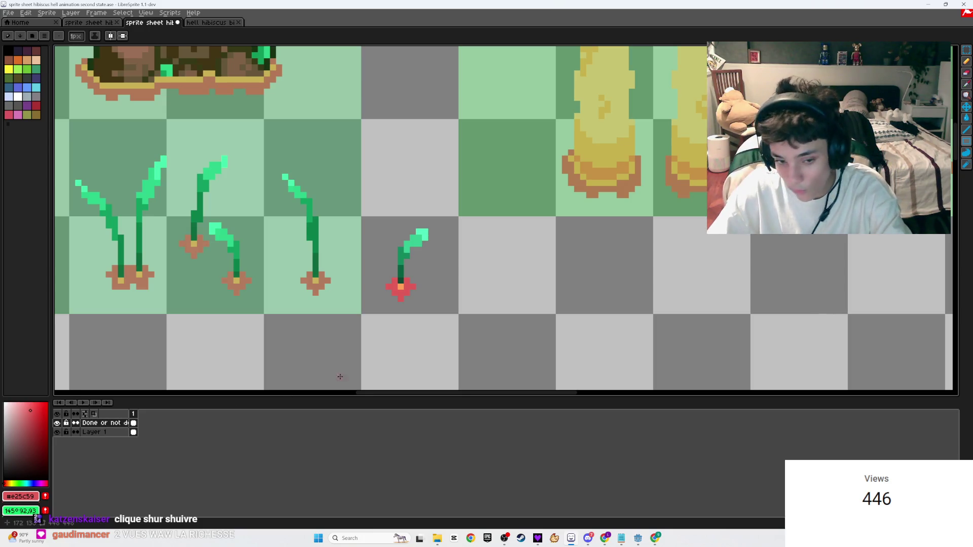
pyautogui.moveTo(454, 312); pyautogui.dragTo(396, 207)
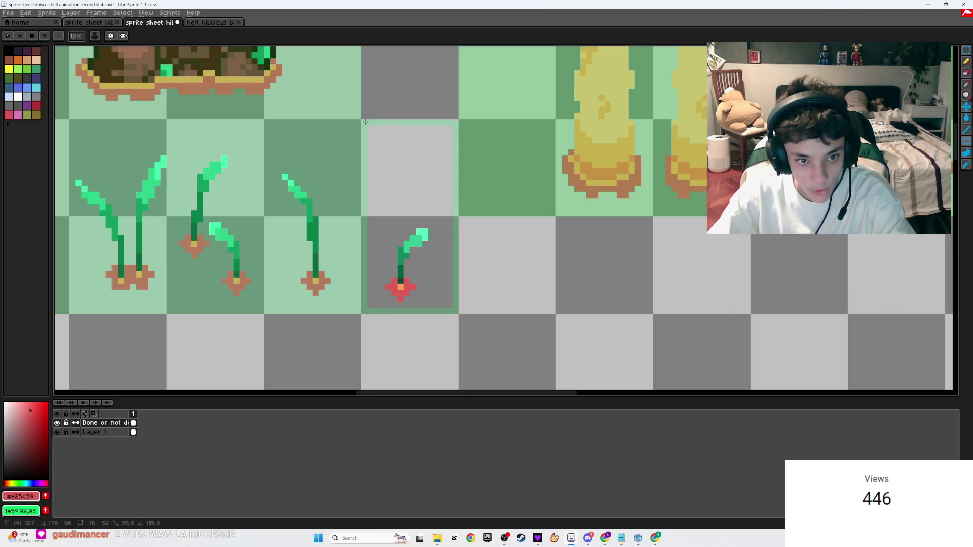
pyautogui.hotkey('ctrl', 'z')
pyautogui.press('g')
pyautogui.hotkey('ctrl', 's')
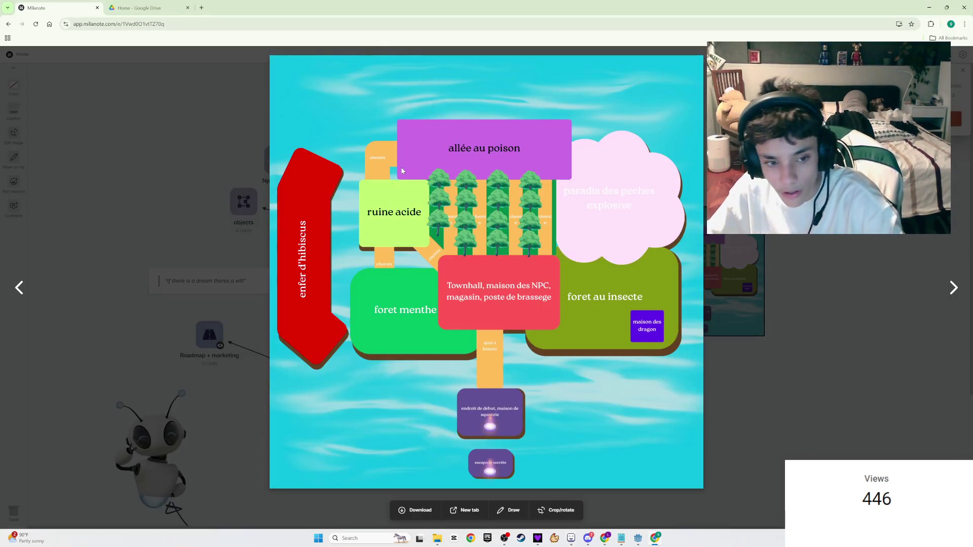
# - Save the sprite sheet and zoom in on the two splat hole sprites
pyautogui.press('v')
pyautogui.scroll(-4, 499, 201)
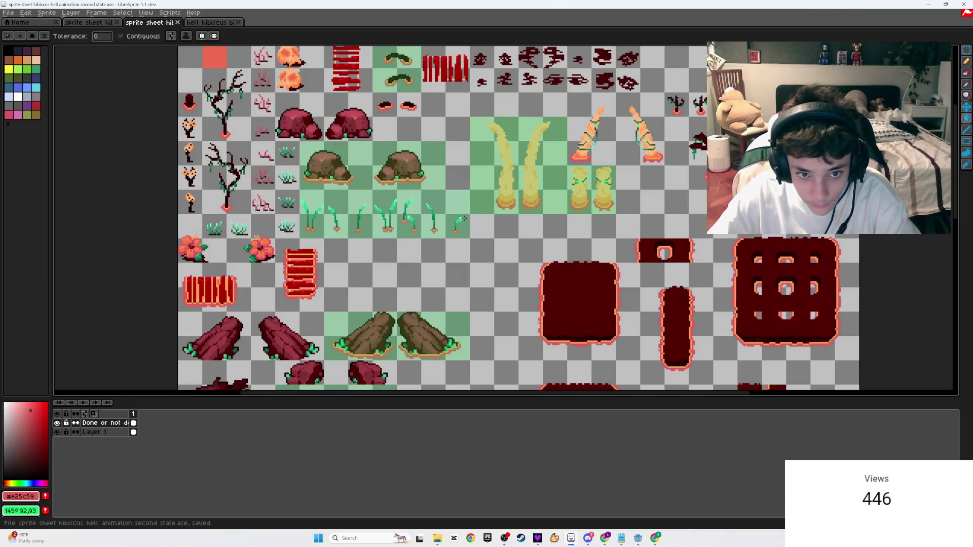
pyautogui.hotkey('ctrl', 's')
pyautogui.press('g')
pyautogui.moveTo(500, 200)
pyautogui.mouseDown()
pyautogui.moveTo(631, 210)
pyautogui.moveTo(557, 214)
pyautogui.mouseUp()
pyautogui.moveTo(418, 344)
pyautogui.mouseDown()
pyautogui.moveTo(487, 263)
pyautogui.moveTo(355, 284)
pyautogui.moveTo(428, 327)
pyautogui.moveTo(385, 385)
pyautogui.mouseUp()
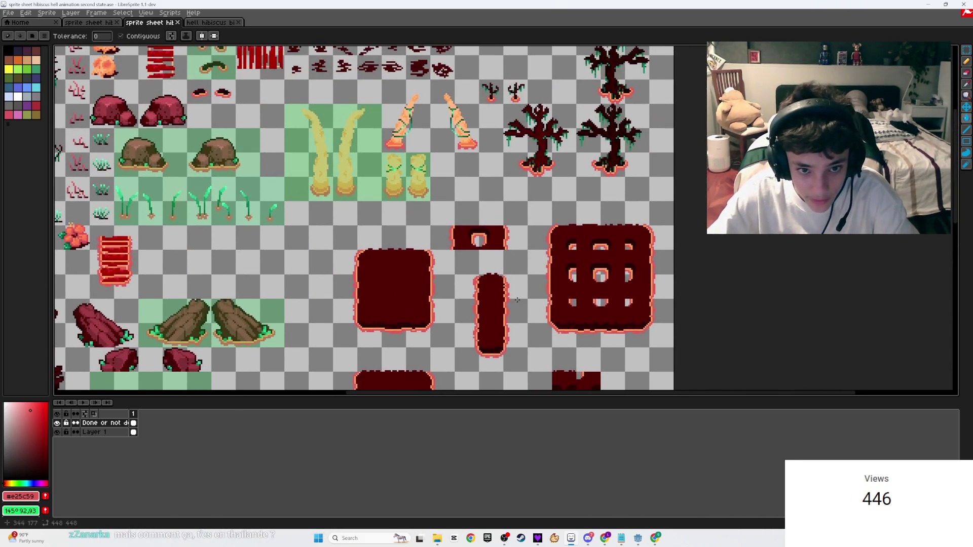
pyautogui.scroll(3, 525, 274)
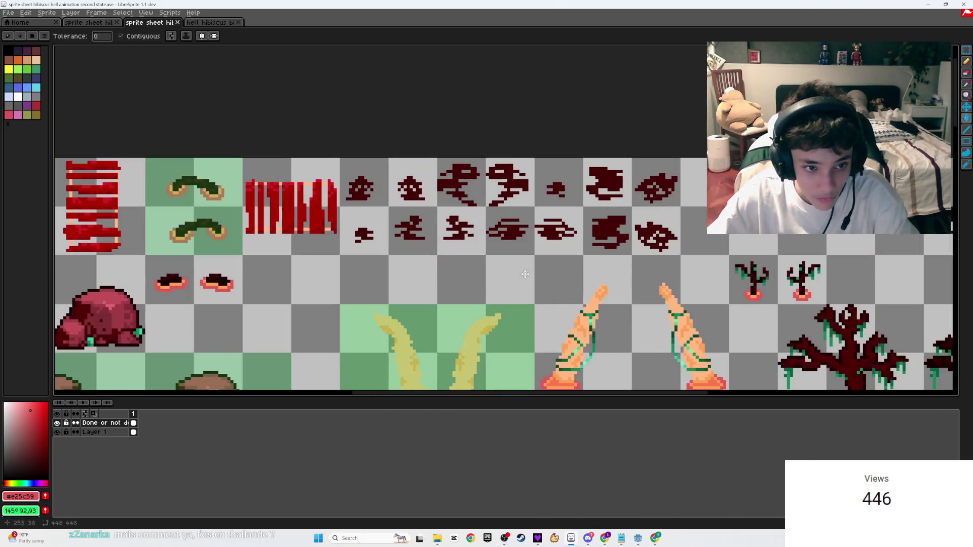
pyautogui.moveTo(525, 274); pyautogui.dragTo(720, 261)
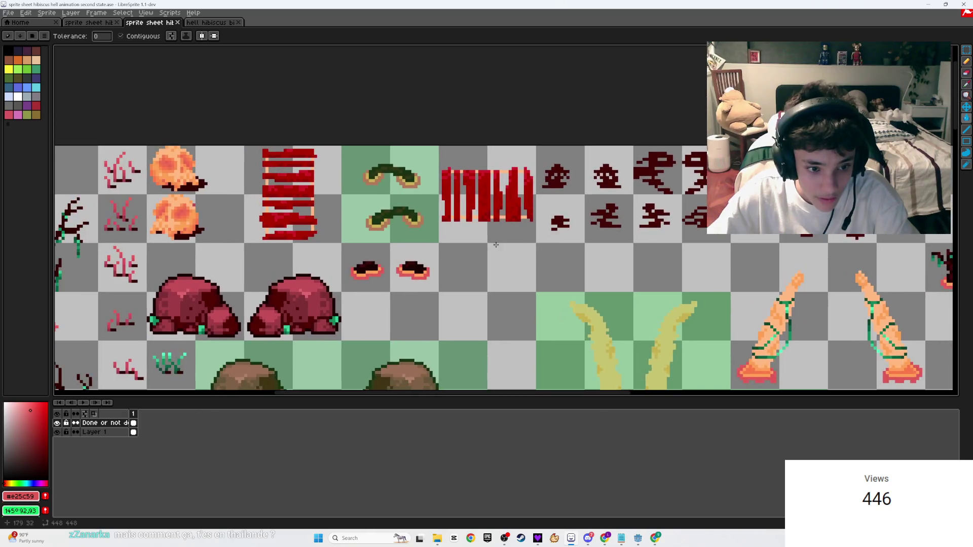
pyautogui.scroll(4, 405, 276)
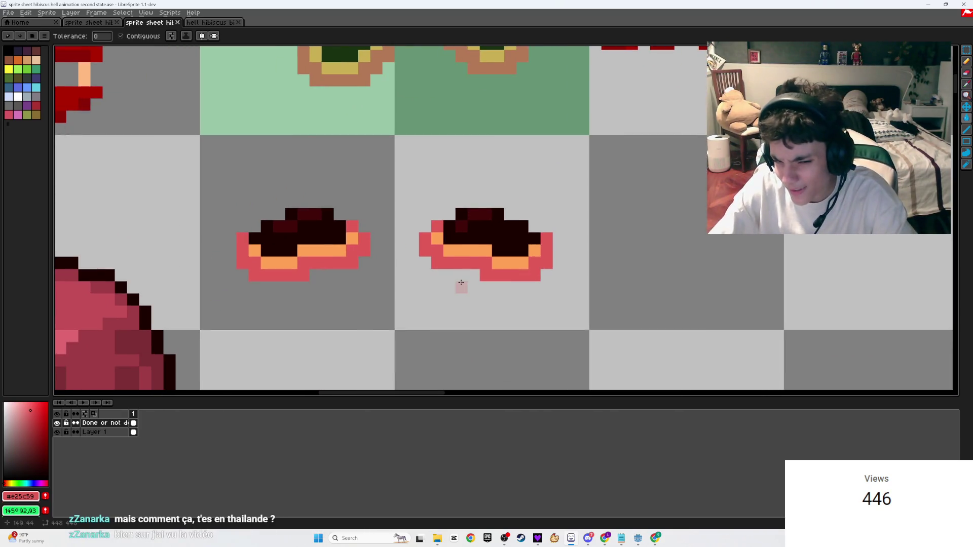
# - On Layer 1, erase the old orange pixels inside the left hole sprite
pyautogui.press('e')
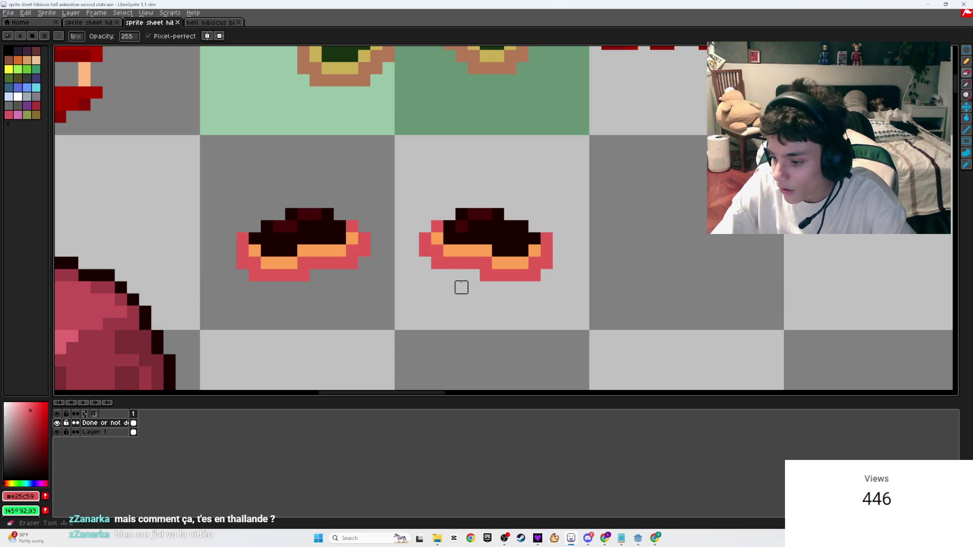
pyautogui.scroll(-2, 191, 282)
pyautogui.moveTo(191, 282); pyautogui.dragTo(461, 243)
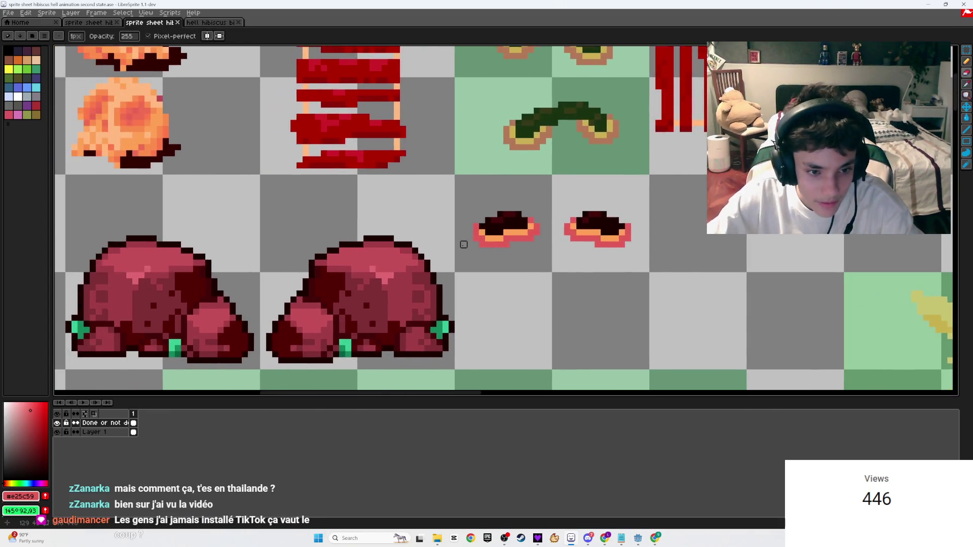
pyautogui.scroll(3, 497, 238)
pyautogui.scroll(1, 446, 277)
pyautogui.moveTo(446, 278); pyautogui.dragTo(434, 283)
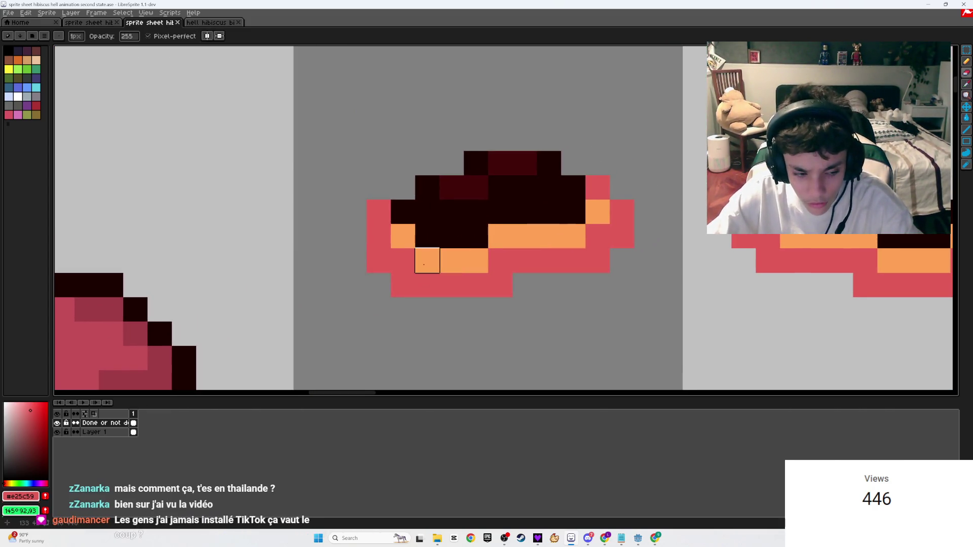
pyautogui.click(96, 432)
pyautogui.scroll(-1, 517, 278)
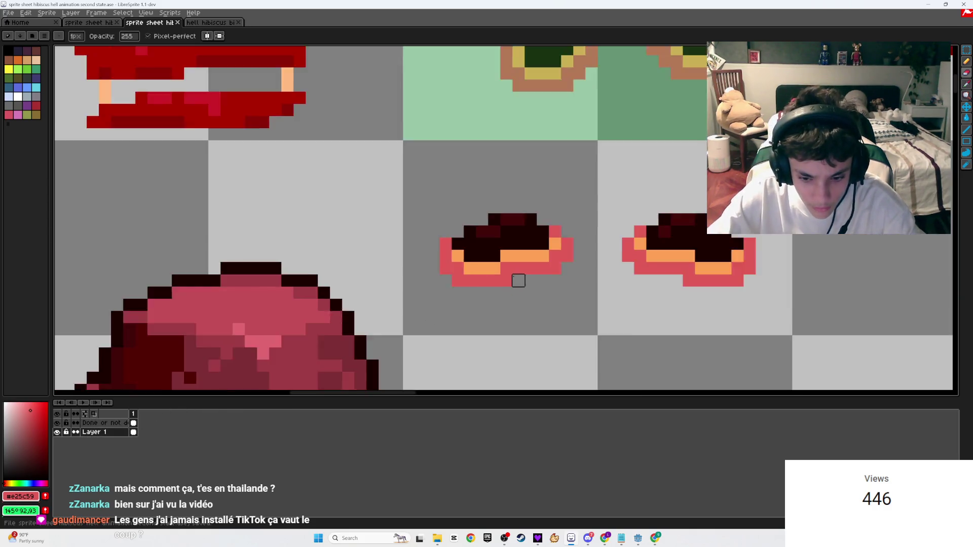
pyautogui.scroll(2, 531, 294)
pyautogui.moveTo(343, 242); pyautogui.dragTo(416, 239)
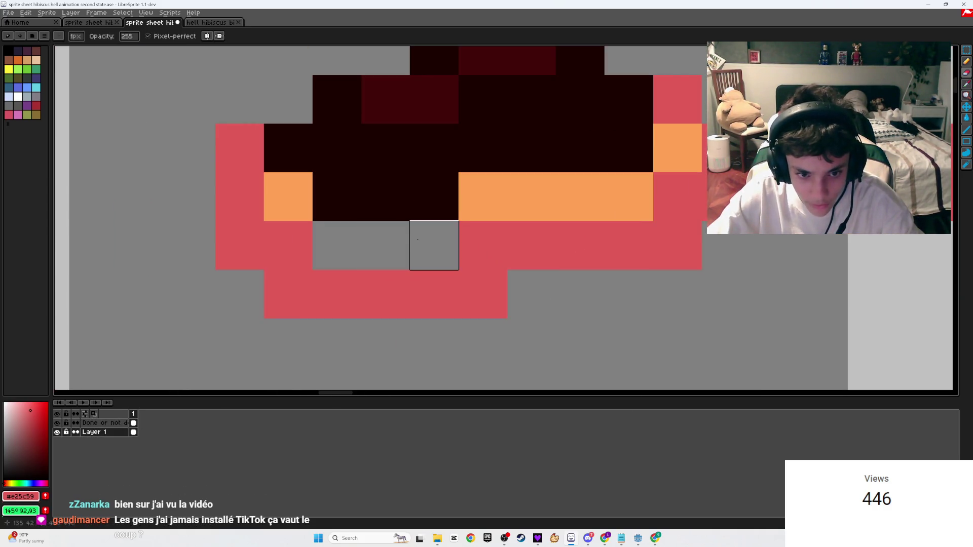
pyautogui.moveTo(531, 197)
pyautogui.mouseDown()
pyautogui.moveTo(628, 196)
pyautogui.moveTo(678, 148)
pyautogui.mouseUp()
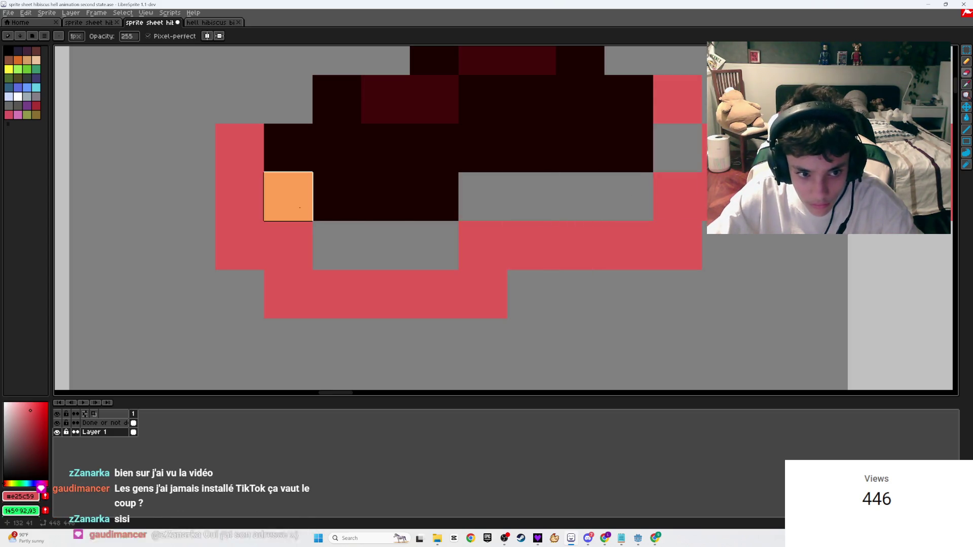
pyautogui.click(288, 197)
# - Eyedrop the orange lava colour and pencil a new orange band under the dark centre
pyautogui.press('b')
pyautogui.scroll(-3, 327, 209)
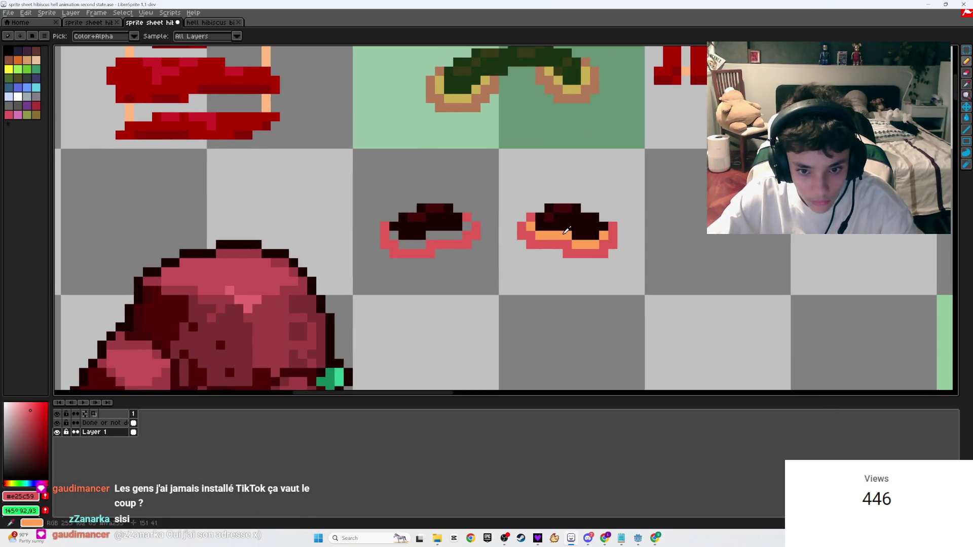
pyautogui.keyDown('alt'); pyautogui.click(407, 236); pyautogui.keyUp('alt')
pyautogui.scroll(3, 406, 237)
pyautogui.scroll(-3, 526, 271)
pyautogui.scroll(3, 482, 281)
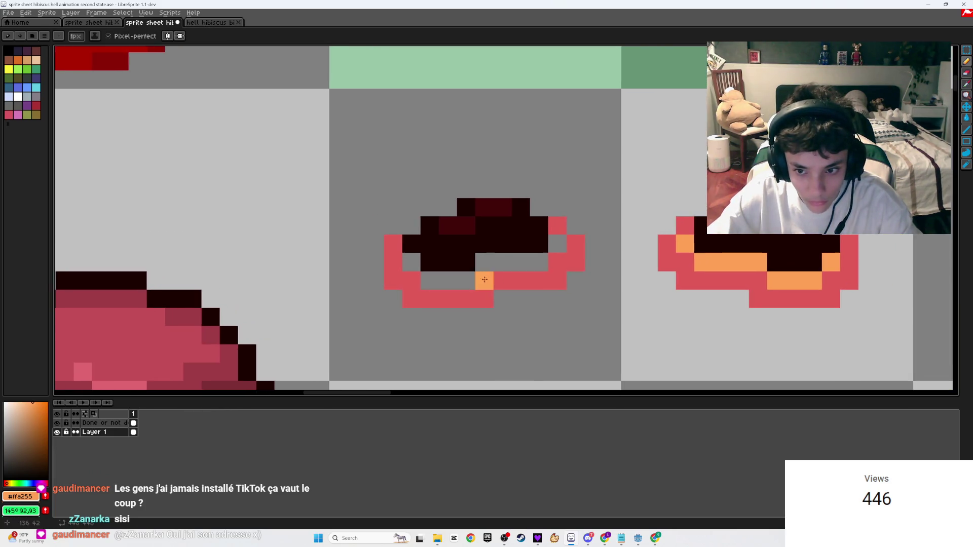
pyautogui.moveTo(431, 234); pyautogui.dragTo(486, 239)
pyautogui.click(387, 196)
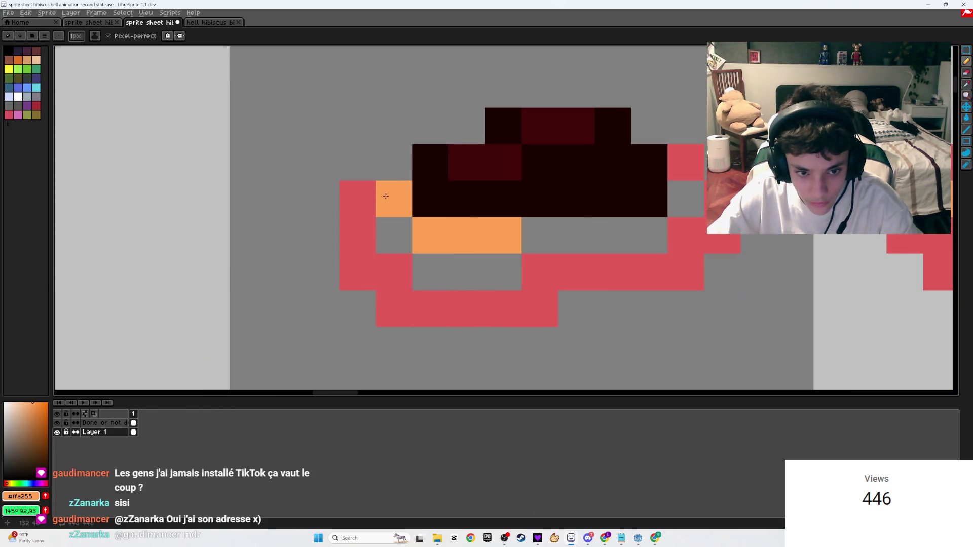
pyautogui.click(539, 187)
pyautogui.moveTo(543, 200); pyautogui.dragTo(611, 200)
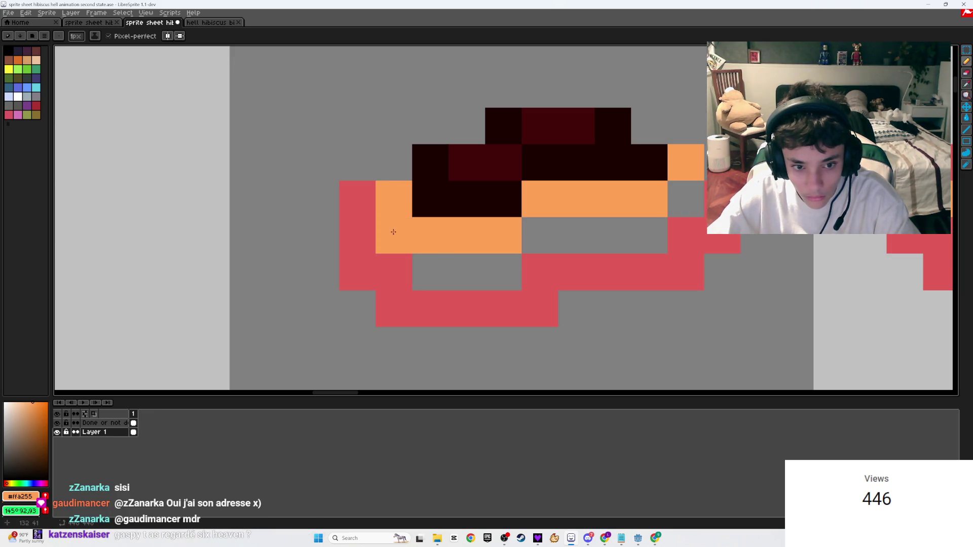
# - Select the red rim pixels and shift them to a new position
pyautogui.scroll(-3, 662, 354)
pyautogui.scroll(3, 646, 340)
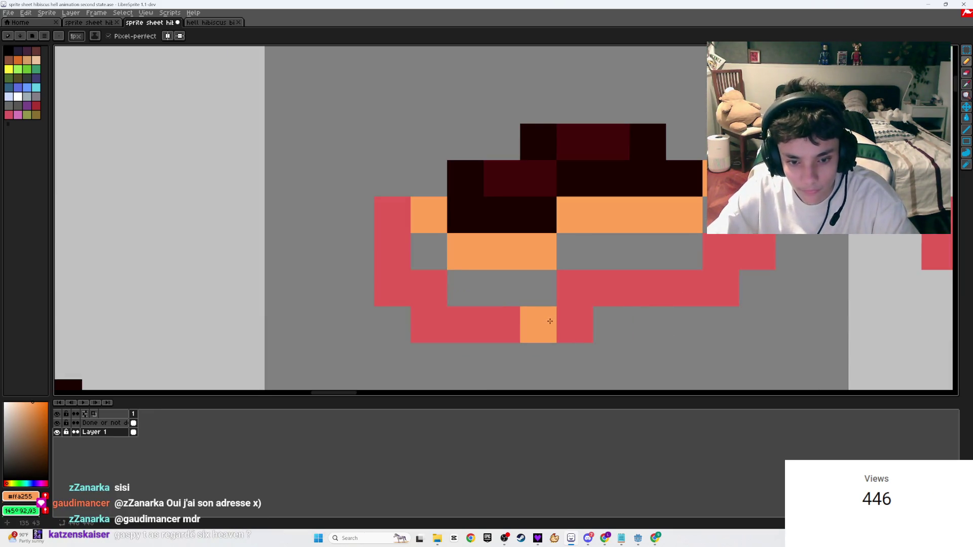
pyautogui.hotkey('ctrl', 'z')
pyautogui.hotkey('ctrl', 'z')
pyautogui.hotkey('ctrl', 'z')
pyautogui.moveTo(591, 284)
pyautogui.mouseDown()
pyautogui.moveTo(671, 286)
pyautogui.moveTo(576, 287)
pyautogui.mouseUp()
pyautogui.scroll(-5, 516, 304)
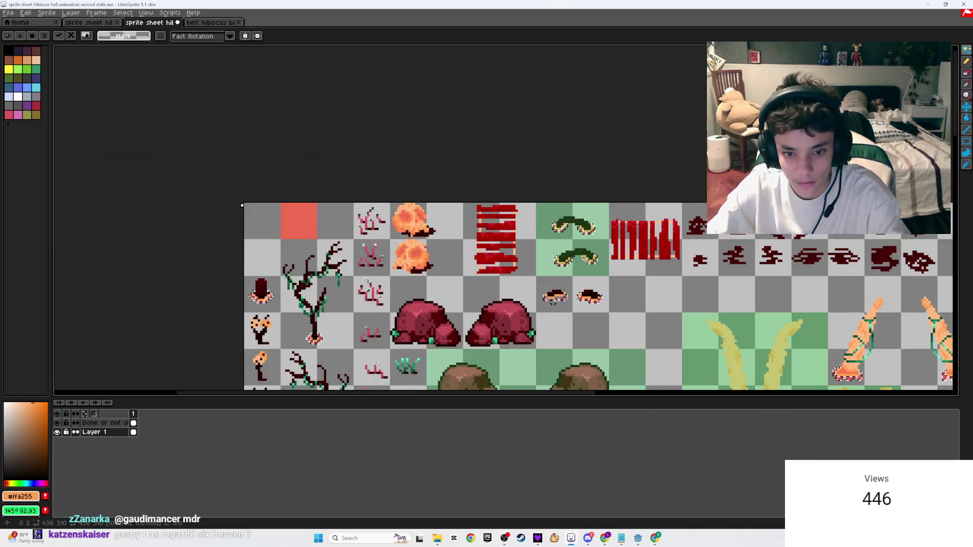
# - Magic-wand the left hole's red rim pixels and erase them
pyautogui.scroll(2, 553, 303)
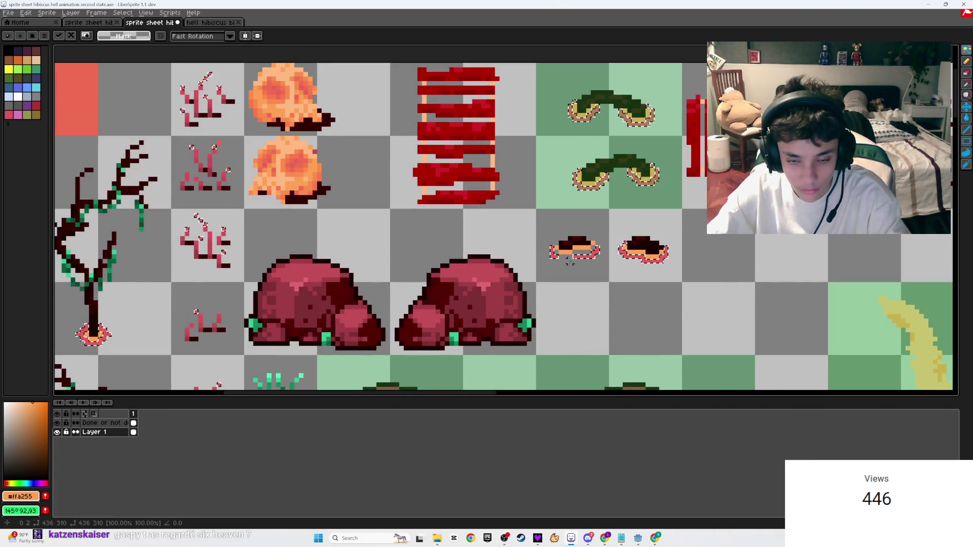
pyautogui.scroll(3, 569, 261)
pyautogui.press('e')
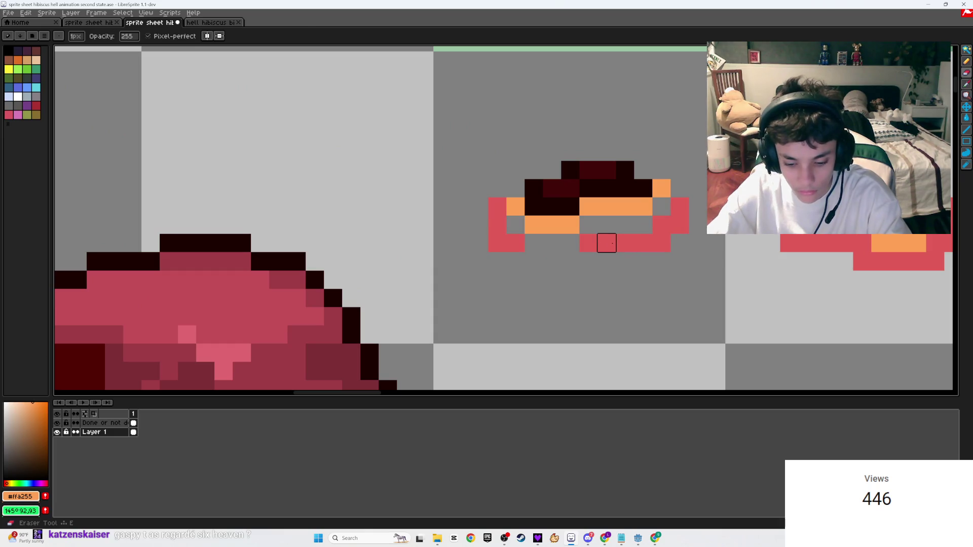
pyautogui.press('w')
pyautogui.click(612, 243)
pyautogui.press('e')
pyautogui.moveTo(586, 241)
pyautogui.mouseDown()
pyautogui.moveTo(678, 221)
pyautogui.moveTo(496, 244)
pyautogui.mouseUp()
pyautogui.scroll(-5, 497, 241)
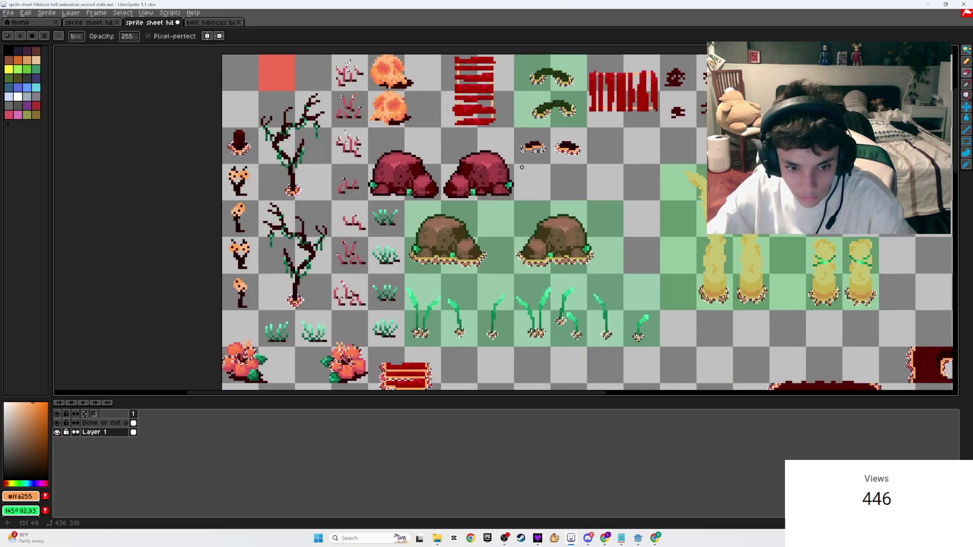
pyautogui.scroll(-5, 444, 337)
pyautogui.scroll(3, 446, 340)
pyautogui.scroll(-2, 451, 349)
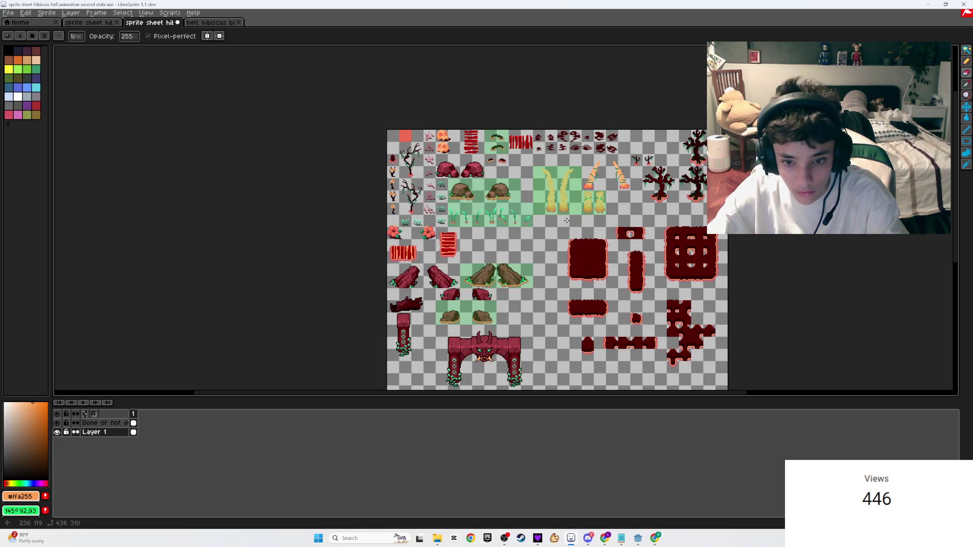
pyautogui.scroll(3, 522, 226)
pyautogui.scroll(-3, 523, 226)
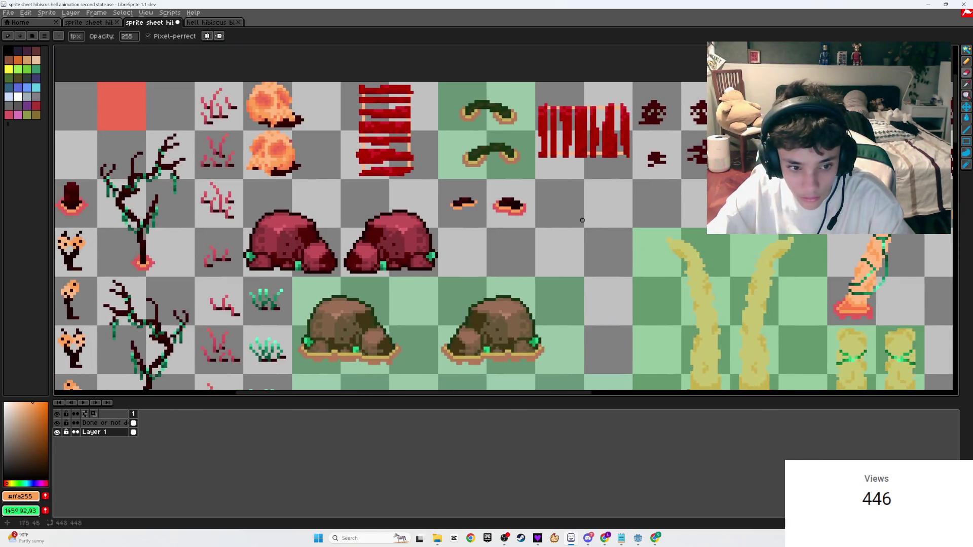
pyautogui.scroll(5, 489, 211)
# - Sample the right hole's red and pencil a new rim around the orange band
pyautogui.press('i')
pyautogui.click(684, 234)
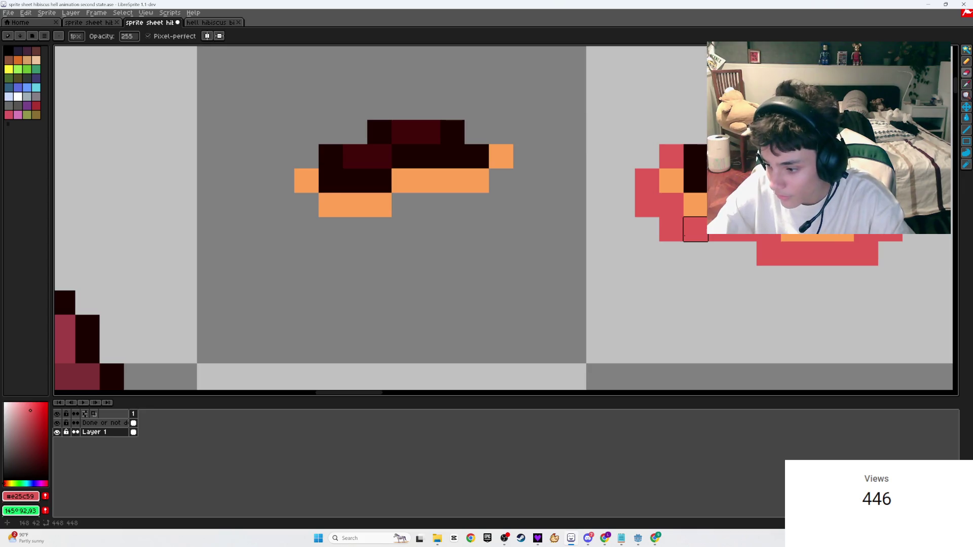
pyautogui.press('b')
pyautogui.click(305, 155)
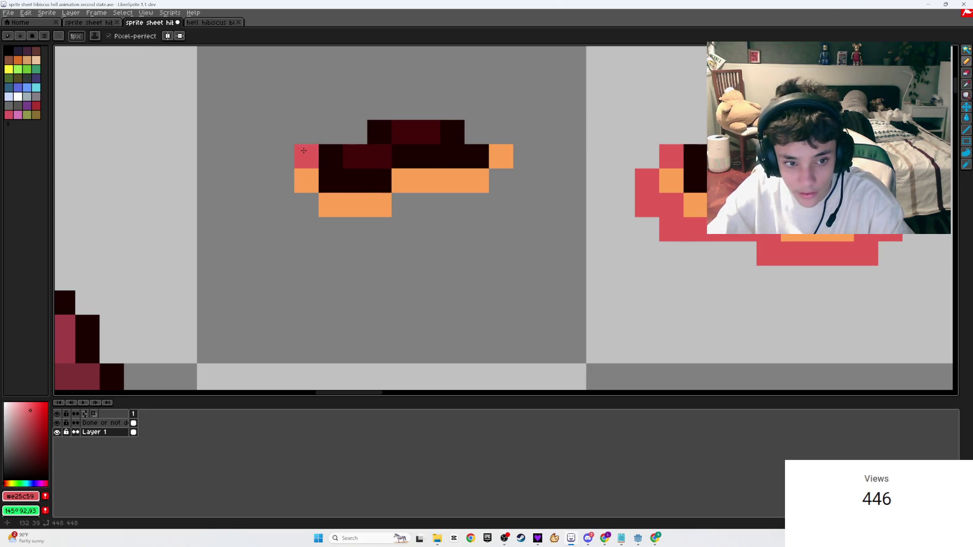
pyautogui.click(295, 207)
pyautogui.moveTo(295, 207)
pyautogui.mouseDown()
pyautogui.moveTo(304, 229)
pyautogui.moveTo(398, 209)
pyautogui.moveTo(501, 203)
pyautogui.moveTo(521, 166)
pyautogui.mouseUp()
pyautogui.click(501, 133)
pyautogui.click(525, 180)
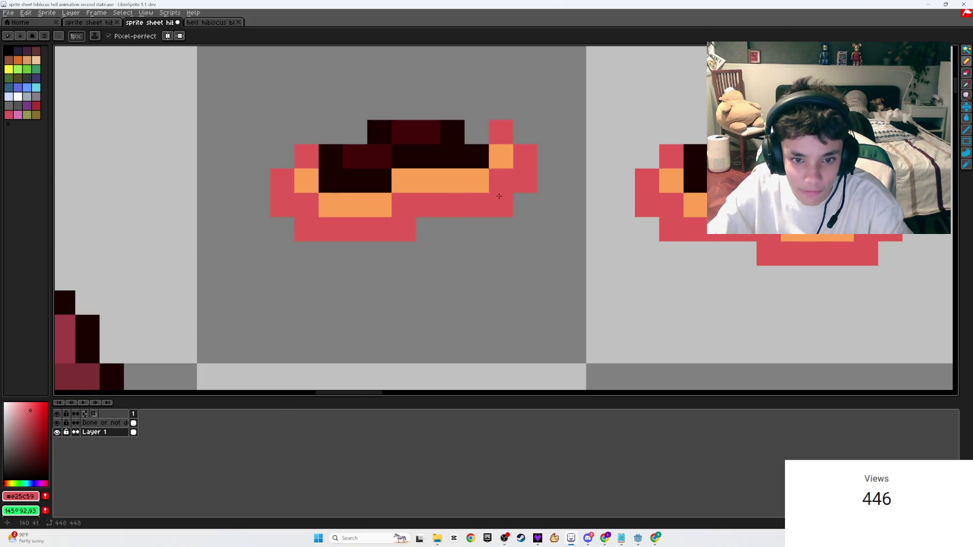
pyautogui.scroll(-3, 522, 182)
pyautogui.scroll(1, 456, 238)
# - Pick the orange lava colour from the canvas again
pyautogui.press('e')
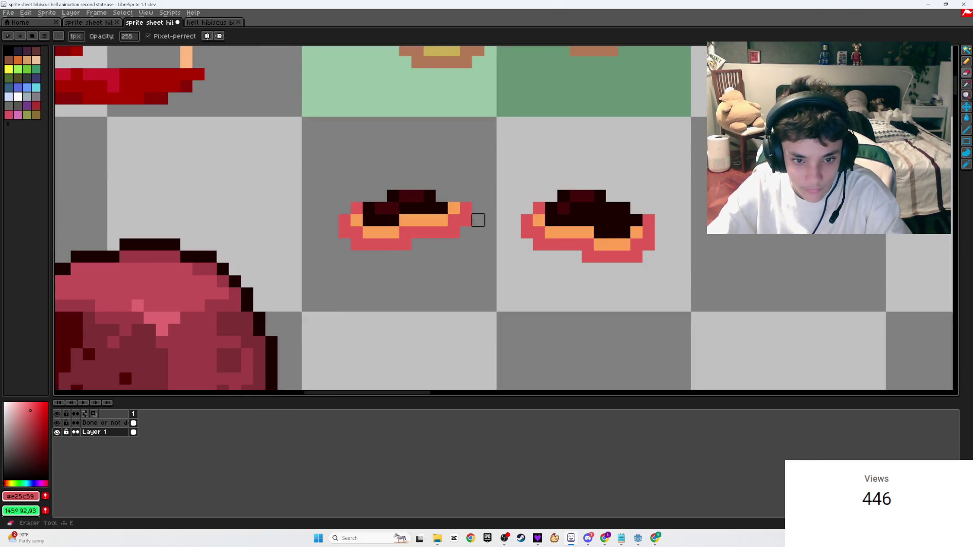
pyautogui.scroll(-3, 464, 220)
pyautogui.scroll(4, 458, 311)
pyautogui.scroll(-2, 471, 204)
pyautogui.press('b')
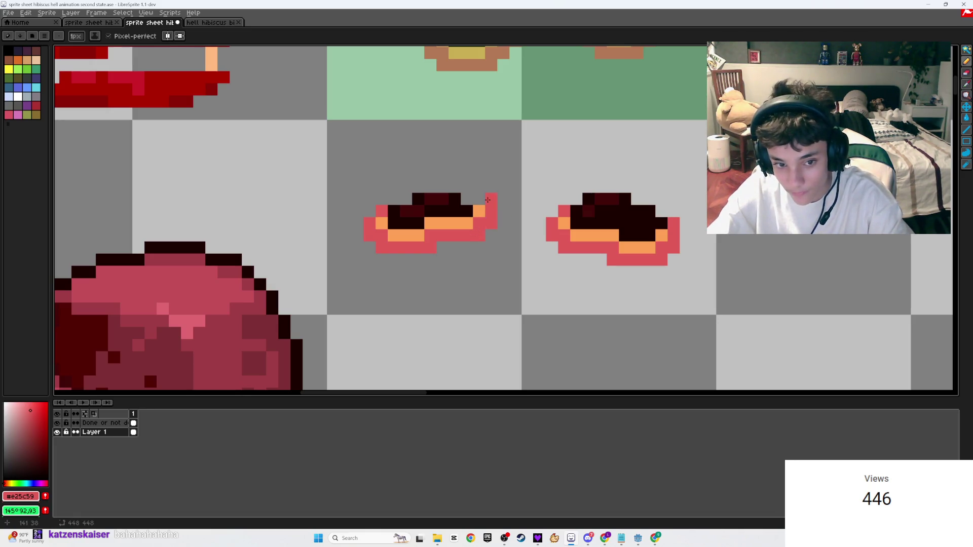
pyautogui.scroll(-3, 470, 214)
pyautogui.scroll(4, 397, 326)
pyautogui.press('alt')
pyautogui.click(529, 154)
pyautogui.scroll(-3, 480, 307)
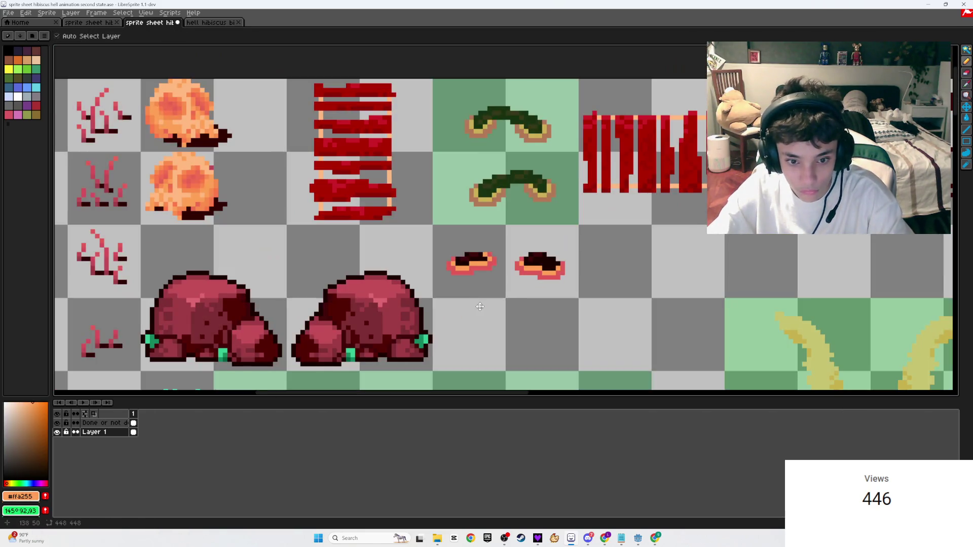
# - Paint an orange pixel beside the right hole and save the sheet
pyautogui.press('b')
pyautogui.scroll(3, 481, 307)
pyautogui.click(533, 303)
pyautogui.hotkey('ctrl', 's')
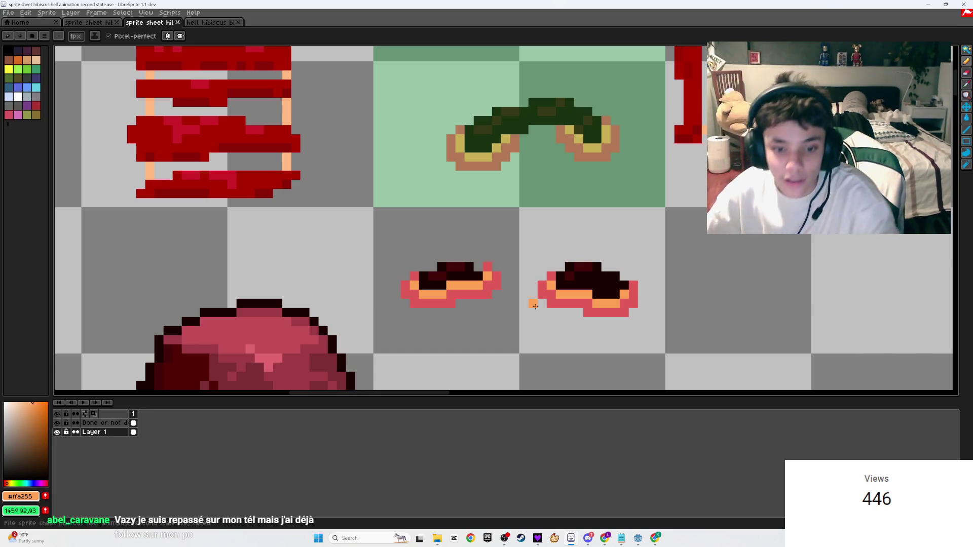
# - Erase the right hole's orange row and right-edge red rim, then switch to Milanote
pyautogui.scroll(-1, 535, 307)
pyautogui.scroll(1, 536, 307)
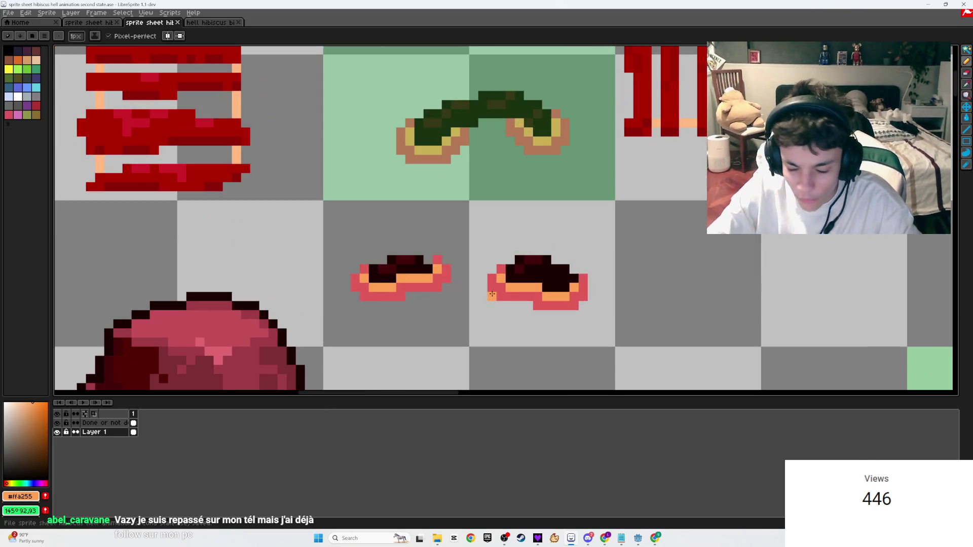
pyautogui.scroll(2, 492, 294)
pyautogui.press('e')
pyautogui.click(492, 303)
pyautogui.click(529, 230)
pyautogui.moveTo(565, 266)
pyautogui.mouseDown()
pyautogui.moveTo(674, 269)
pyautogui.moveTo(783, 304)
pyautogui.moveTo(819, 267)
pyautogui.mouseUp()
pyautogui.scroll(-3, 811, 268)
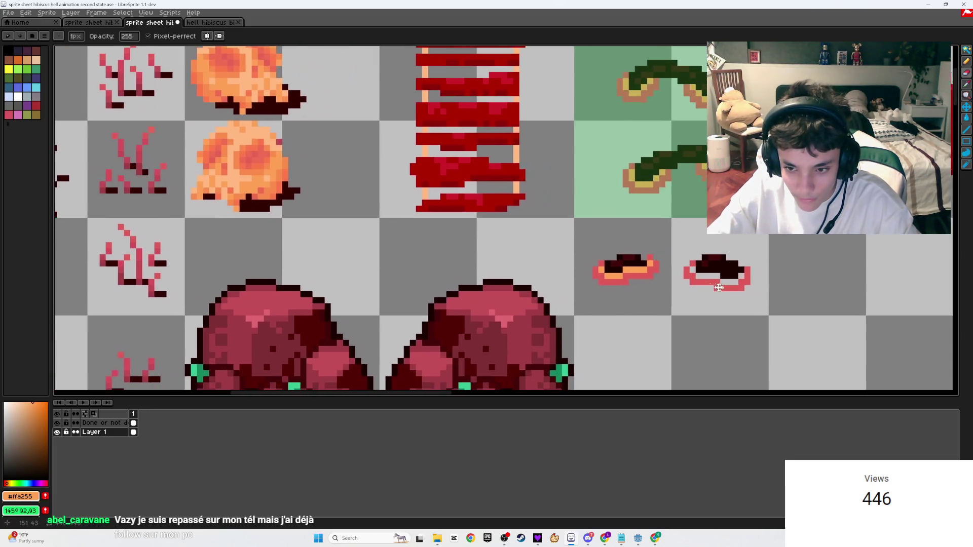
pyautogui.scroll(2, 746, 265)
pyautogui.moveTo(730, 265); pyautogui.dragTo(698, 338)
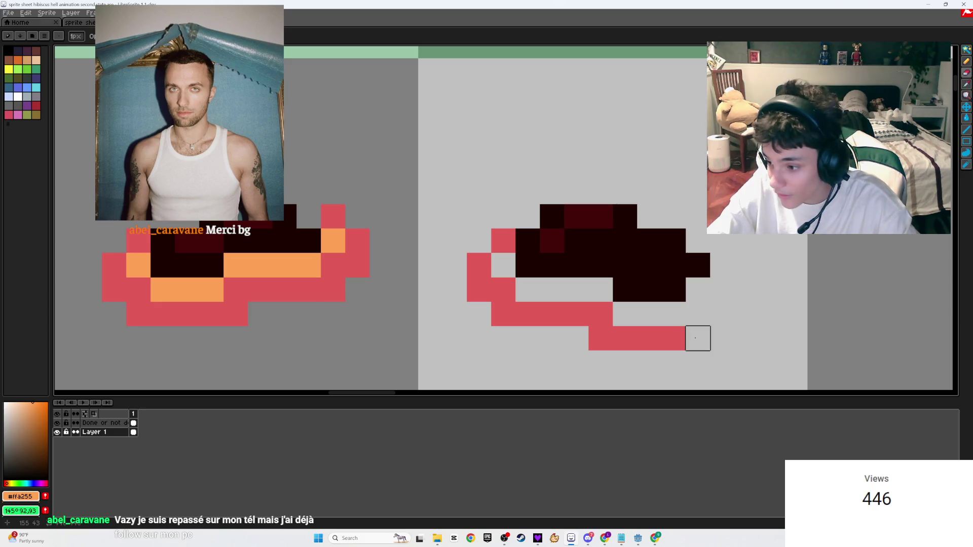
pyautogui.hotkey('alt', 'Tab')
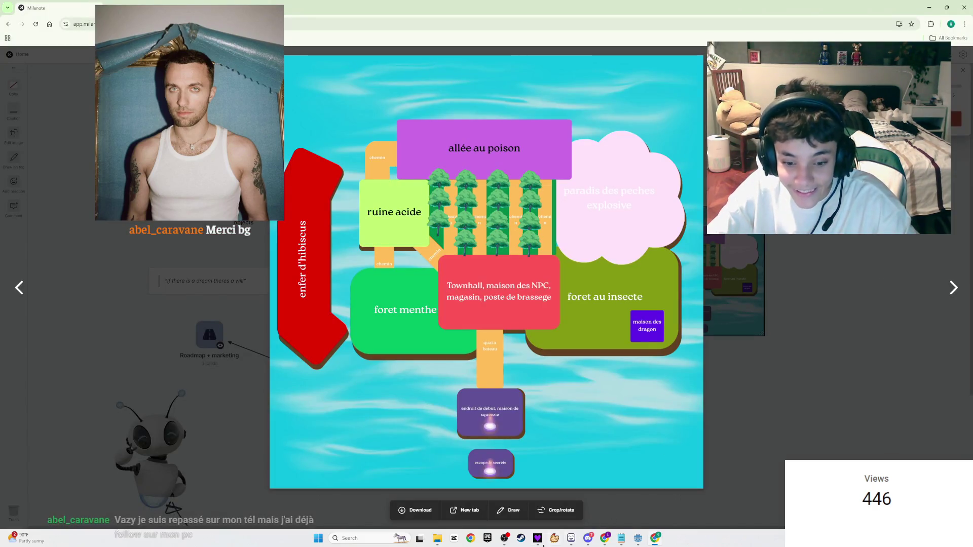
# - Bring OBS Studio to the front from the taskbar
pyautogui.click(505, 537)
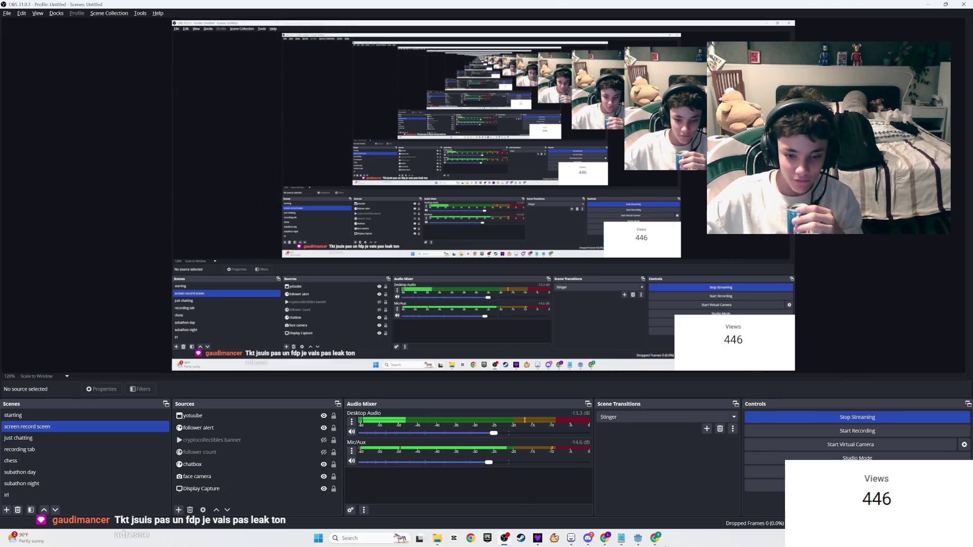
# - Glance at the Twitch stream manager, then go back to the LibreSprite sprite sheet
pyautogui.moveTo(538, 537)
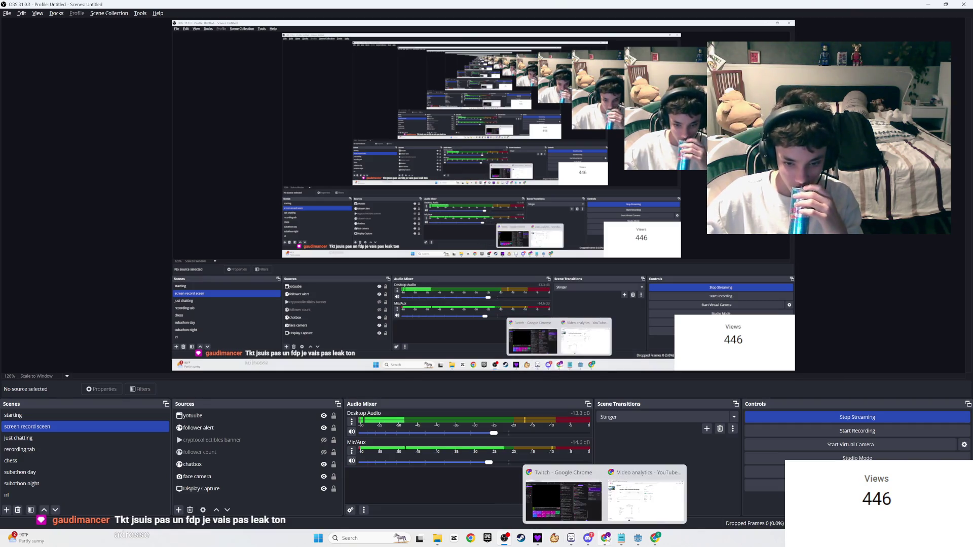
pyautogui.click(581, 497)
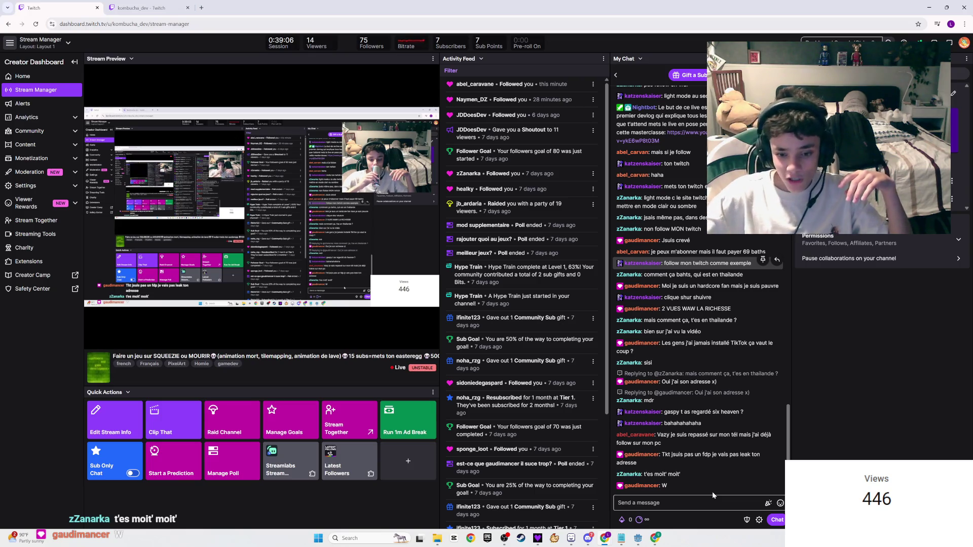
pyautogui.moveTo(621, 538)
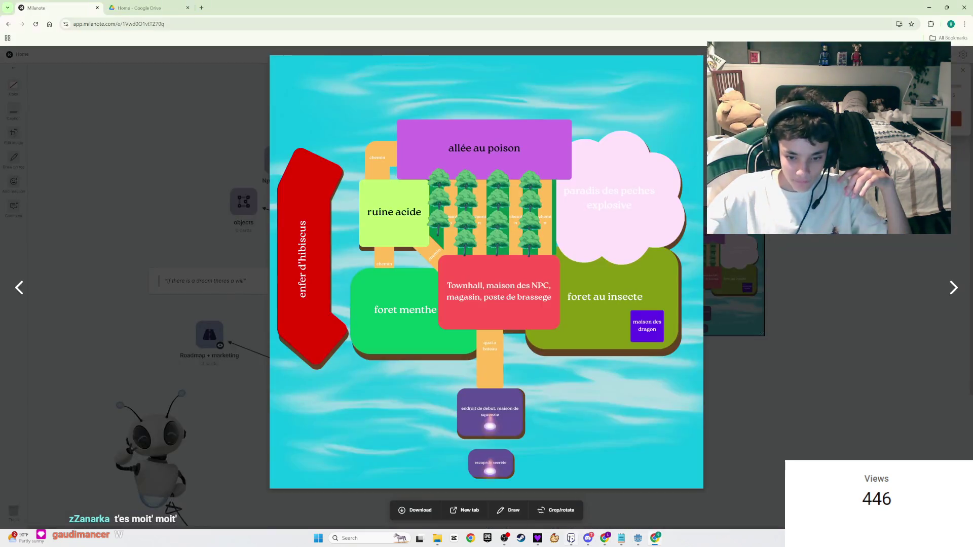
pyautogui.click(571, 538)
# - Undo a stray stroke and erase the red trail under the right sprite
pyautogui.press('b')
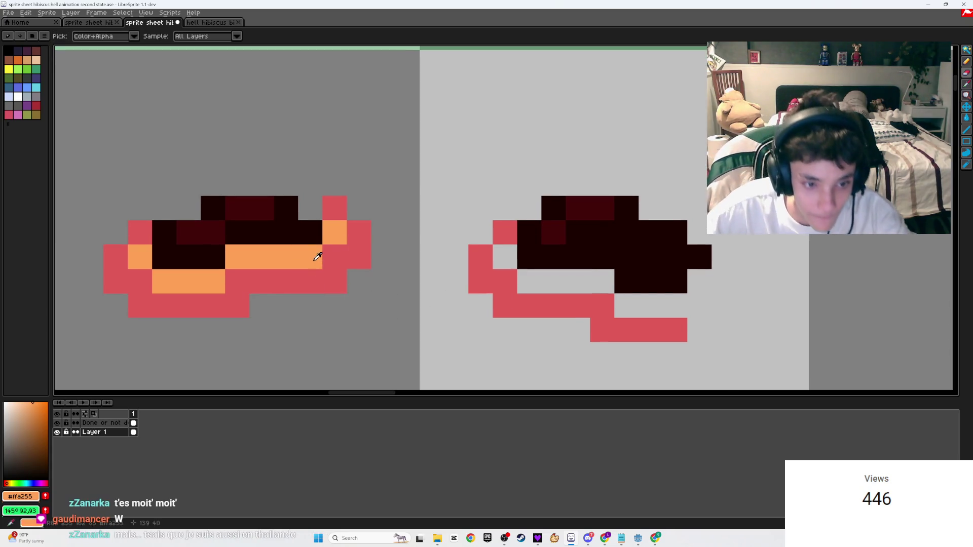
pyautogui.click(500, 263)
pyautogui.moveTo(527, 282); pyautogui.dragTo(591, 280)
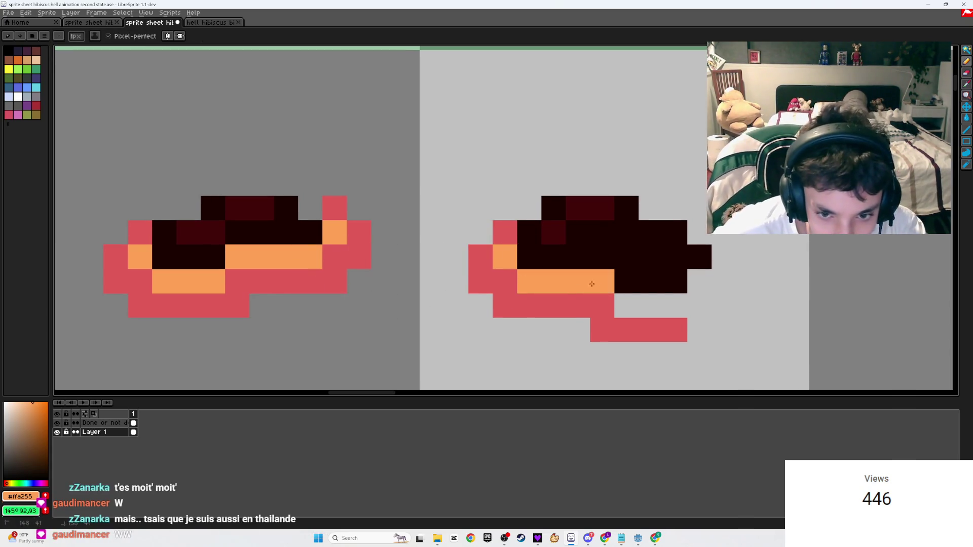
pyautogui.hotkey('ctrl', 'z')
pyautogui.hotkey('ctrl', 'z')
pyautogui.moveTo(667, 320); pyautogui.dragTo(496, 322)
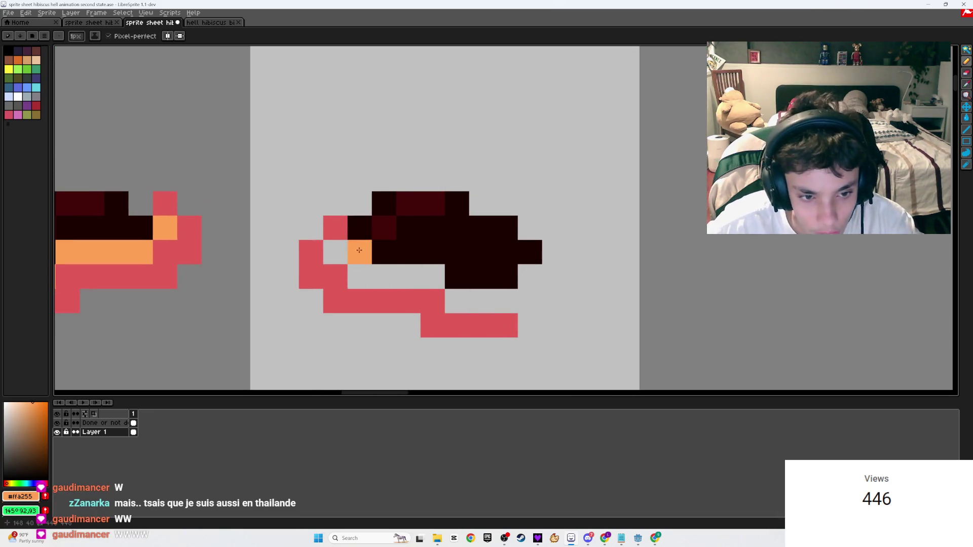
pyautogui.scroll(-2, 587, 312)
pyautogui.press('e')
pyautogui.moveTo(586, 312)
pyautogui.mouseDown()
pyautogui.moveTo(512, 311)
pyautogui.moveTo(513, 291)
pyautogui.moveTo(530, 291)
pyautogui.moveTo(459, 276)
pyautogui.moveTo(459, 239)
pyautogui.mouseUp()
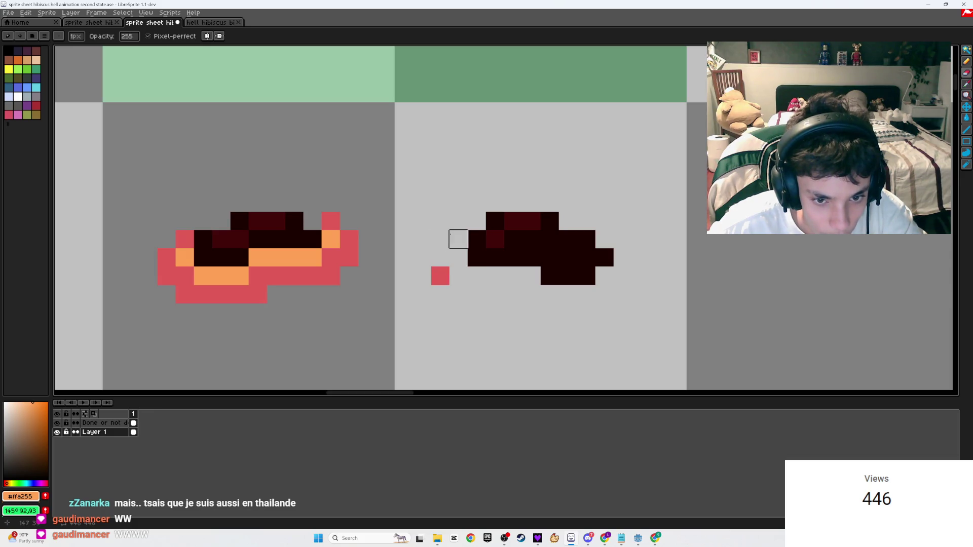
# - Paint the right sprite's lower dark row orange end to end and erase a stray red pixel
pyautogui.press('b')
pyautogui.click(557, 278)
pyautogui.moveTo(554, 276); pyautogui.dragTo(588, 276)
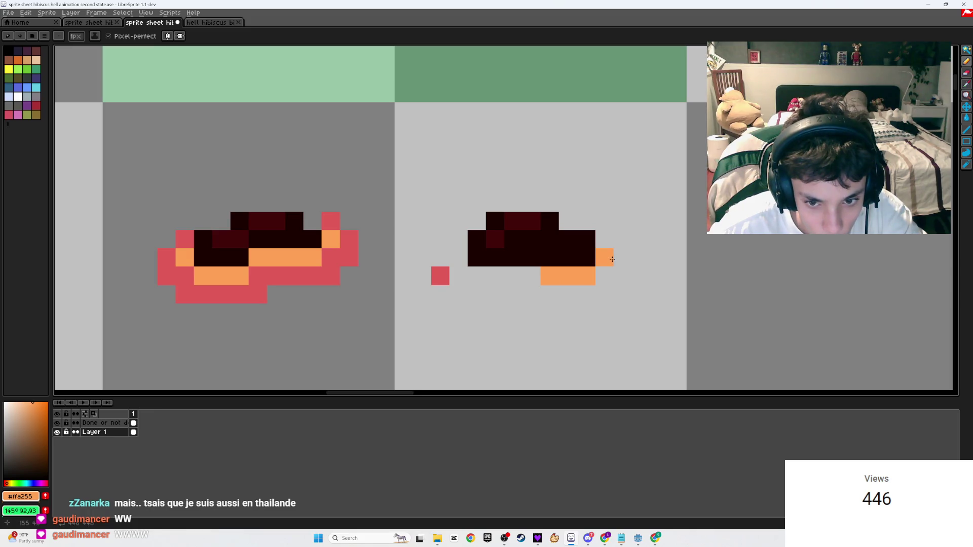
pyautogui.moveTo(532, 257); pyautogui.dragTo(478, 259)
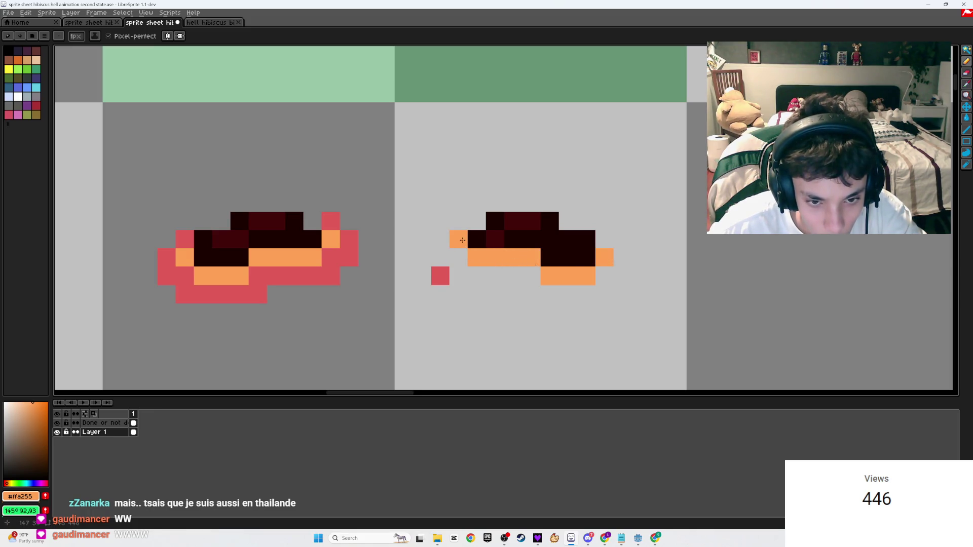
pyautogui.press('e')
pyautogui.click(439, 275)
# - Sample the left sprite's red and draw a full rim around the right sprite
pyautogui.press('i')
pyautogui.click(338, 263)
pyautogui.press('b')
pyautogui.click(458, 221)
pyautogui.click(439, 239)
pyautogui.click(440, 257)
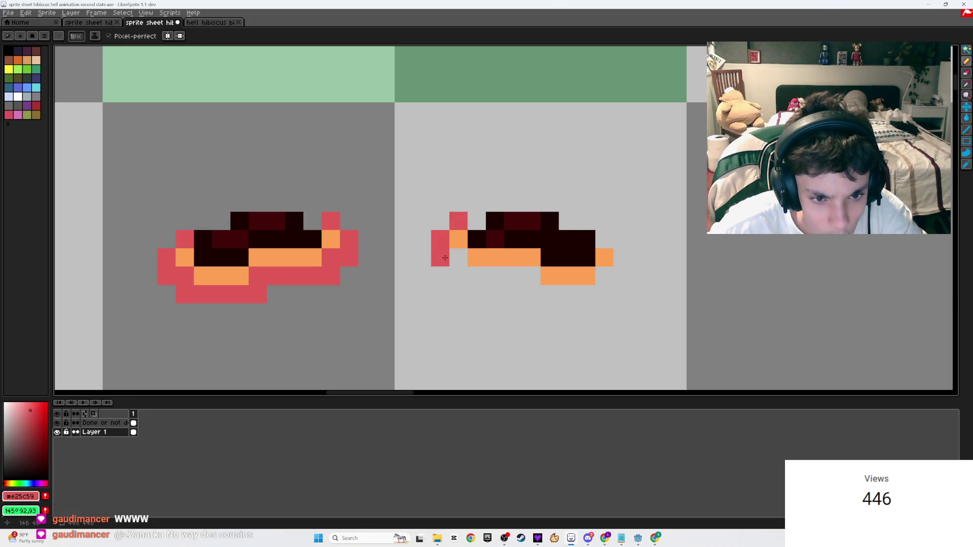
pyautogui.moveTo(458, 275); pyautogui.dragTo(536, 275)
pyautogui.click(534, 292)
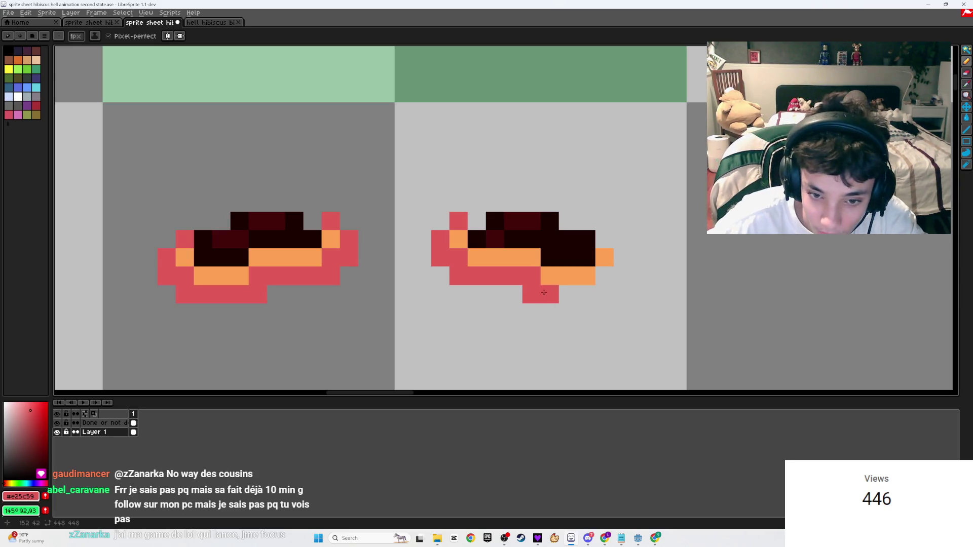
pyautogui.moveTo(581, 295)
pyautogui.mouseDown()
pyautogui.moveTo(604, 294)
pyautogui.moveTo(620, 264)
pyautogui.mouseUp()
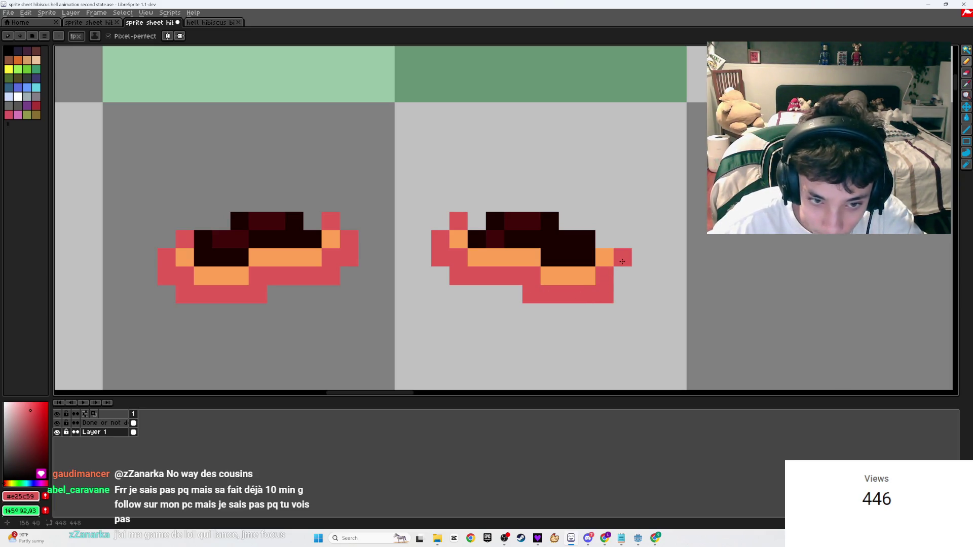
pyautogui.click(604, 240)
pyautogui.click(623, 276)
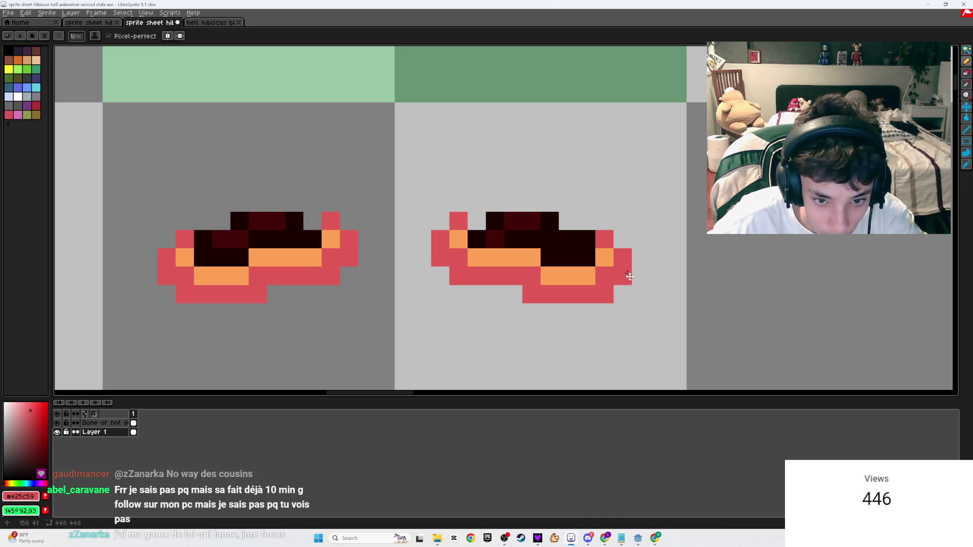
# - Save the sheet and erase a stray pixel beside the right rim
pyautogui.hotkey('ctrl', 's')
pyautogui.scroll(-6, 636, 280)
pyautogui.scroll(5, 635, 281)
pyautogui.press('e')
pyautogui.click(632, 265)
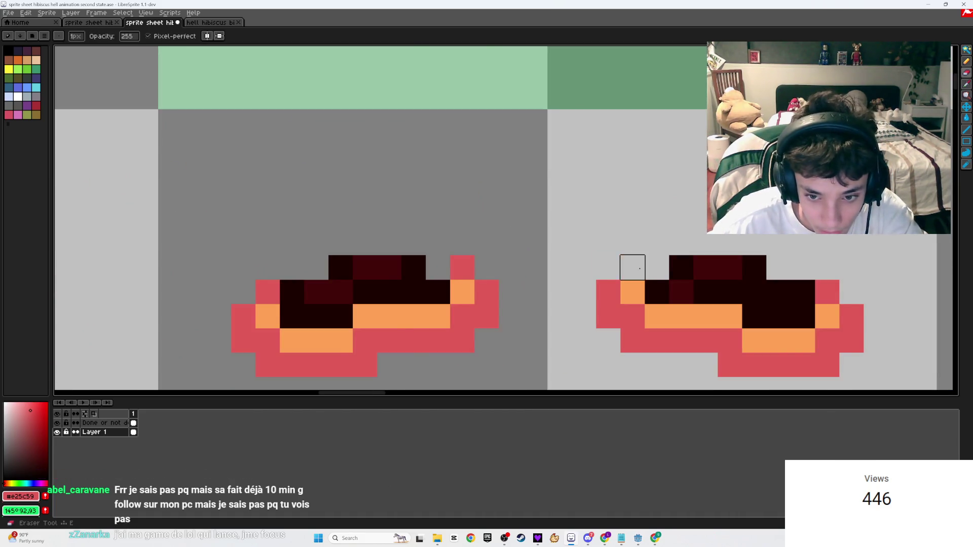
pyautogui.scroll(-4, 538, 299)
pyautogui.scroll(-4, 538, 299)
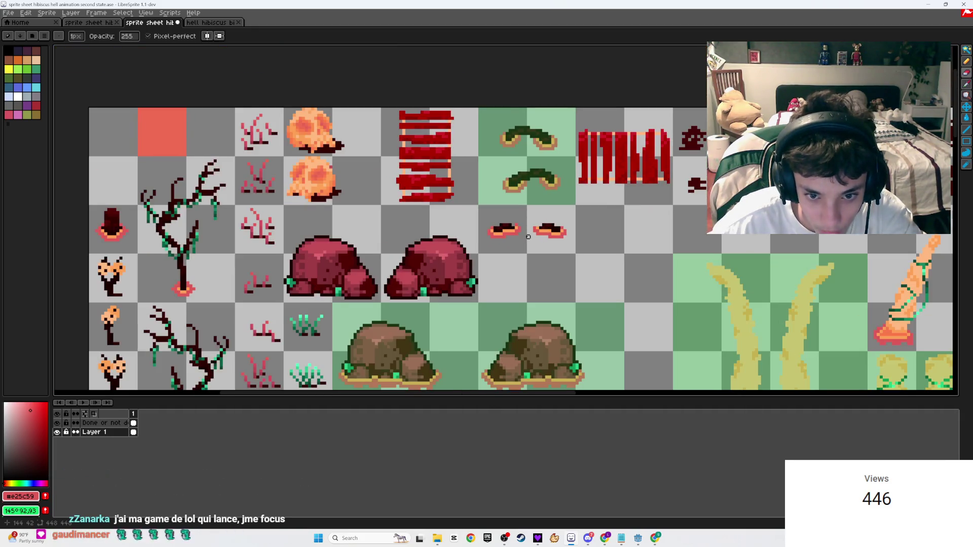
# - Save the sprite sheet
pyautogui.scroll(4, 532, 219)
pyautogui.scroll(-3, 659, 314)
pyautogui.hotkey('ctrl', 's')
pyautogui.moveTo(588, 311); pyautogui.dragTo(582, 307)
# - On the 'Done or not done' layer, rectangle-select the two lava-rim cells, then bring Twitch forward
pyautogui.press('v')
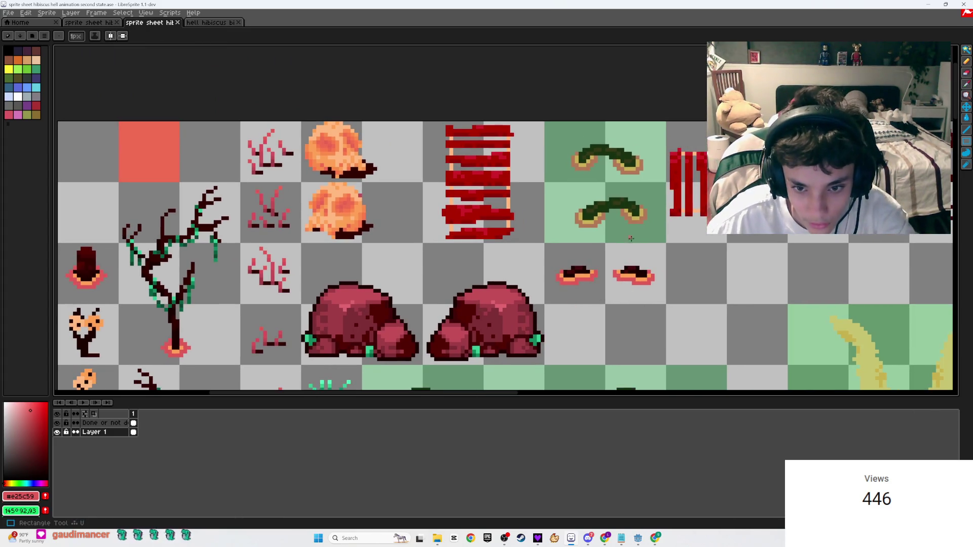
pyautogui.click(102, 423)
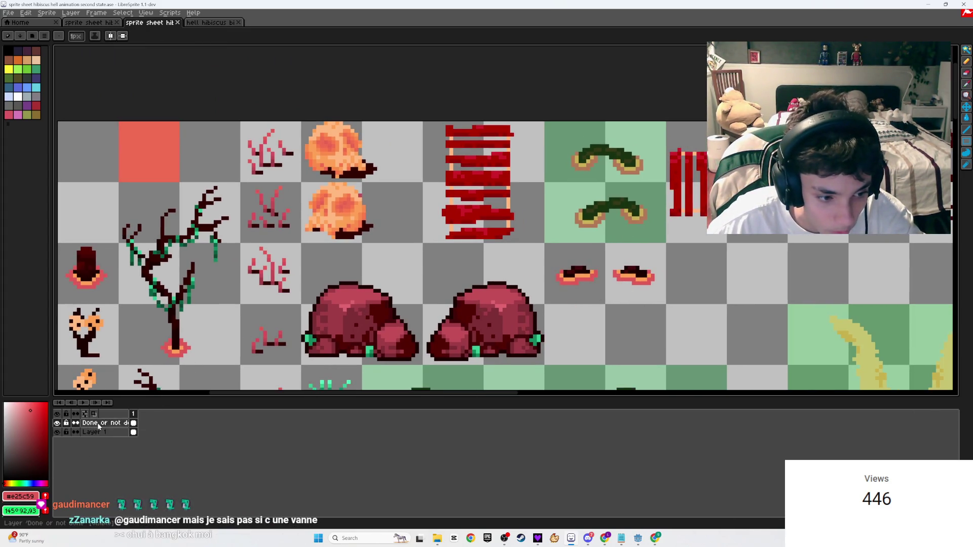
pyautogui.moveTo(662, 303)
pyautogui.mouseDown()
pyautogui.moveTo(547, 300)
pyautogui.moveTo(547, 246)
pyautogui.mouseUp()
pyautogui.press('w')
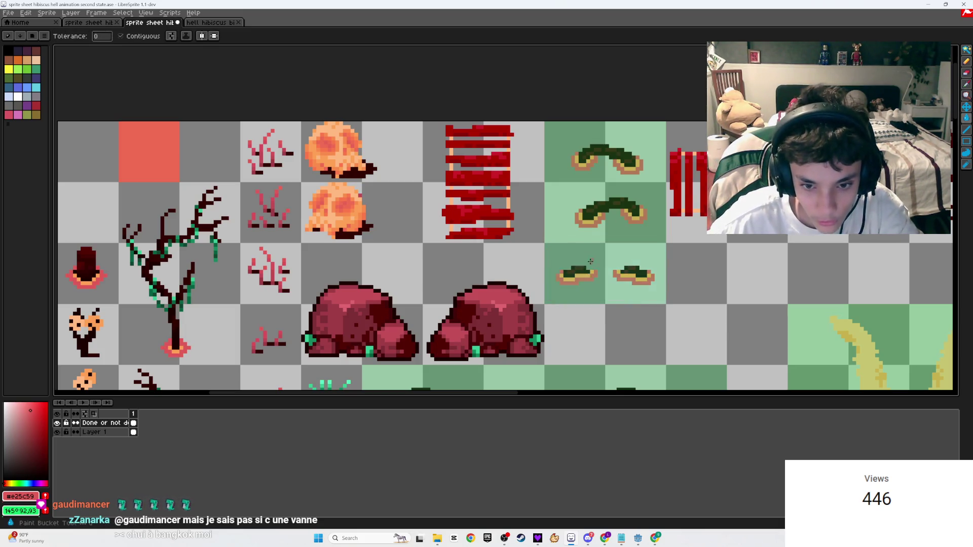
pyautogui.scroll(-5, 586, 279)
pyautogui.scroll(3, 585, 254)
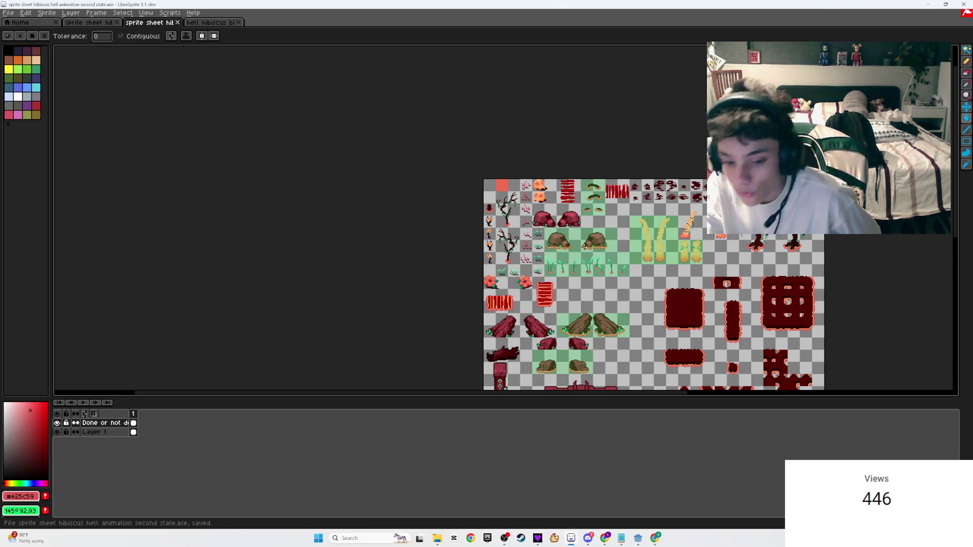
pyautogui.moveTo(604, 538)
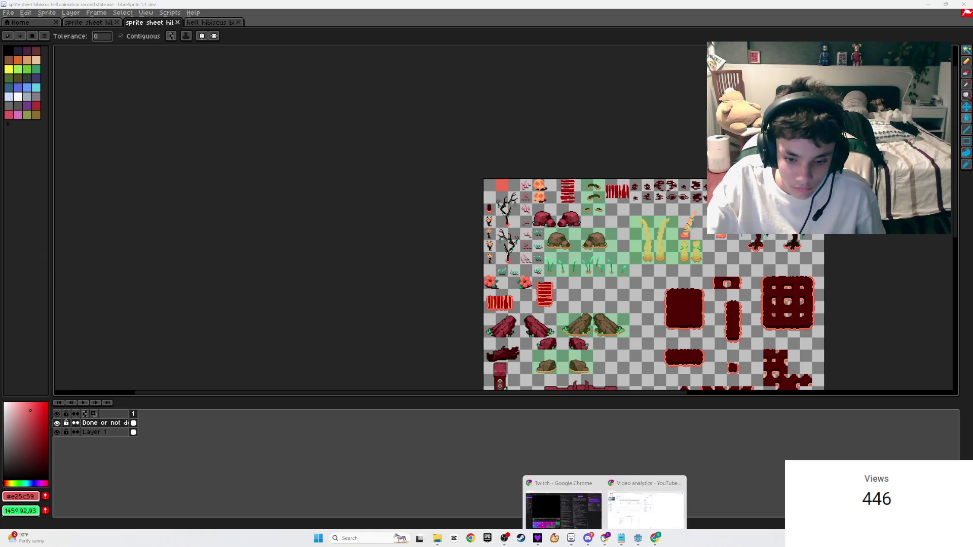
pyautogui.click(565, 492)
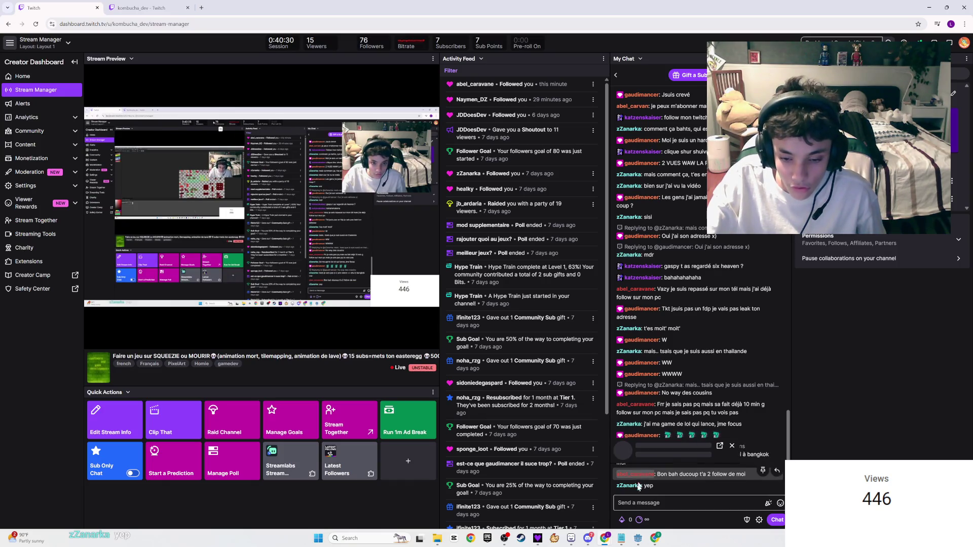
# - Open a chatter's user card in Twitch chat, close it, and return to LibreSprite
pyautogui.click(637, 474)
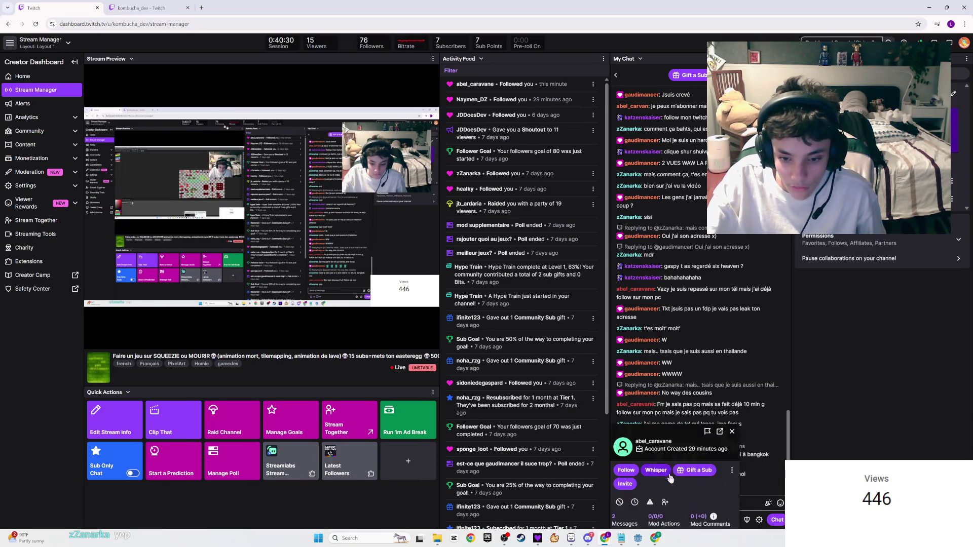
pyautogui.click(732, 432)
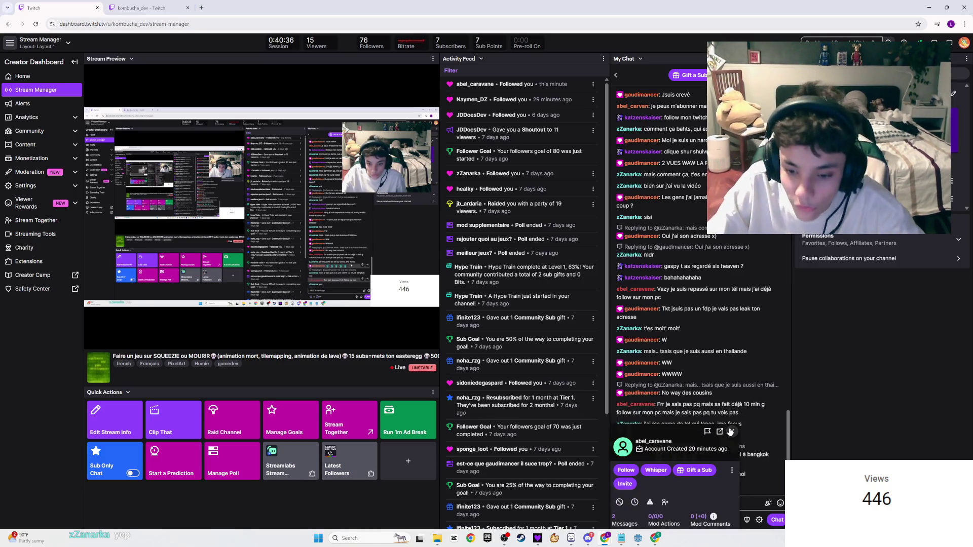
pyautogui.click(730, 432)
pyautogui.hotkey('alt', 'Tab')
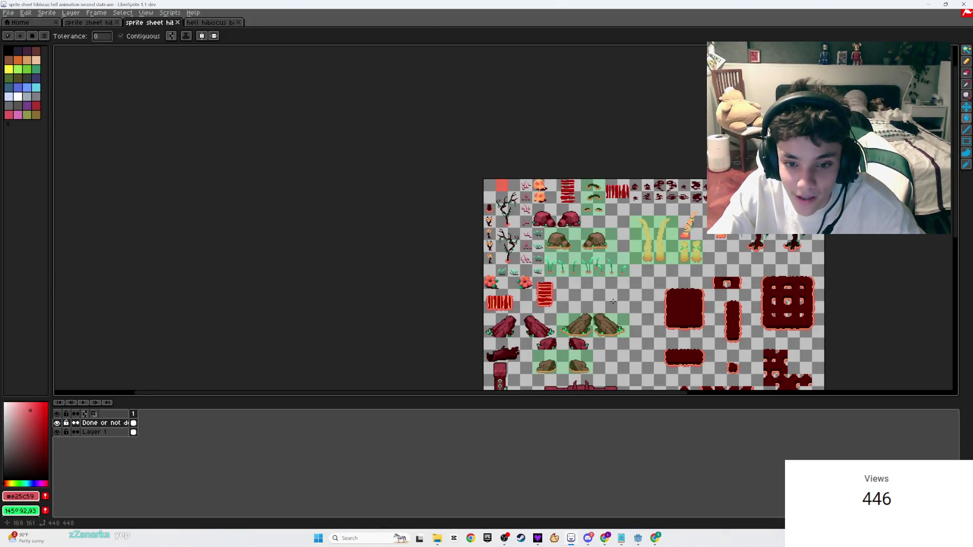
# - Save the sprite sheet while panning around it
pyautogui.scroll(1, 609, 307)
pyautogui.hotkey('ctrl', 's')
pyautogui.scroll(2, 448, 102)
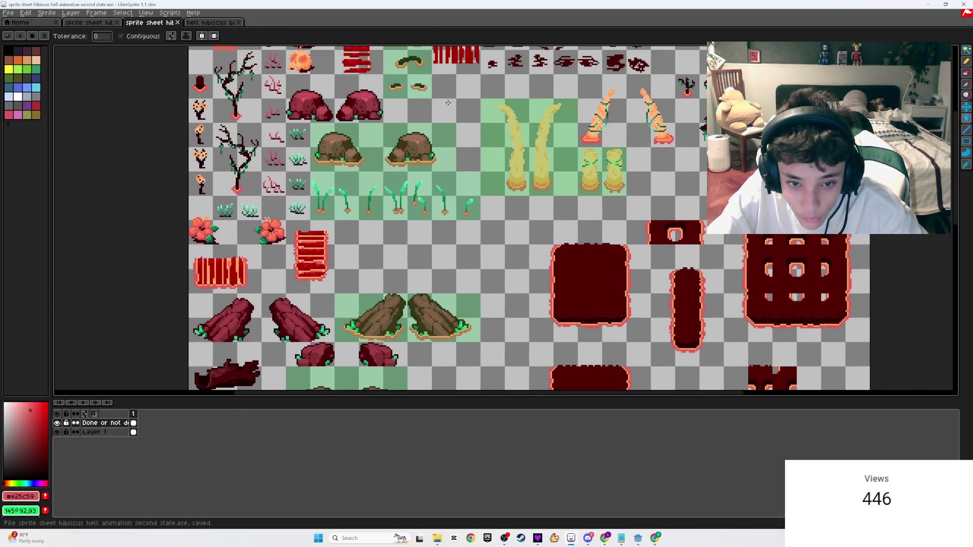
pyautogui.moveTo(419, 222); pyautogui.dragTo(545, 263)
pyautogui.hscroll(5, 567, 201)
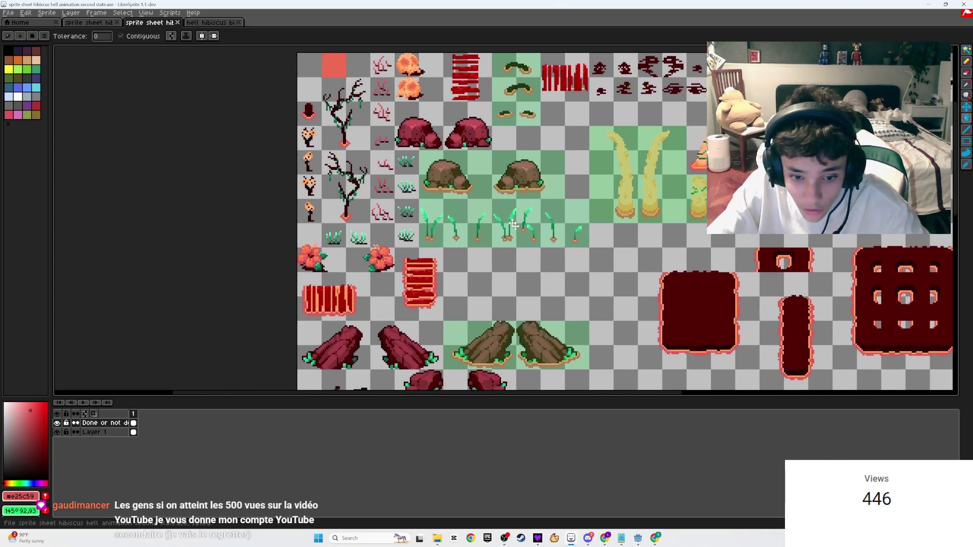
pyautogui.hotkey('ctrl', 's')
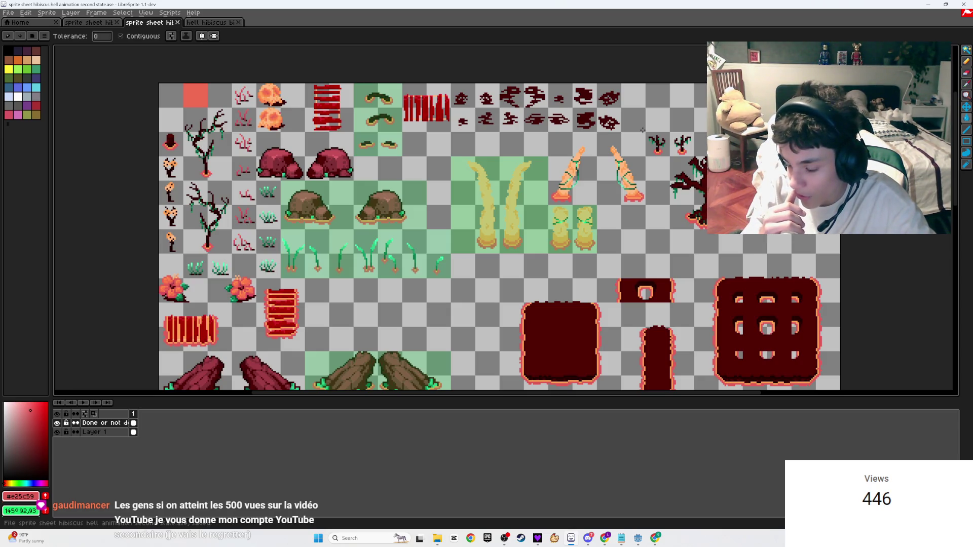
# - Make Layer 1 the active layer and zoom in on the small potted sprout
pyautogui.hscroll(5, 643, 131)
pyautogui.hscroll(-8, 643, 130)
pyautogui.scroll(-3, 642, 130)
pyautogui.scroll(5, 493, 234)
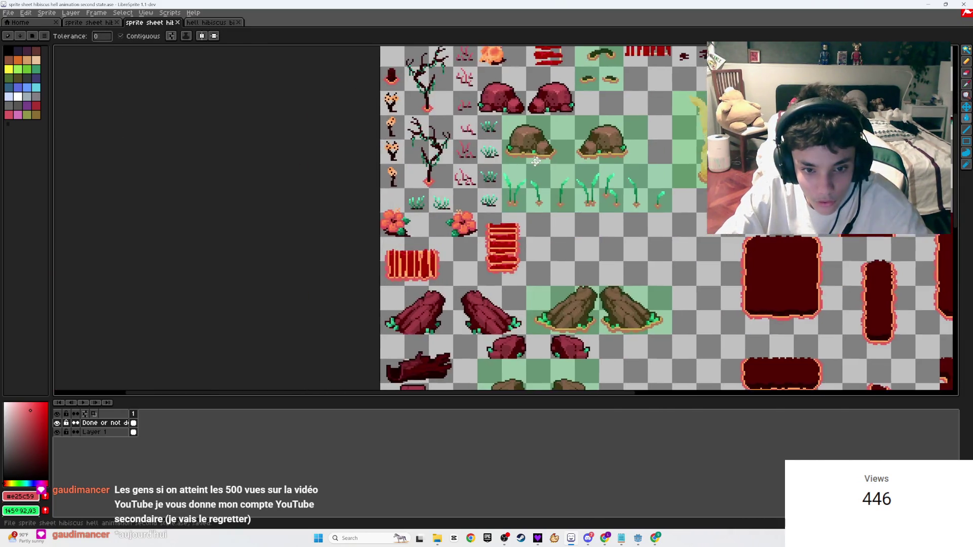
pyautogui.scroll(-2, 493, 233)
pyautogui.scroll(2, 493, 233)
pyautogui.hscroll(5, 493, 233)
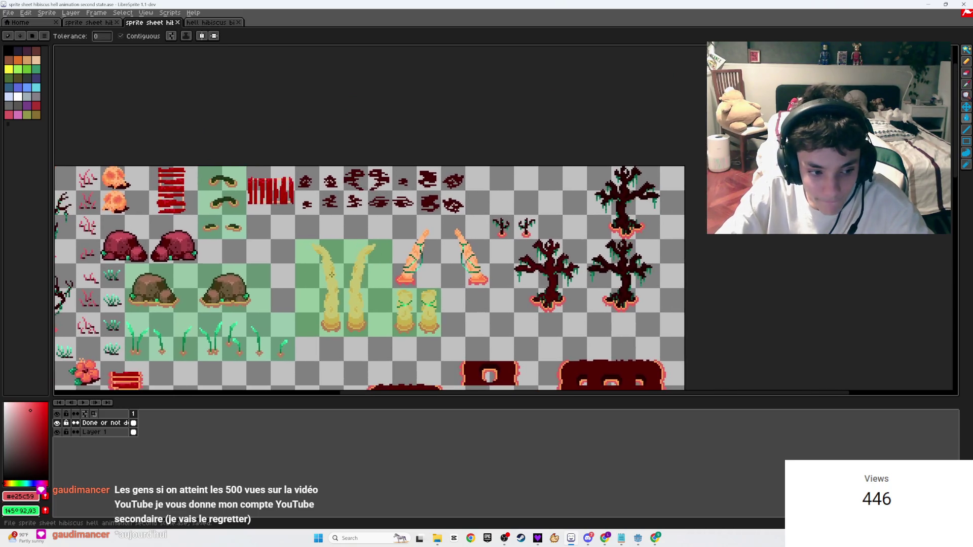
pyautogui.click(80, 432)
pyautogui.scroll(5, 481, 238)
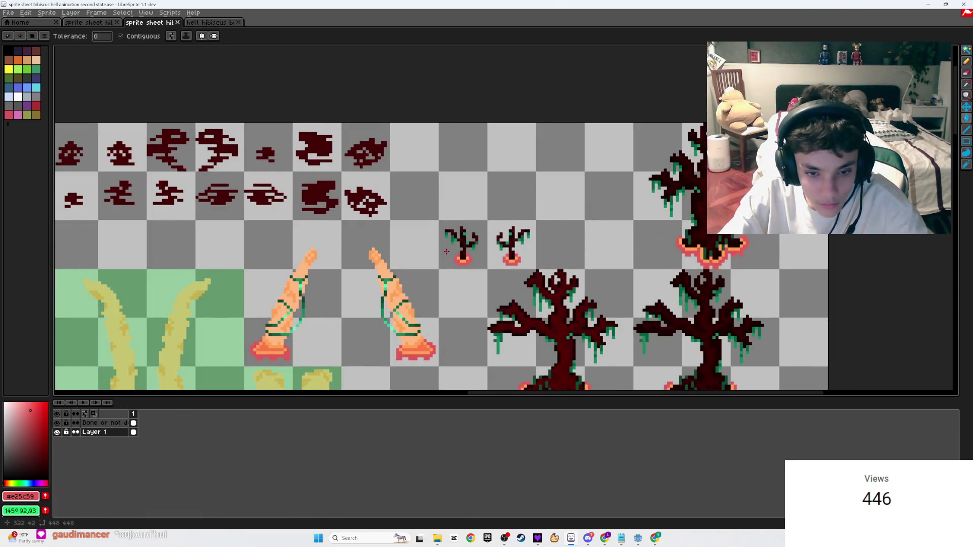
pyautogui.scroll(2, 481, 237)
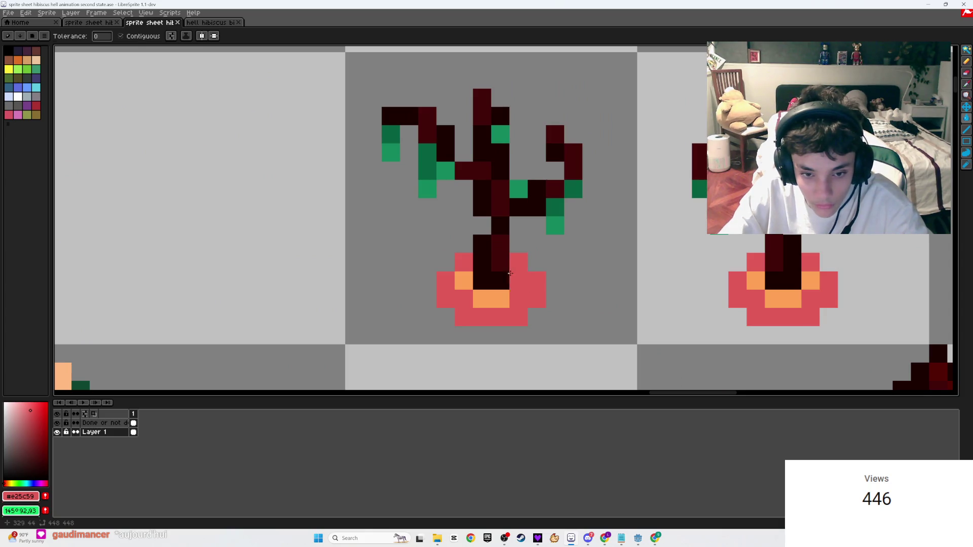
# - Erase the pot's orange pixels, then try repainting orange on its top edge and undo it
pyautogui.press('e')
pyautogui.click(518, 281)
pyautogui.moveTo(500, 299)
pyautogui.mouseDown()
pyautogui.moveTo(482, 299)
pyautogui.moveTo(500, 280)
pyautogui.mouseUp()
pyautogui.click(464, 281)
pyautogui.press('i')
pyautogui.click(783, 299)
pyautogui.press('b')
pyautogui.click(519, 262)
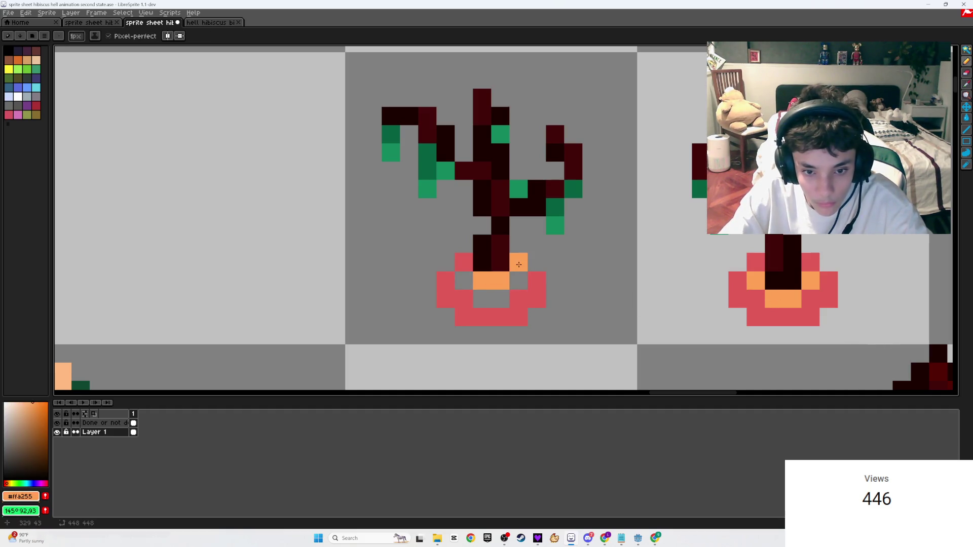
pyautogui.hotkey('ctrl', 'z')
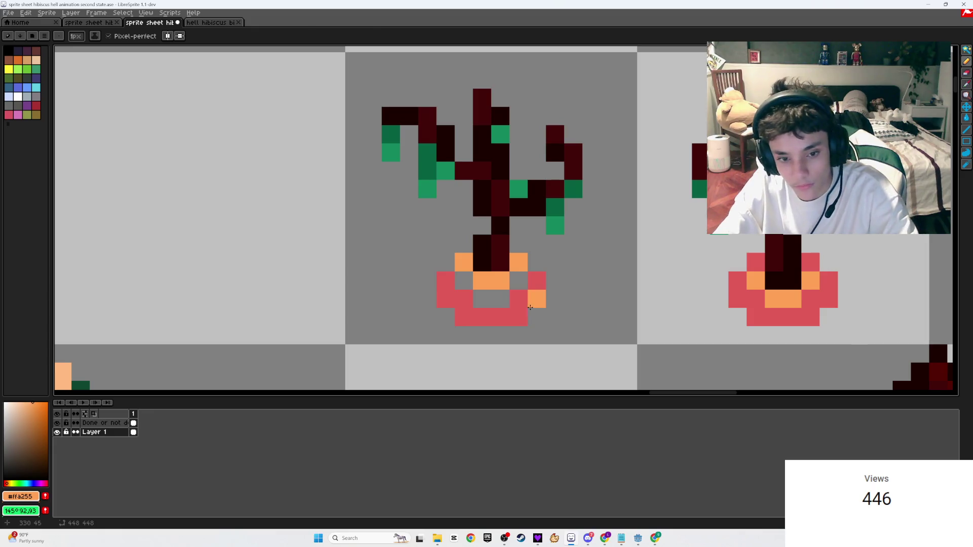
# - Limit the magic wand to contiguous pixels and test-select the red pot
pyautogui.press('w')
pyautogui.click(528, 305)
pyautogui.hotkey('ctrl', 'd')
pyautogui.hotkey('ctrl', 'shift', 'd')
pyautogui.hotkey('ctrl', 'd')
pyautogui.click(336, 36)
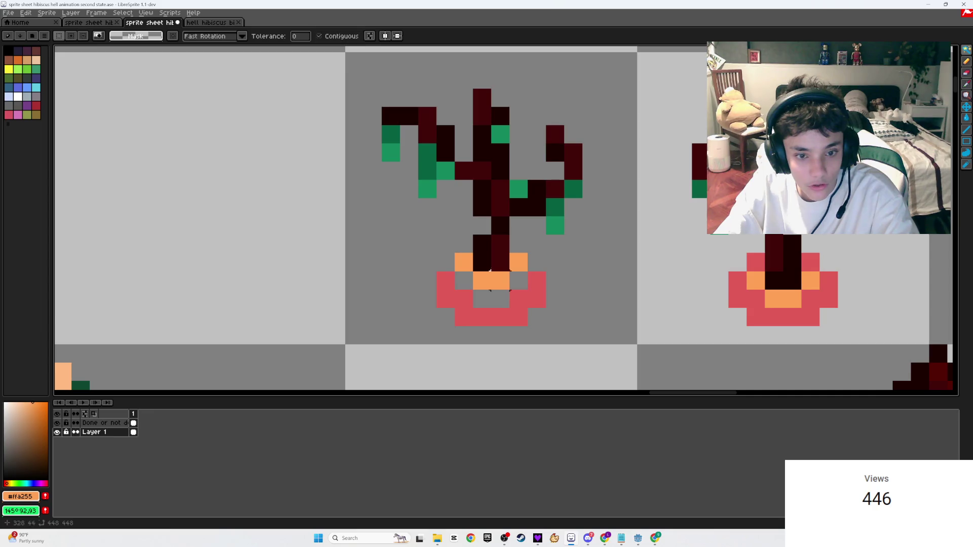
pyautogui.click(507, 317)
pyautogui.hotkey('ctrl', 'd')
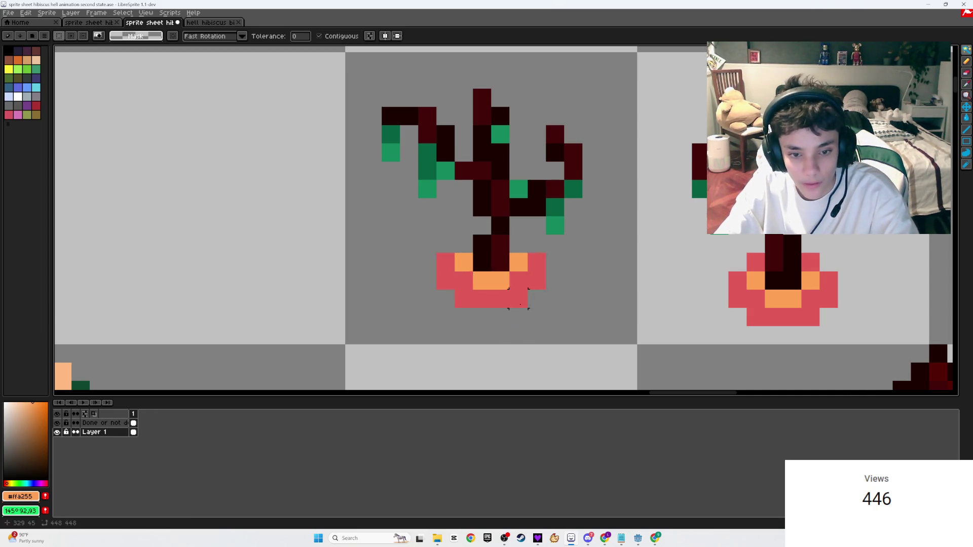
# - Pick the pot's red as drawing colour and undo a stray red pixel
pyautogui.scroll(-3, 517, 312)
pyautogui.press('b')
pyautogui.keyDown('alt'); pyautogui.click(492, 304); pyautogui.keyUp('alt')
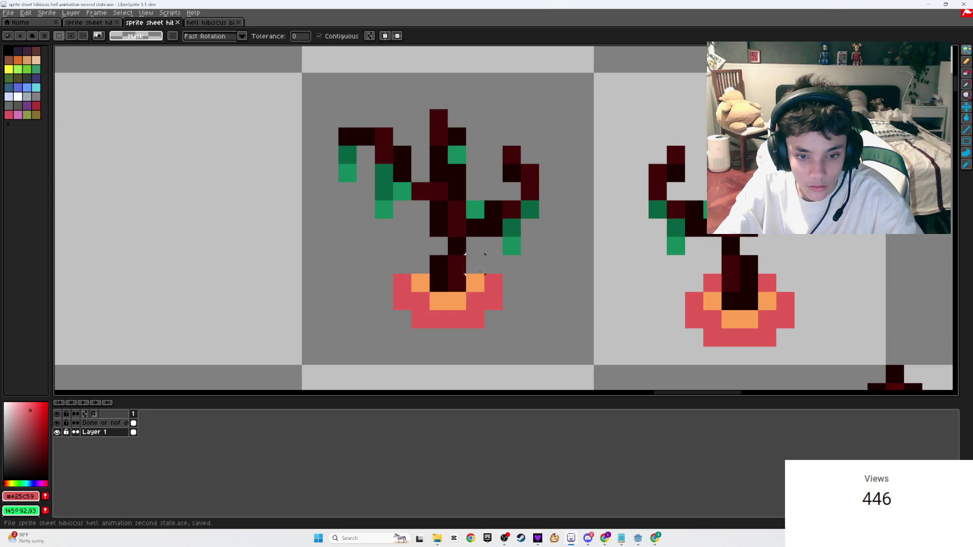
pyautogui.scroll(-4, 438, 264)
pyautogui.scroll(-2, 470, 306)
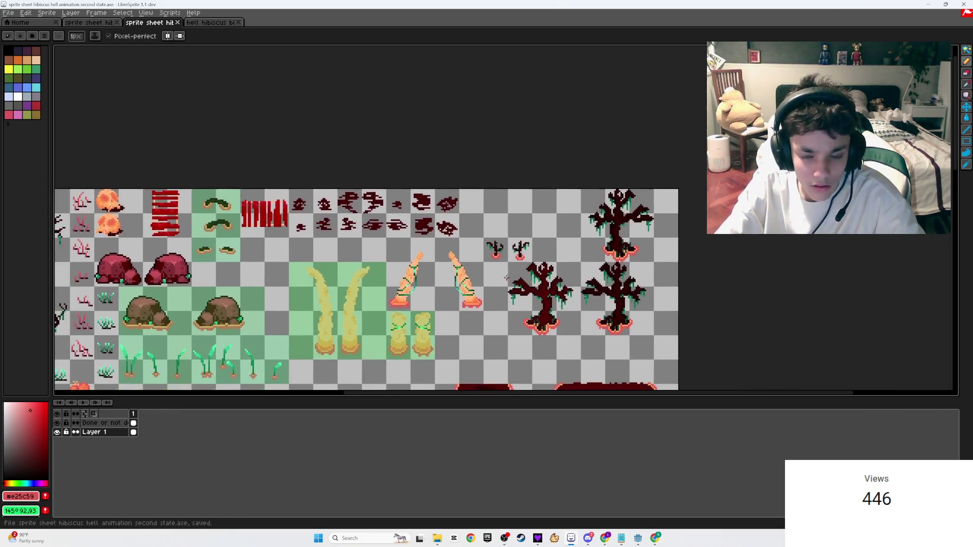
pyautogui.scroll(5, 517, 257)
pyautogui.hotkey('ctrl', 'z')
# - Magic-wand the pot's three orange areas and nudge them up one pixel
pyautogui.press('w')
pyautogui.click(529, 200)
pyautogui.keyDown('shift'); pyautogui.click(572, 176); pyautogui.keyUp('shift')
pyautogui.keyDown('shift'); pyautogui.click(499, 176); pyautogui.keyUp('shift')
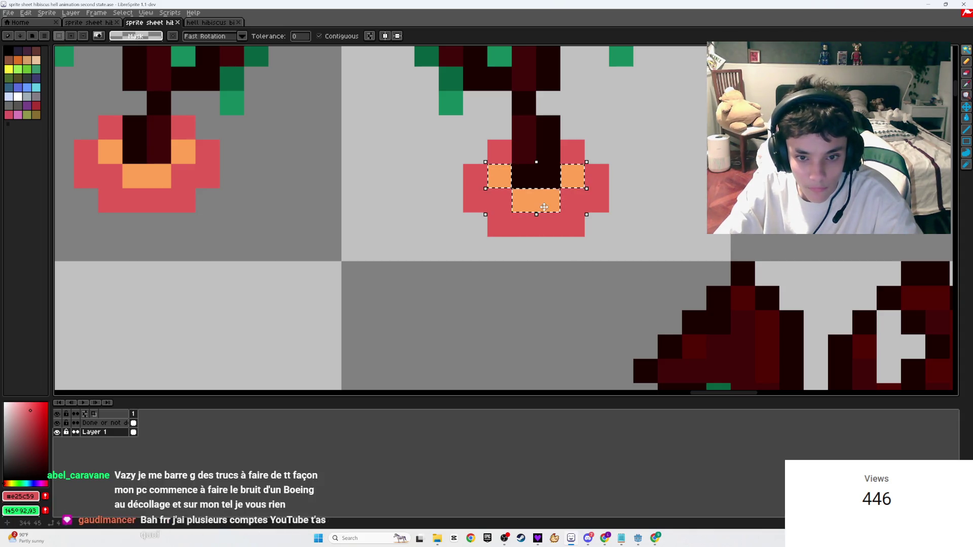
pyautogui.press('Up')
pyautogui.hotkey('ctrl', 'd')
# - Nudge the red pot up one pixel and save the sprite sheet
pyautogui.click(567, 221)
pyautogui.press('Up')
pyautogui.hotkey('ctrl', 'd')
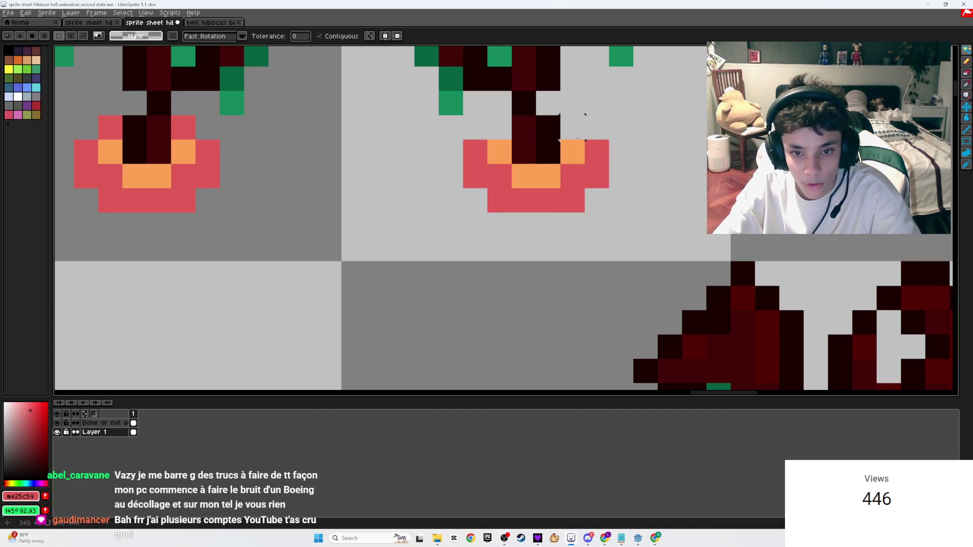
pyautogui.press('b')
pyautogui.hotkey('ctrl', 's')
pyautogui.scroll(-6, 519, 180)
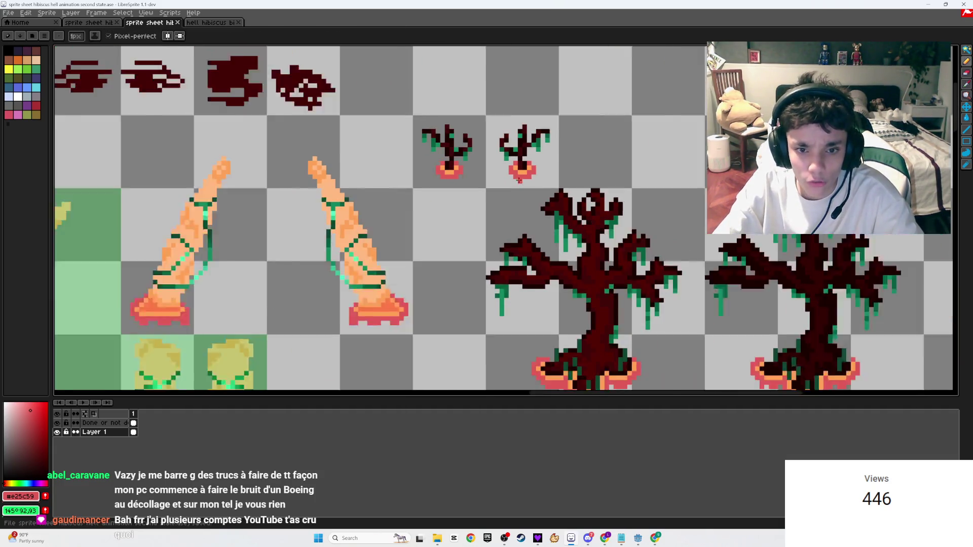
# - On the Done or not done layer, draw a green rectangle over both sprout cells and save
pyautogui.scroll(-1, 519, 180)
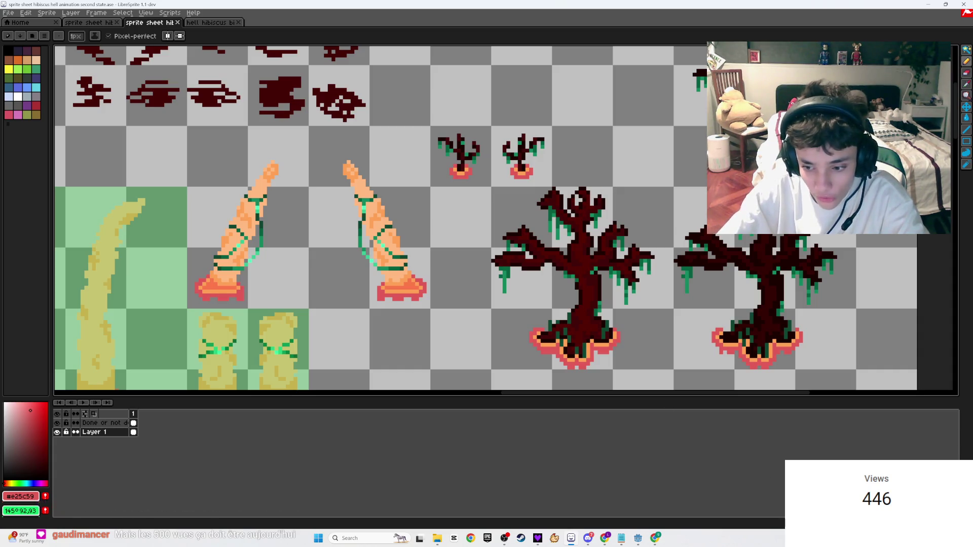
pyautogui.scroll(2, 522, 170)
pyautogui.scroll(-3, 568, 271)
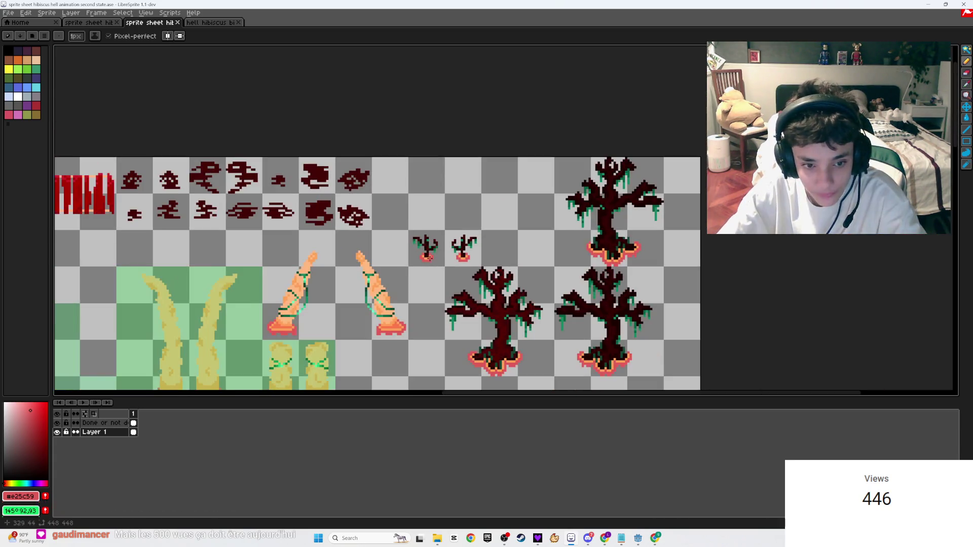
pyautogui.keyDown('ctrl'); pyautogui.click(418, 242); pyautogui.keyUp('ctrl')
pyautogui.scroll(3, 500, 267)
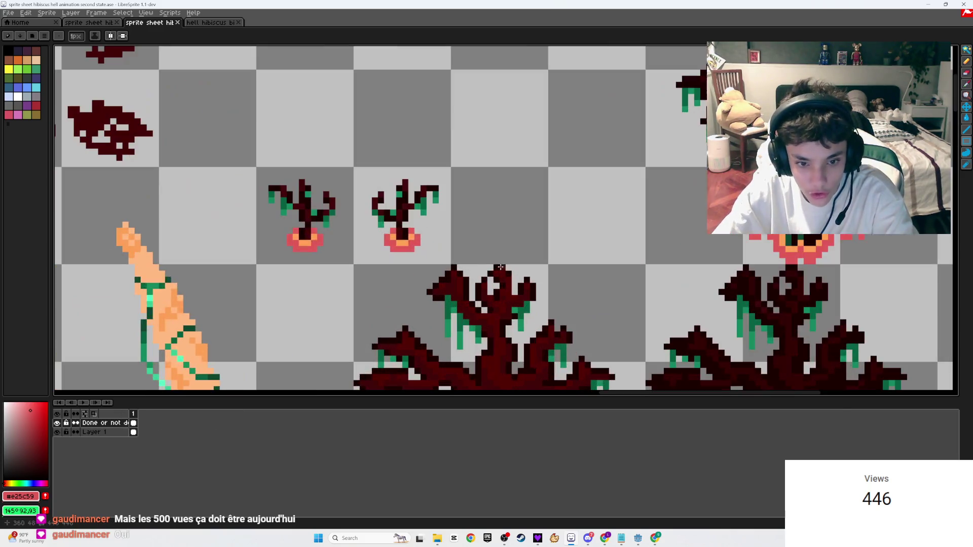
pyautogui.moveTo(447, 260)
pyautogui.mouseDown()
pyautogui.moveTo(321, 170)
pyautogui.moveTo(259, 169)
pyautogui.mouseUp()
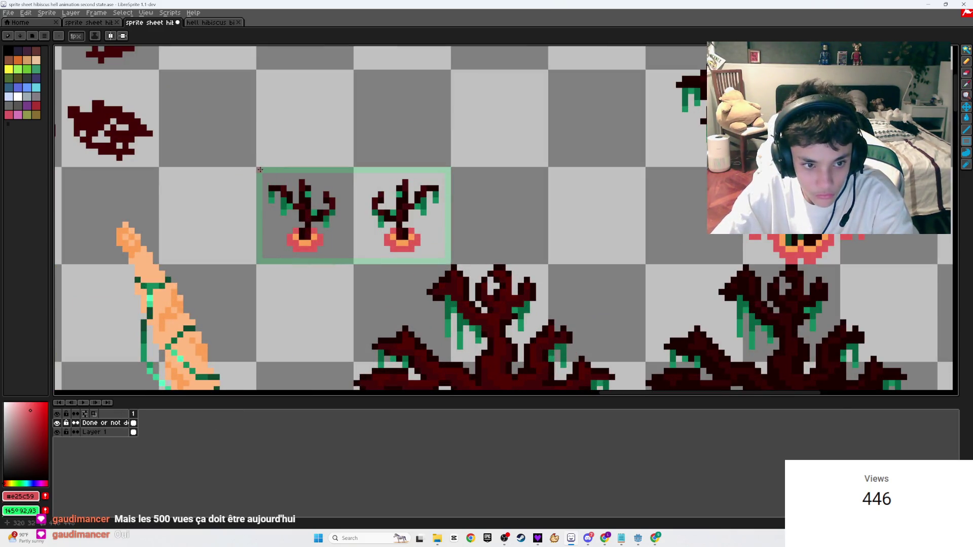
pyautogui.scroll(-5, 357, 213)
pyautogui.press('w')
pyautogui.hotkey('ctrl', 's')
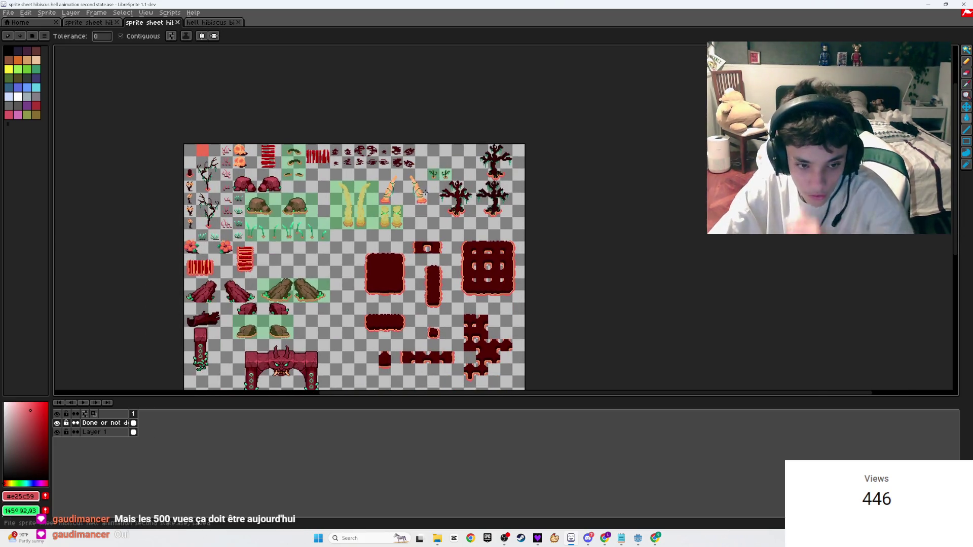
# - Pan and zoom the view over to the big trees
pyautogui.scroll(4, 510, 239)
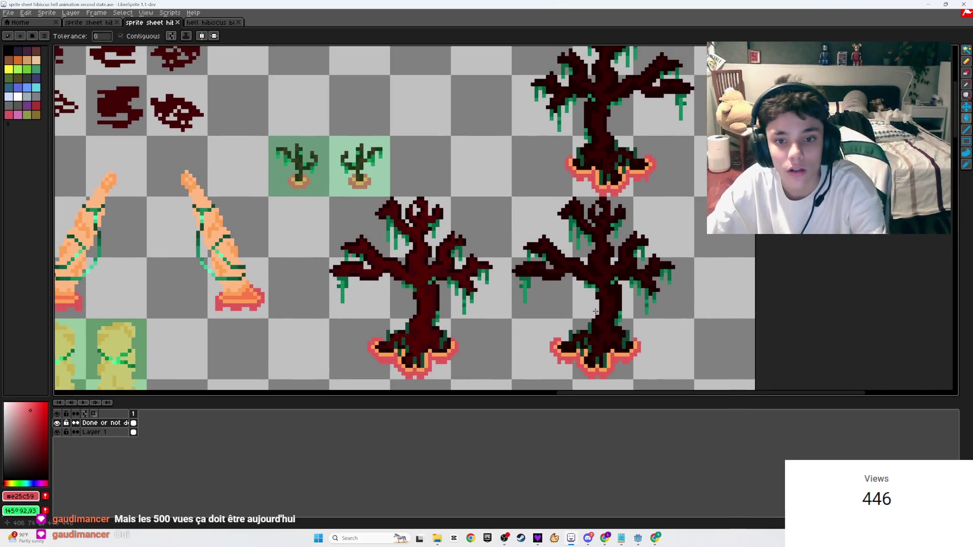
pyautogui.scroll(1, 502, 353)
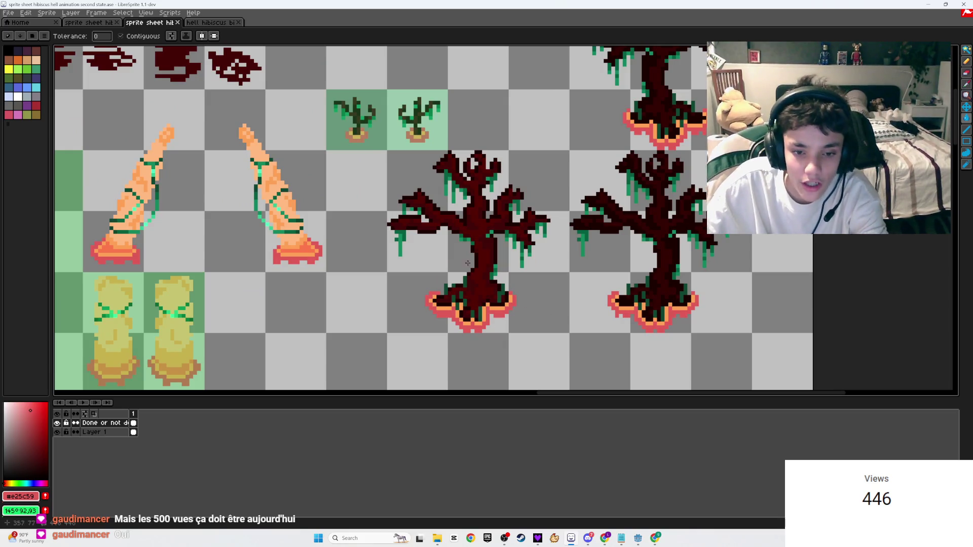
pyautogui.scroll(2, 684, 279)
pyautogui.scroll(1, 653, 274)
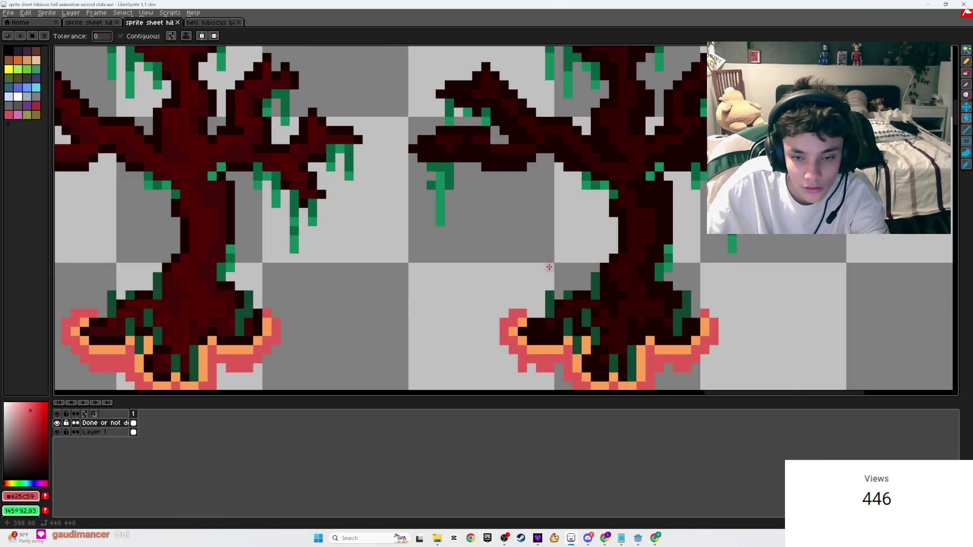
pyautogui.scroll(-4, 336, 321)
pyautogui.moveTo(339, 321); pyautogui.dragTo(426, 329)
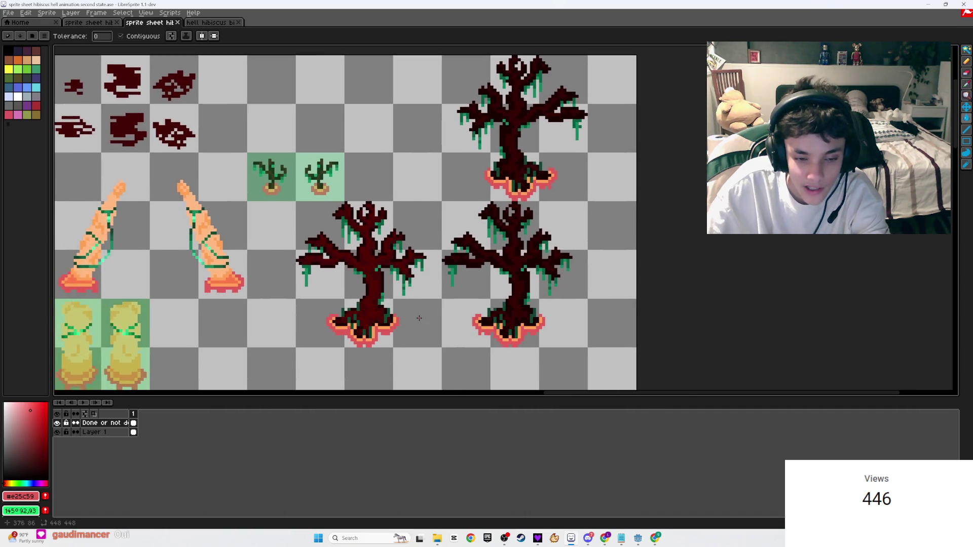
pyautogui.scroll(1, 426, 330)
# - Marquee-select the lower-left big tree on Layer 1 and delete it
pyautogui.press('m')
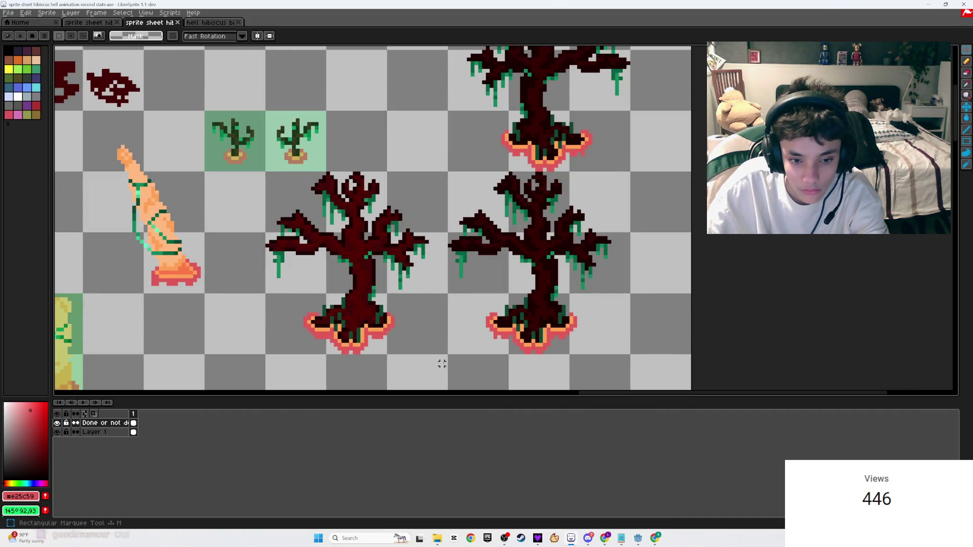
pyautogui.moveTo(446, 353)
pyautogui.mouseDown()
pyautogui.moveTo(354, 201)
pyautogui.moveTo(265, 172)
pyautogui.mouseUp()
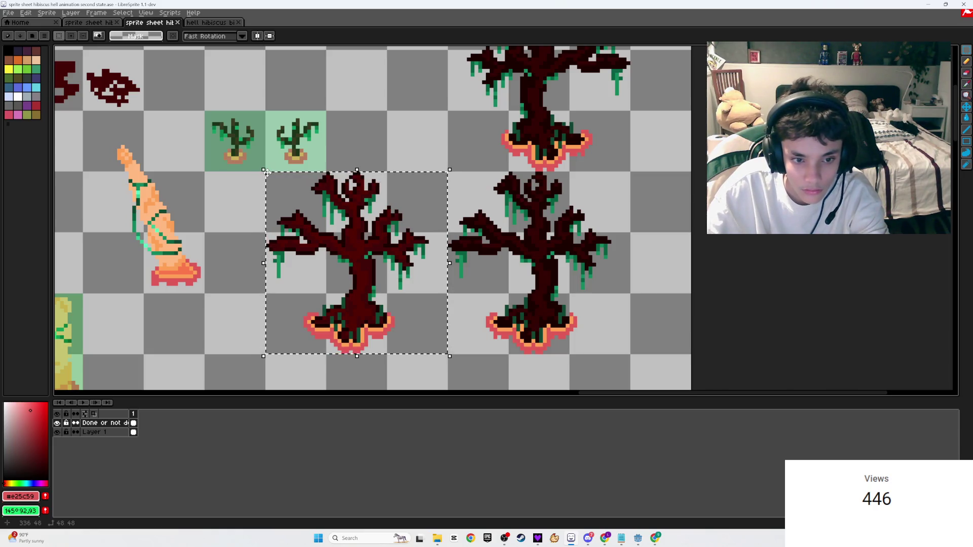
pyautogui.click(256, 169)
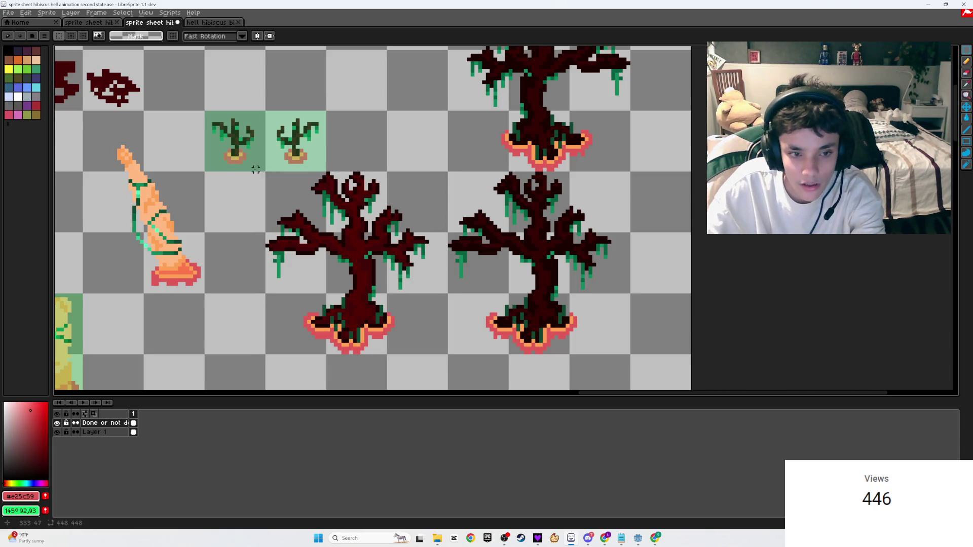
pyautogui.click(101, 432)
pyautogui.moveTo(445, 352)
pyautogui.mouseDown()
pyautogui.moveTo(321, 199)
pyautogui.moveTo(267, 169)
pyautogui.mouseUp()
pyautogui.press('Delete')
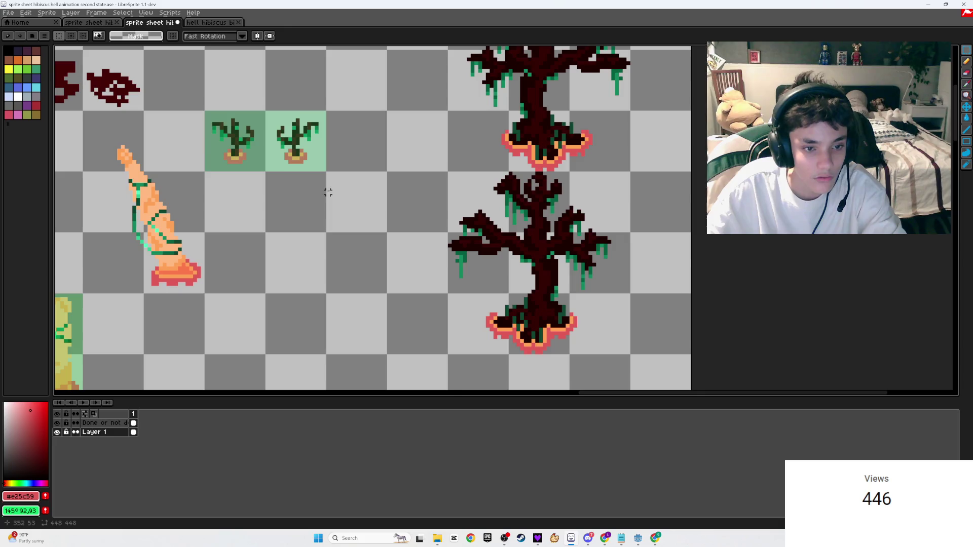
# - In the first-state sheet, cut out the lower-left big tree and save
pyautogui.click(109, 23)
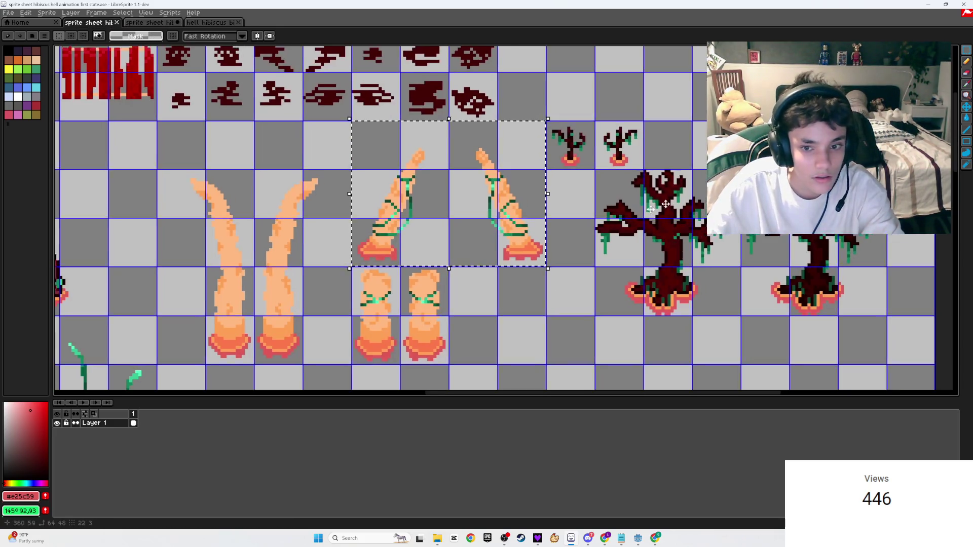
pyautogui.scroll(1, 661, 362)
pyautogui.moveTo(656, 360)
pyautogui.mouseDown()
pyautogui.moveTo(470, 187)
pyautogui.moveTo(476, 176)
pyautogui.mouseUp()
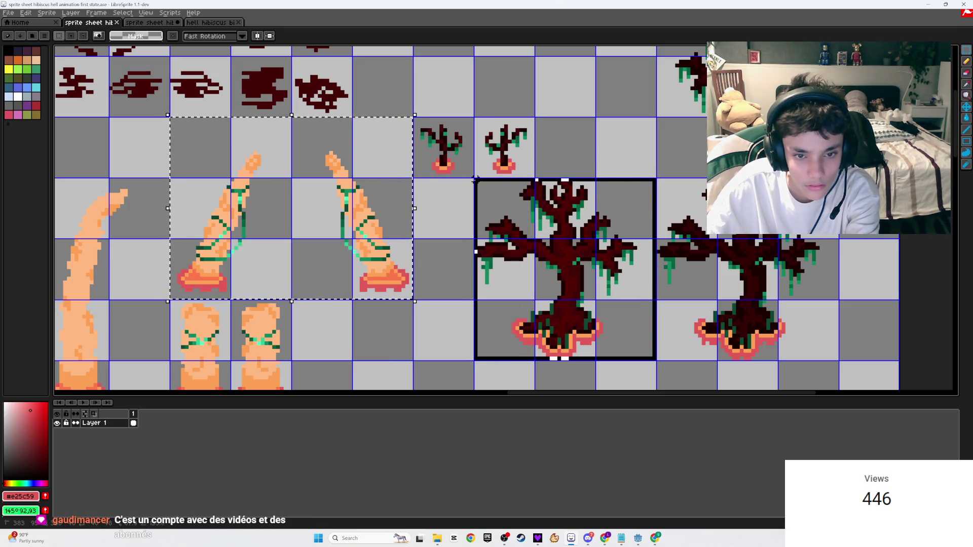
pyautogui.hotkey('ctrl', 'x')
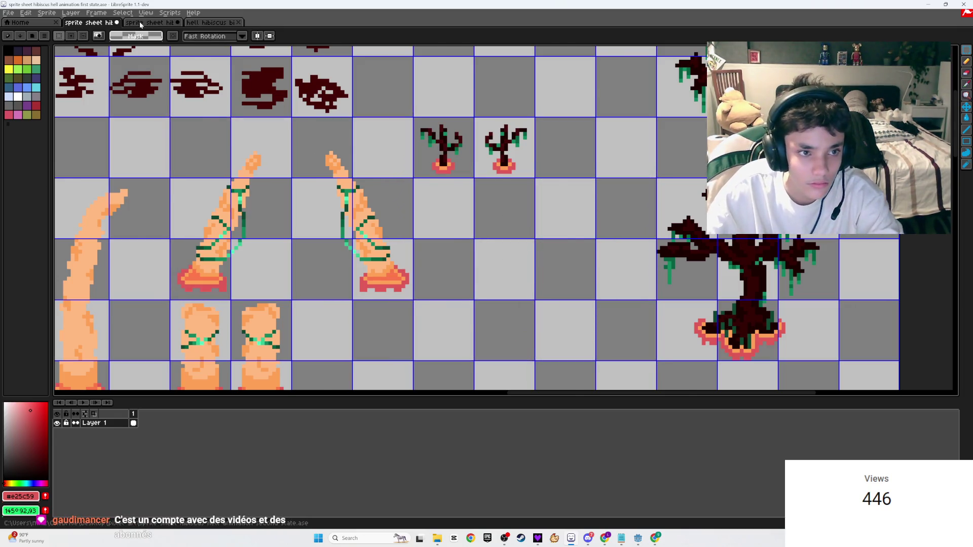
pyautogui.hotkey('ctrl', 's')
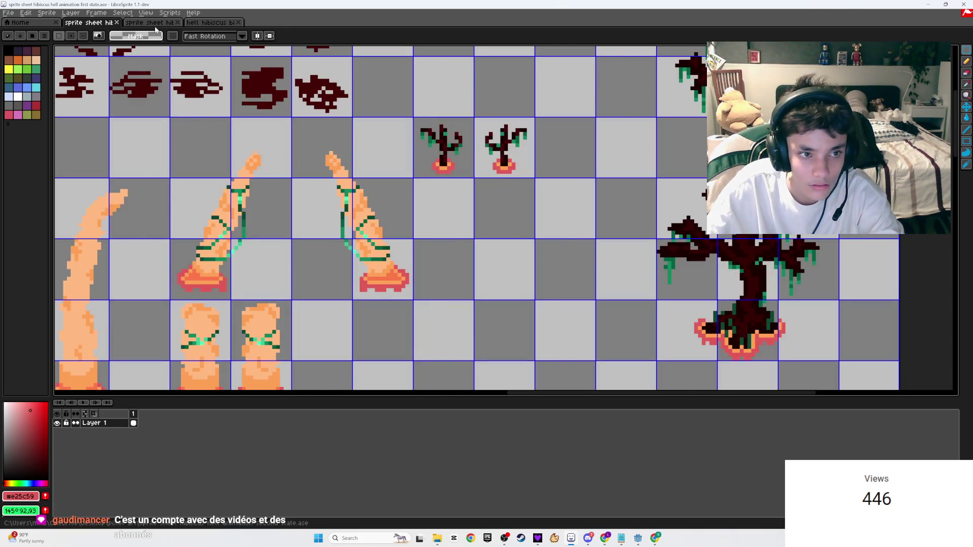
# - Back in the second-state sheet, check the sprouts and trees and save it
pyautogui.click(153, 23)
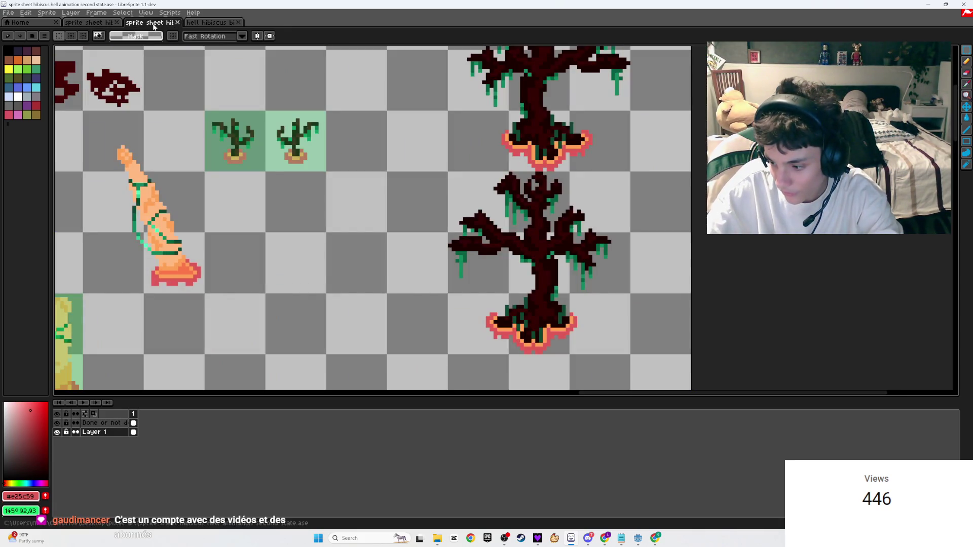
pyautogui.scroll(1, 341, 212)
pyautogui.moveTo(341, 213)
pyautogui.mouseDown()
pyautogui.moveTo(443, 164)
pyautogui.moveTo(322, 252)
pyautogui.moveTo(202, 213)
pyautogui.moveTo(436, 238)
pyautogui.moveTo(462, 255)
pyautogui.moveTo(480, 326)
pyautogui.moveTo(462, 358)
pyautogui.moveTo(399, 326)
pyautogui.mouseUp()
pyautogui.moveTo(506, 256)
pyautogui.mouseDown()
pyautogui.moveTo(523, 233)
pyautogui.moveTo(599, 231)
pyautogui.mouseUp()
pyautogui.scroll(3, 523, 233)
pyautogui.scroll(-3, 523, 233)
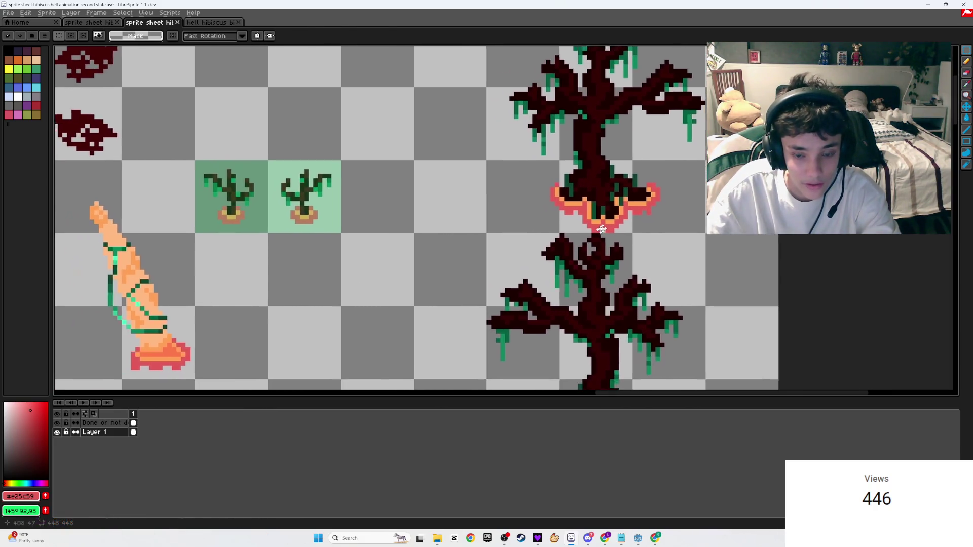
pyautogui.scroll(2, 600, 230)
pyautogui.scroll(-2, 600, 230)
pyautogui.hotkey('ctrl', 's')
# - Move to the tentacle sprite's base and erase a row of its orange pixels
pyautogui.scroll(-1, 590, 181)
pyautogui.moveTo(482, 232)
pyautogui.mouseDown()
pyautogui.moveTo(589, 181)
pyautogui.moveTo(442, 189)
pyautogui.moveTo(626, 113)
pyautogui.mouseUp()
pyautogui.scroll(3, 350, 161)
pyautogui.scroll(2, 395, 173)
pyautogui.moveTo(396, 173); pyautogui.dragTo(213, 217)
pyautogui.press('e')
pyautogui.moveTo(456, 216); pyautogui.dragTo(747, 215)
# - Refill the tentacle base's row with light orange and recolour stray red-orange pixels
pyautogui.moveTo(417, 178)
pyautogui.mouseDown()
pyautogui.moveTo(456, 141)
pyautogui.moveTo(491, 141)
pyautogui.mouseUp()
pyautogui.scroll(-2, 599, 156)
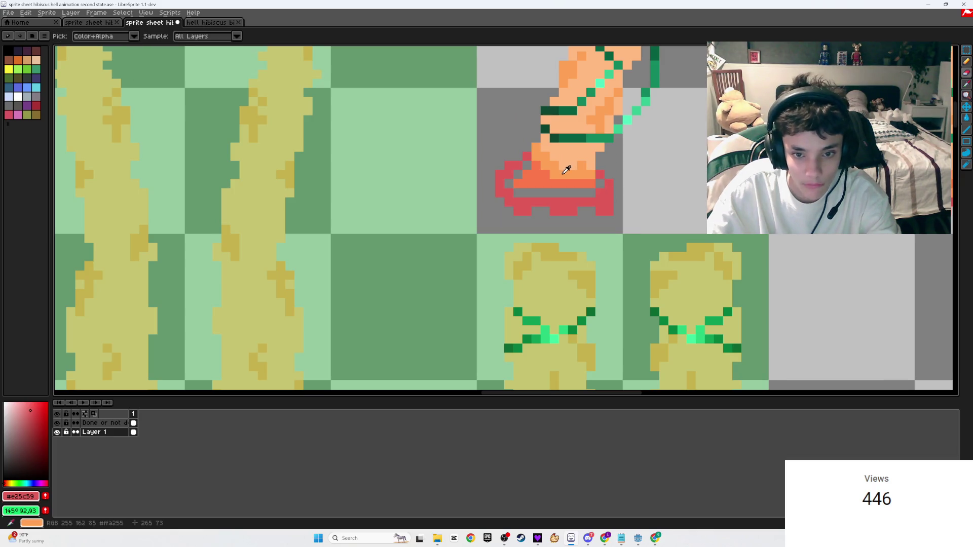
pyautogui.keyDown('alt'); pyautogui.click(562, 162); pyautogui.keyUp('alt')
pyautogui.scroll(2, 527, 202)
pyautogui.press('b')
pyautogui.scroll(2, 481, 221)
pyautogui.click(439, 178)
pyautogui.moveTo(439, 178); pyautogui.dragTo(611, 176)
pyautogui.click(446, 150)
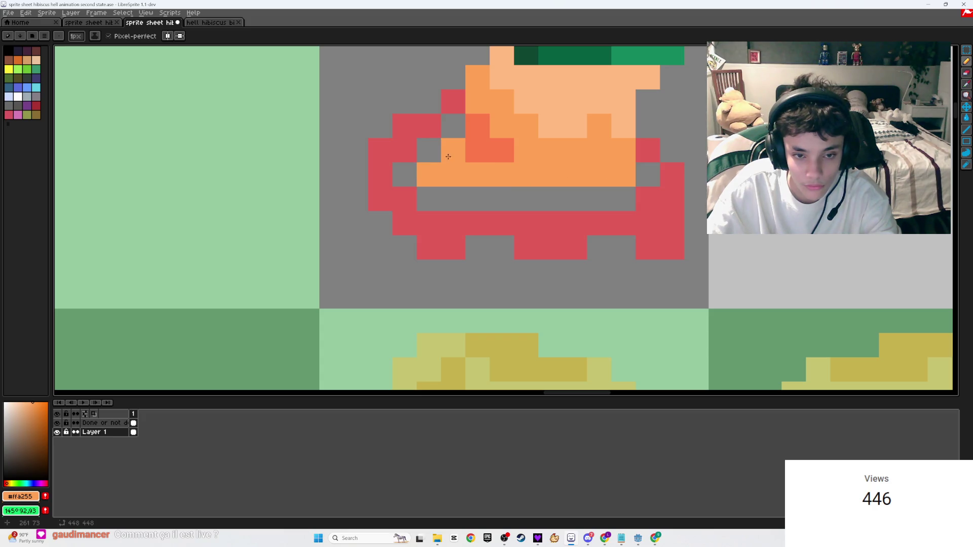
pyautogui.click(467, 133)
pyautogui.click(644, 146)
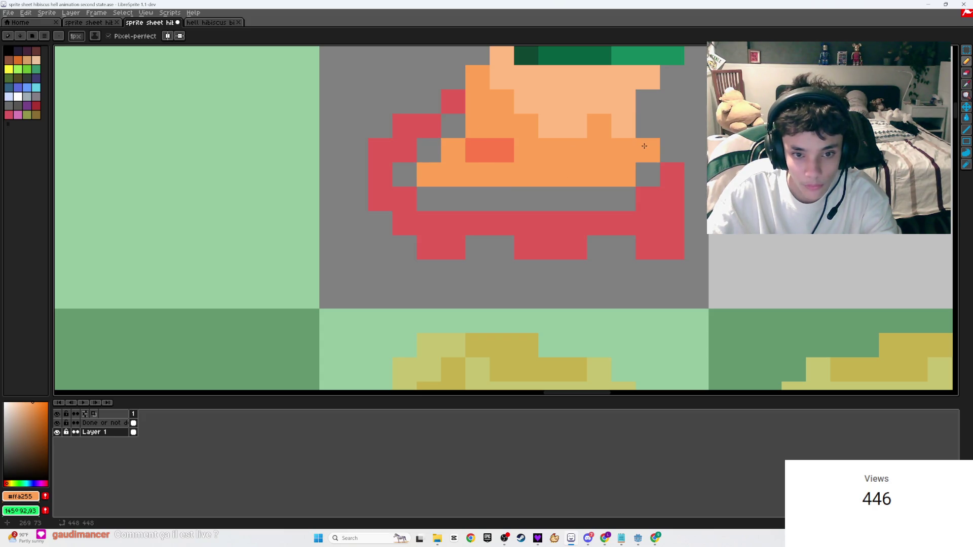
# - Raise the base's red rim one pixel and erase its top-left and stray red pixels
pyautogui.press('w')
pyautogui.click(471, 218)
pyautogui.moveTo(538, 220); pyautogui.dragTo(540, 203)
pyautogui.hotkey('ctrl', 'd')
pyautogui.press('e')
pyautogui.moveTo(451, 100)
pyautogui.mouseDown()
pyautogui.moveTo(404, 123)
pyautogui.moveTo(380, 150)
pyautogui.moveTo(429, 151)
pyautogui.mouseUp()
pyautogui.keyDown('alt'); pyautogui.click(387, 174); pyautogui.keyUp('alt')
pyautogui.click(380, 174)
pyautogui.press('b')
pyautogui.scroll(-6, 392, 297)
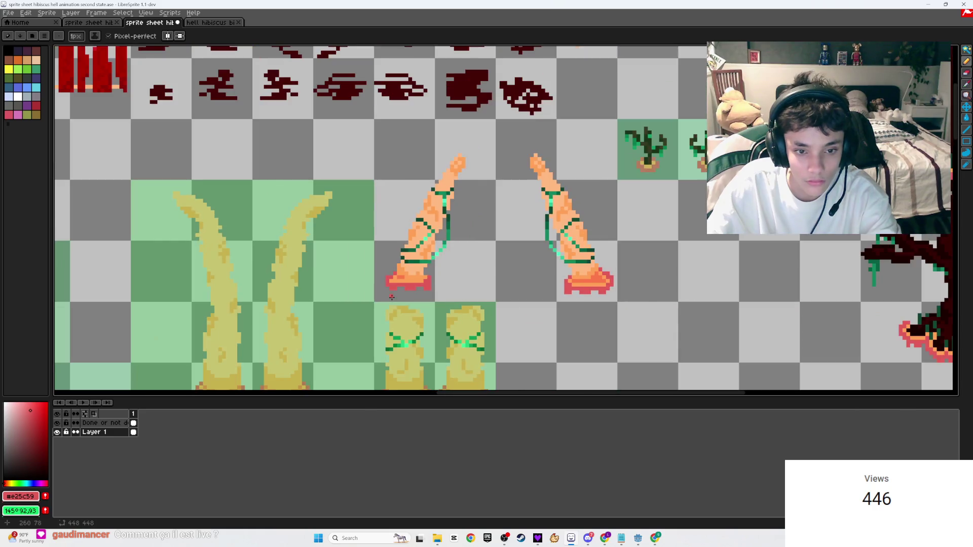
pyautogui.scroll(5, 397, 290)
pyautogui.press('e')
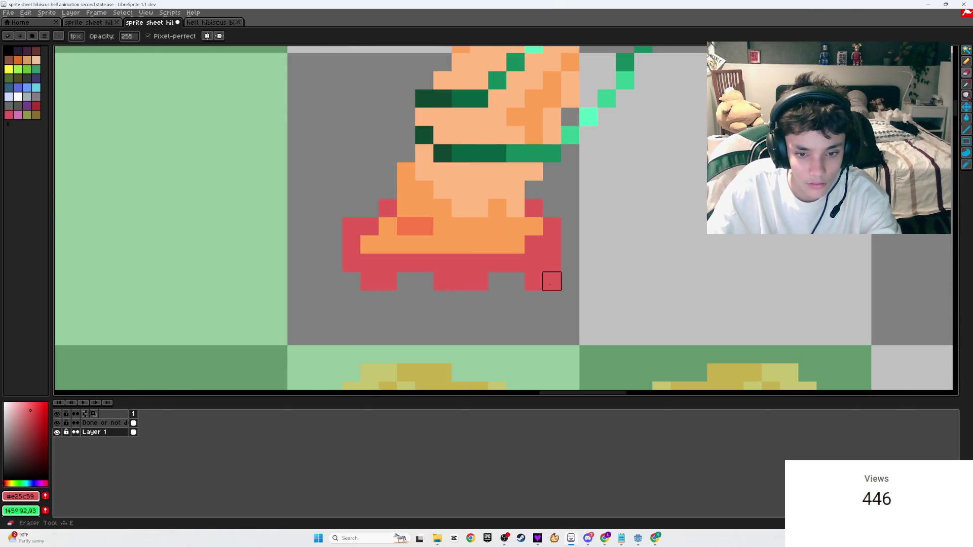
pyautogui.scroll(-5, 551, 282)
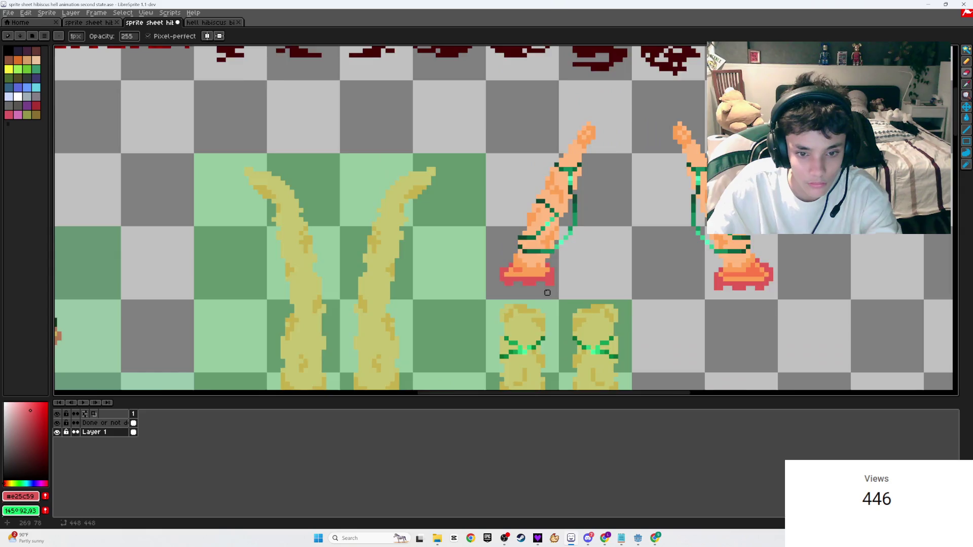
pyautogui.scroll(4, 534, 269)
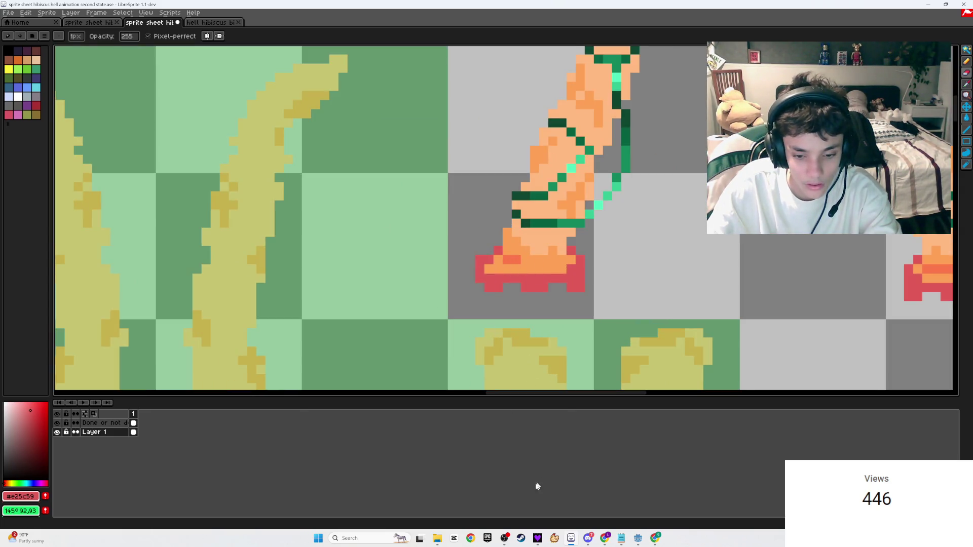
# - Play the track Somedays in Deezer and return to LibreSprite
pyautogui.click(536, 539)
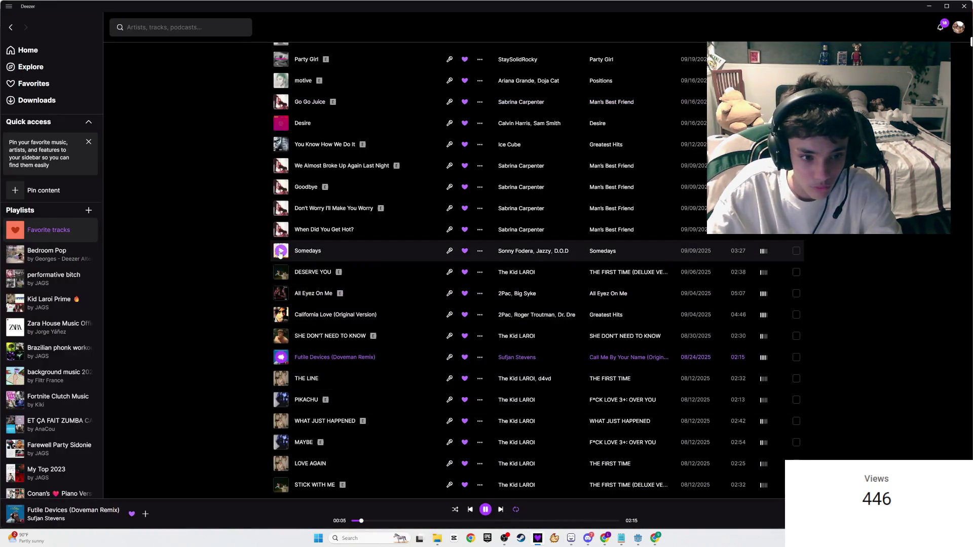
pyautogui.doubleClick(637, 253)
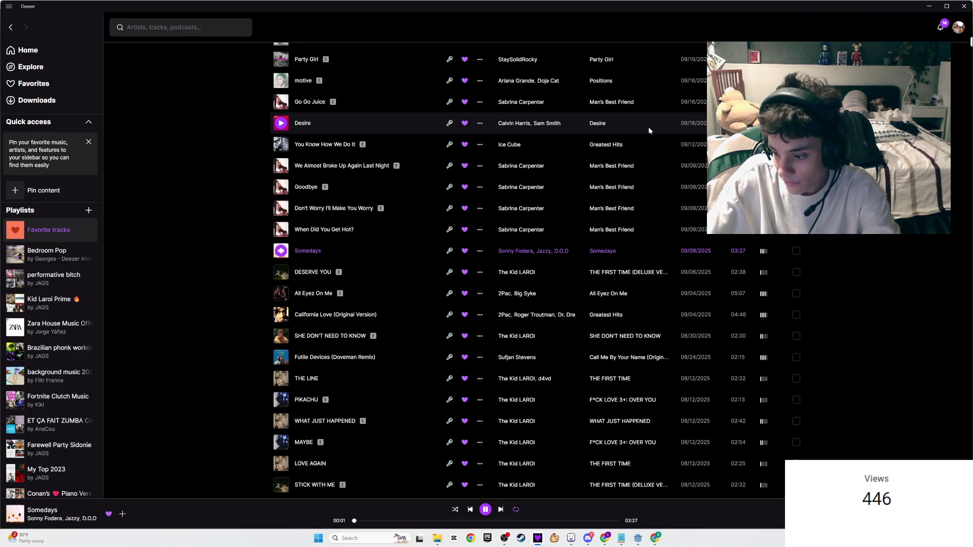
pyautogui.hotkey('alt', 'Tab')
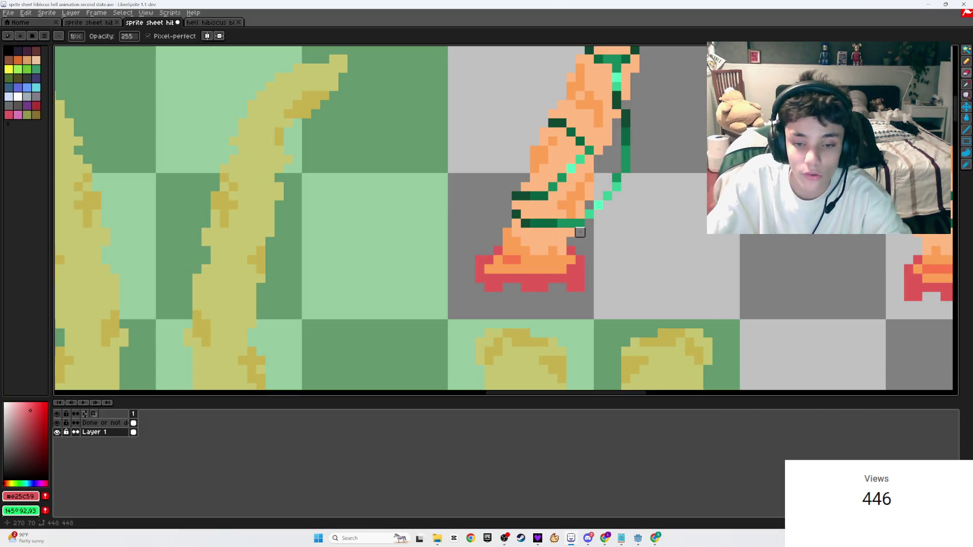
# - Box the left orange tentacle's tile on the Done or not done layer and fill it green
pyautogui.scroll(1, 588, 251)
pyautogui.scroll(-5, 588, 251)
pyautogui.scroll(1, 571, 308)
pyautogui.scroll(1, 571, 308)
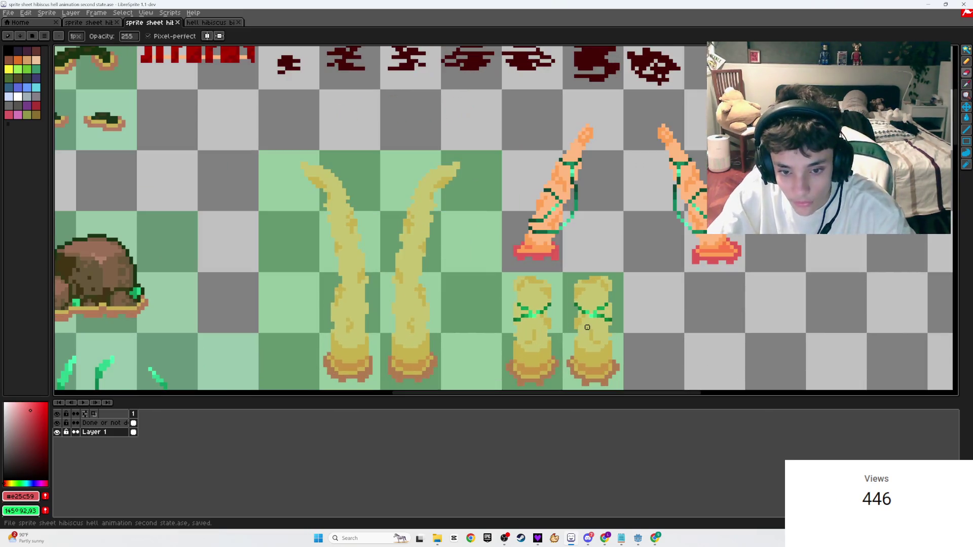
pyautogui.click(88, 425)
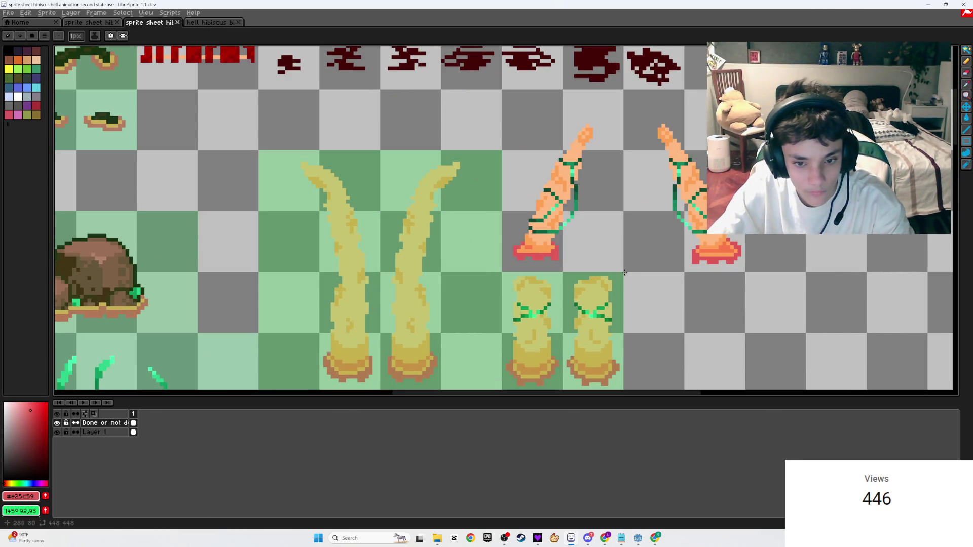
pyautogui.moveTo(617, 252)
pyautogui.mouseDown()
pyautogui.moveTo(530, 97)
pyautogui.moveTo(502, 89)
pyautogui.mouseUp()
pyautogui.press('w')
pyautogui.hotkey('ctrl', 'd')
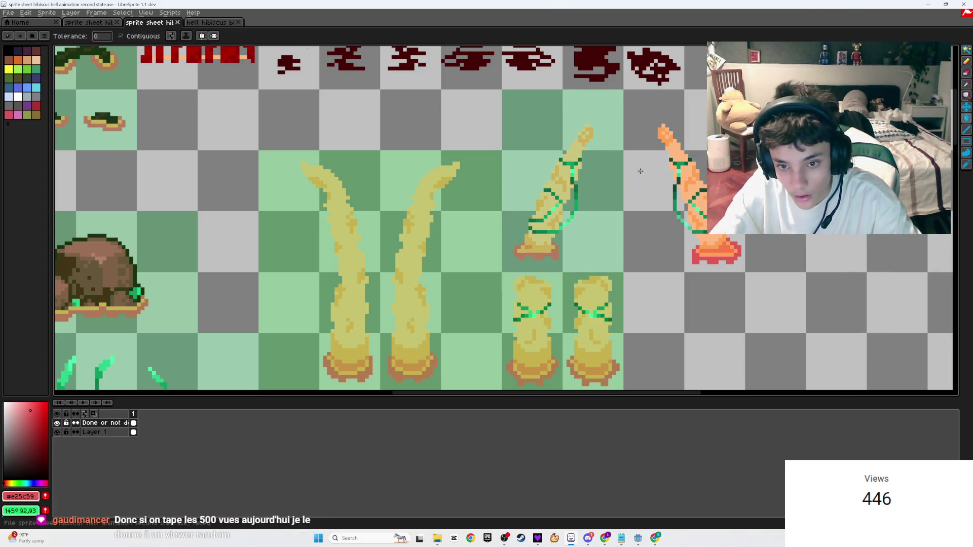
# - Make Layer 1 active again with the pencil tool ready
pyautogui.scroll(-2, 705, 337)
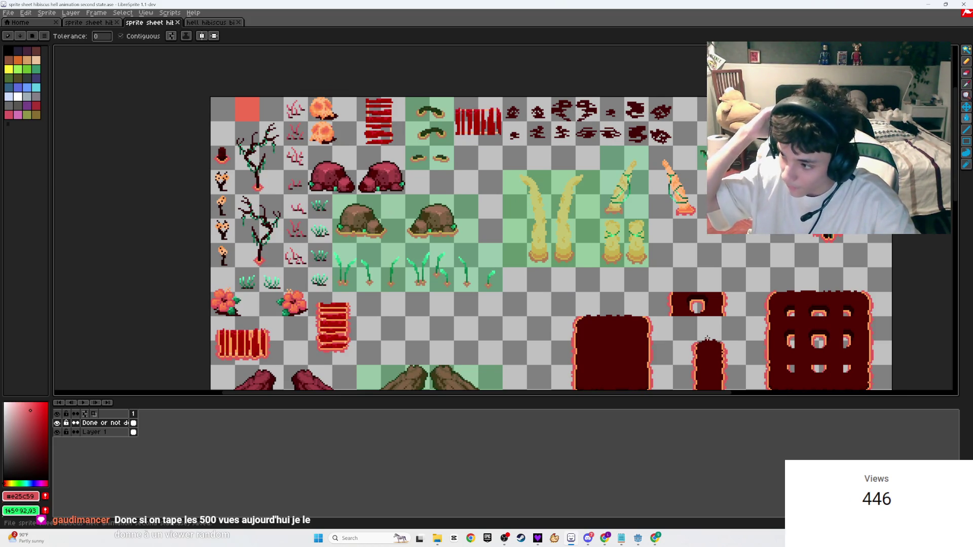
pyautogui.scroll(2, 707, 338)
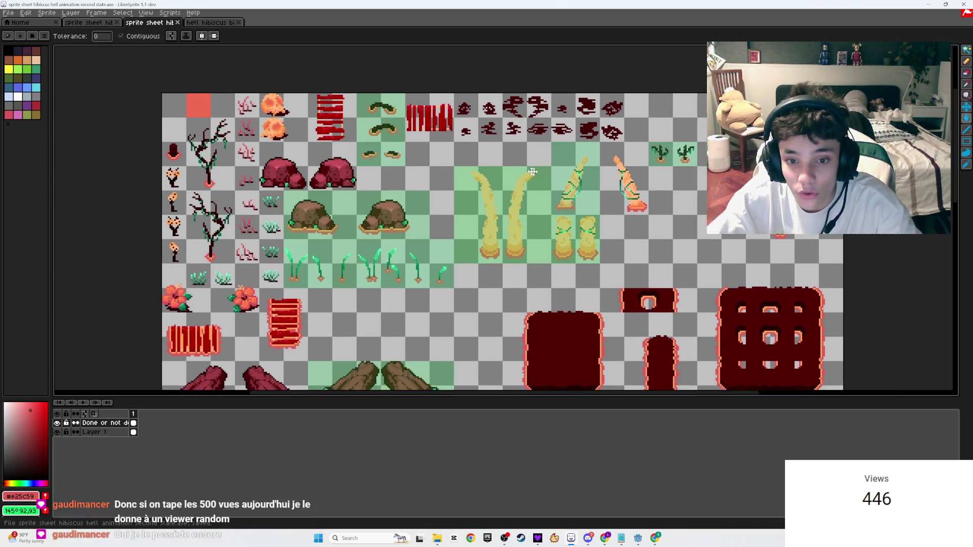
pyautogui.scroll(2, 498, 306)
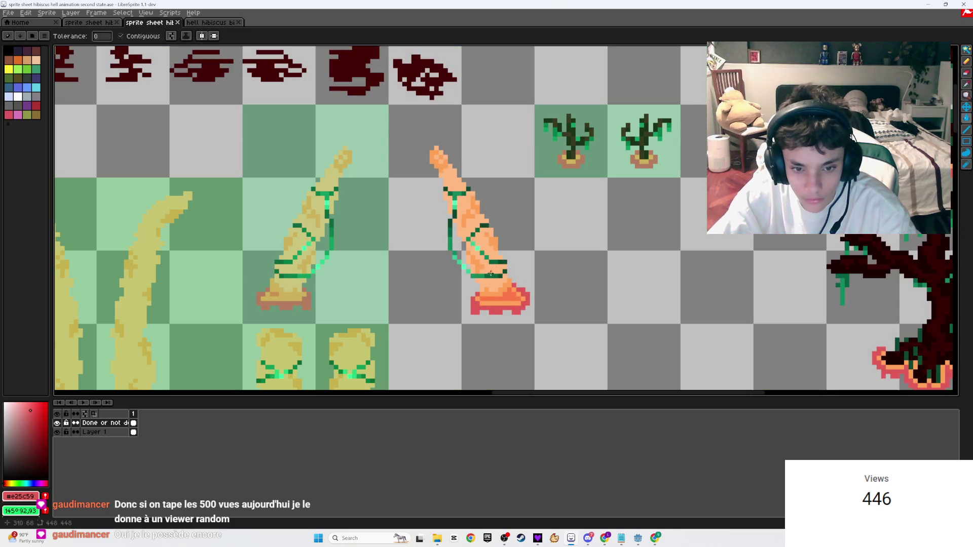
pyautogui.click(102, 432)
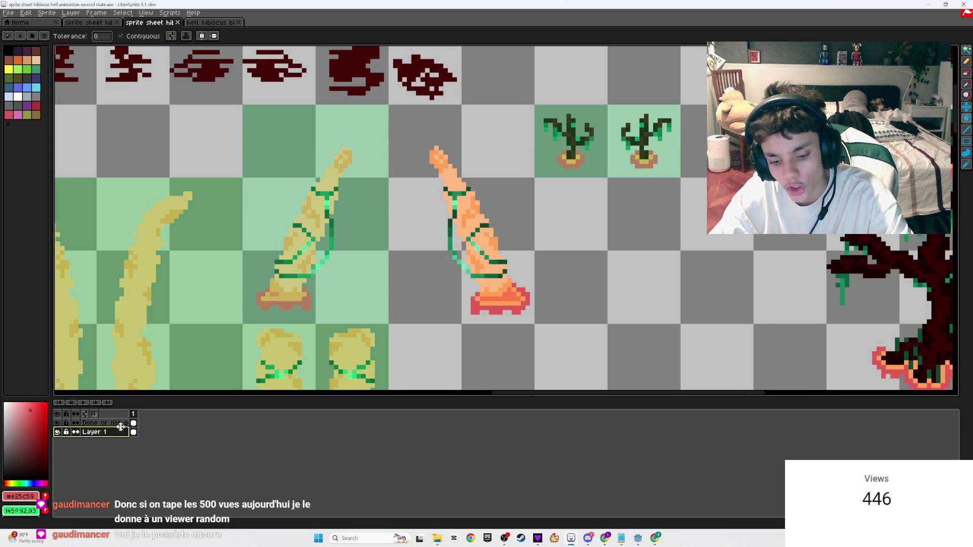
pyautogui.press('b')
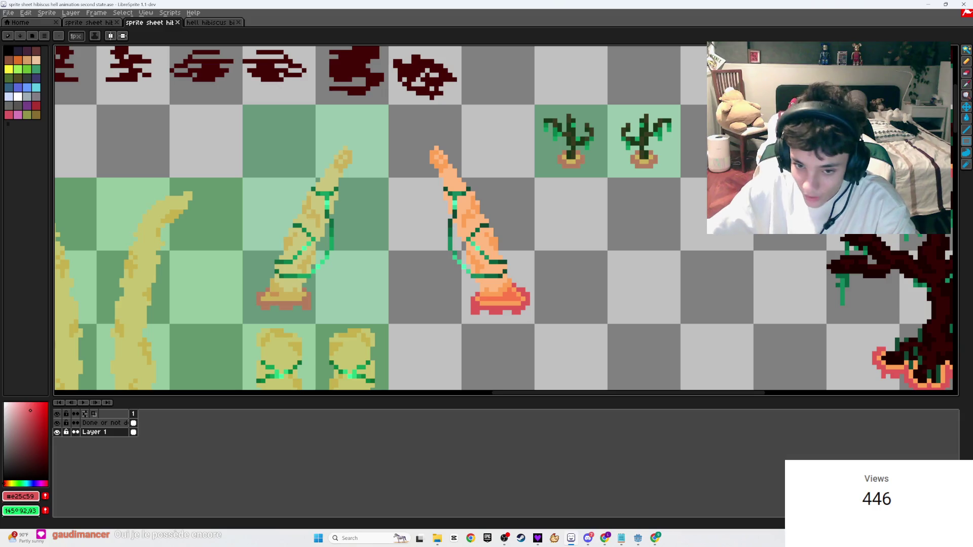
# - Check the Cave Men server's chat in Discord, then return to the sprite sheet
pyautogui.click(588, 541)
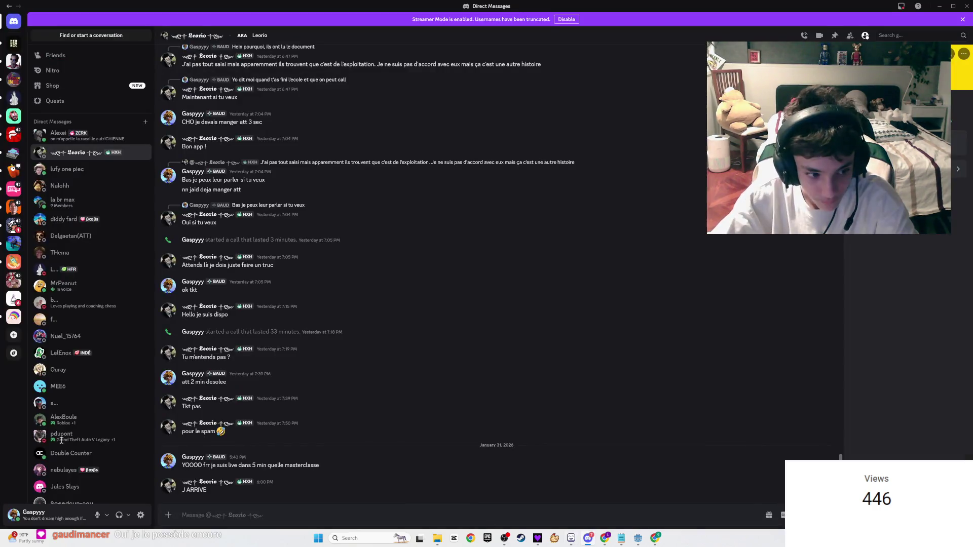
pyautogui.click(16, 279)
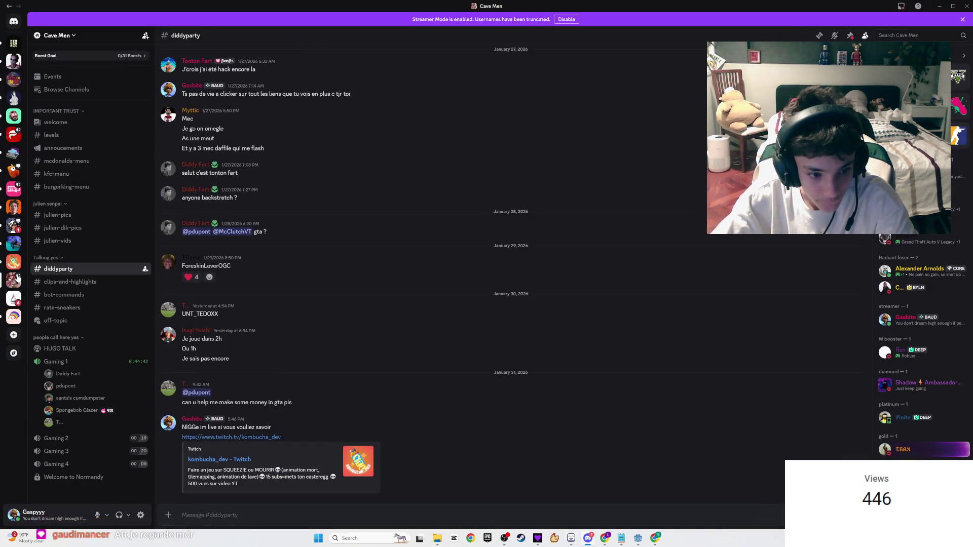
pyautogui.hotkey('alt', 'Tab')
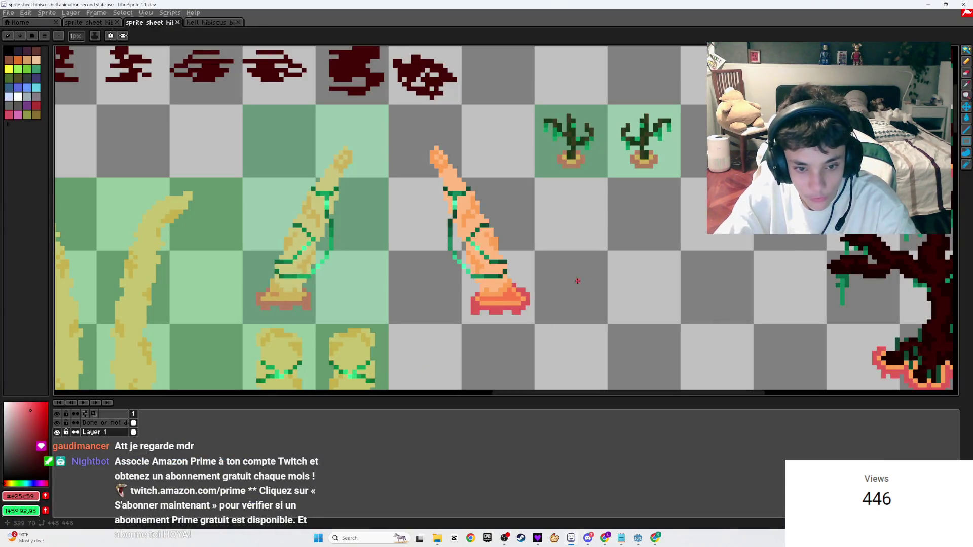
# - Zoom in on the orange tentacle's foot and erase its orange row and stray orange pixels
pyautogui.scroll(3, 552, 310)
pyautogui.scroll(-3, 551, 310)
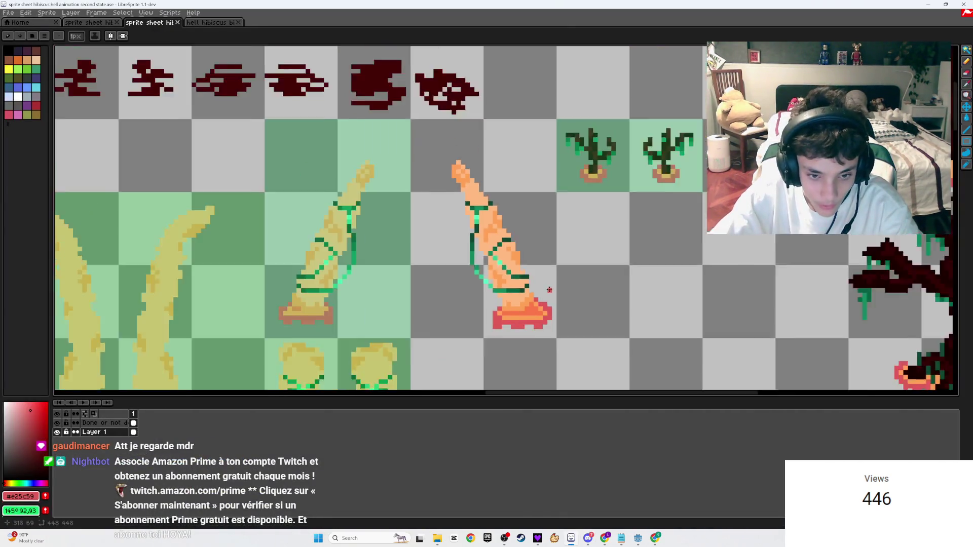
pyautogui.moveTo(552, 309); pyautogui.dragTo(659, 243)
pyautogui.press('i')
pyautogui.hscroll(2, 659, 235)
pyautogui.scroll(1, 608, 243)
pyautogui.press('b')
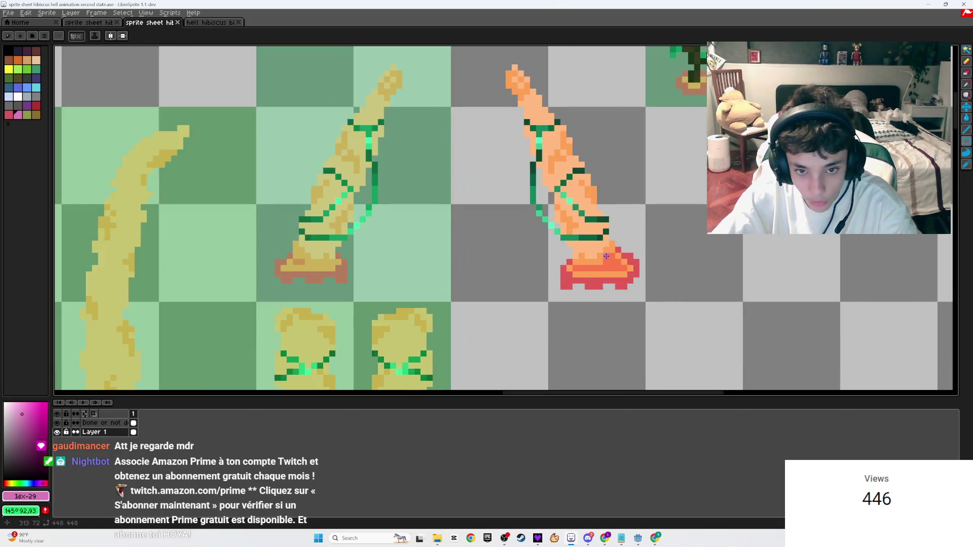
pyautogui.hscroll(5, 527, 271)
pyautogui.scroll(3, 274, 289)
pyautogui.hscroll(-2, 274, 289)
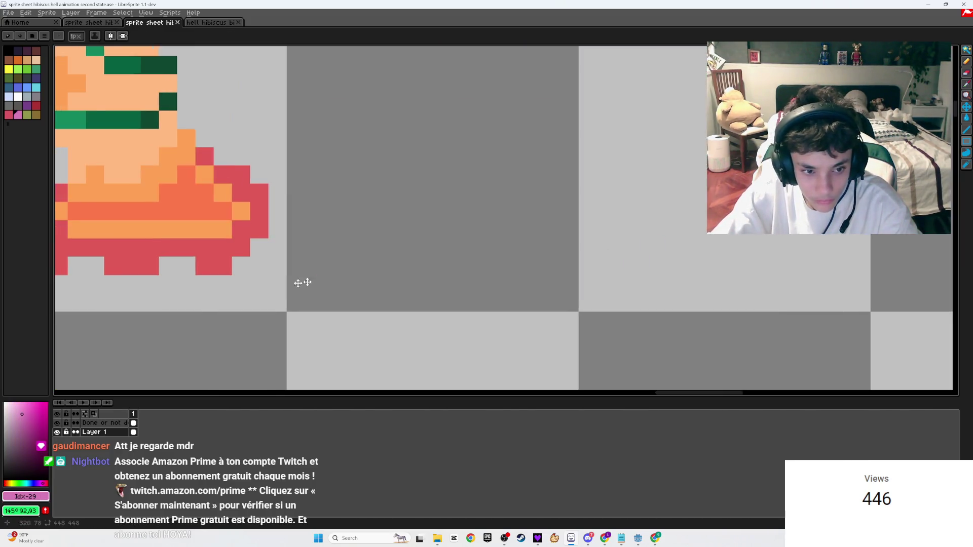
pyautogui.hscroll(-2, 285, 282)
pyautogui.press('b')
pyautogui.moveTo(426, 211); pyautogui.dragTo(572, 210)
pyautogui.moveTo(572, 175); pyautogui.dragTo(554, 156)
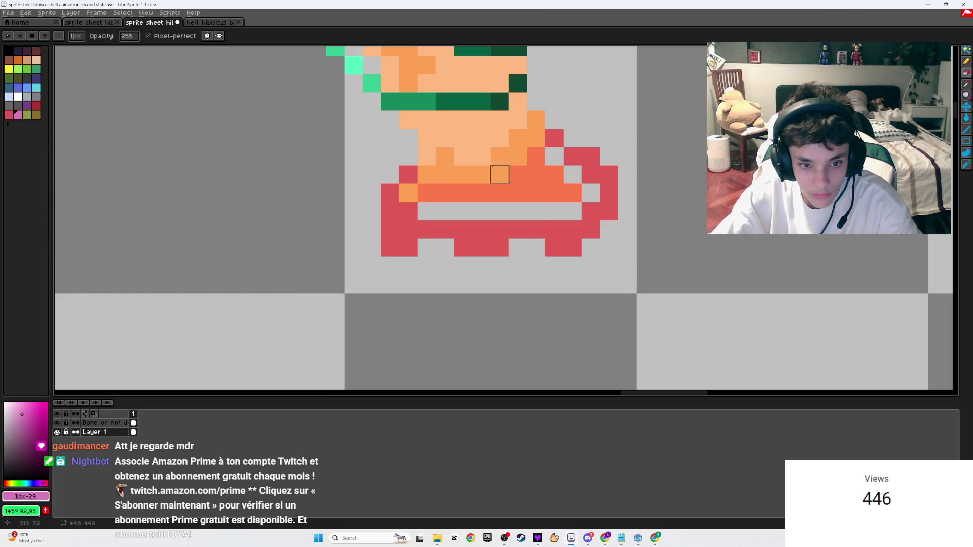
pyautogui.click(408, 192)
# - Sample the light orange #ffa255 and repaint the foot's coral row orange
pyautogui.scroll(3, 408, 193)
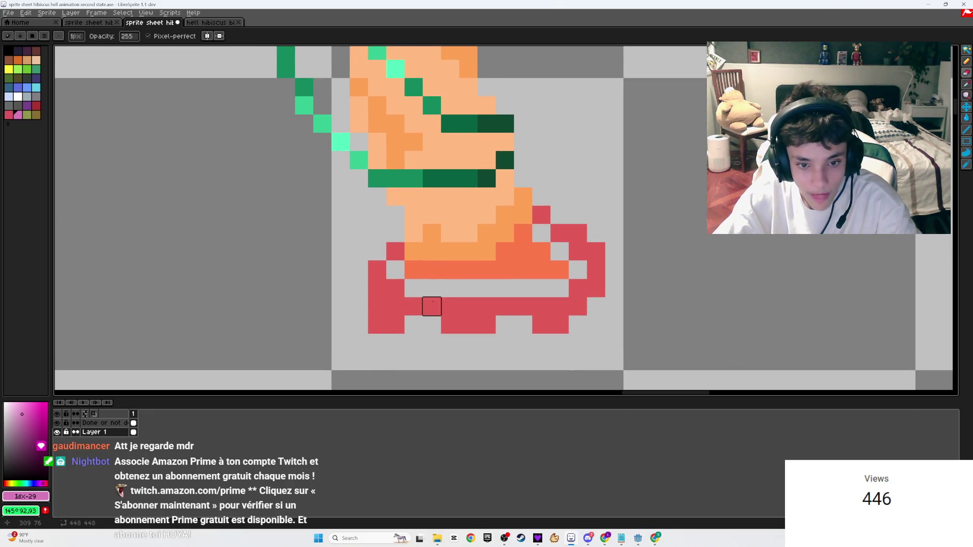
pyautogui.keyDown('alt'); pyautogui.click(462, 245); pyautogui.keyUp('alt')
pyautogui.press('b')
pyautogui.moveTo(412, 270); pyautogui.dragTo(539, 270)
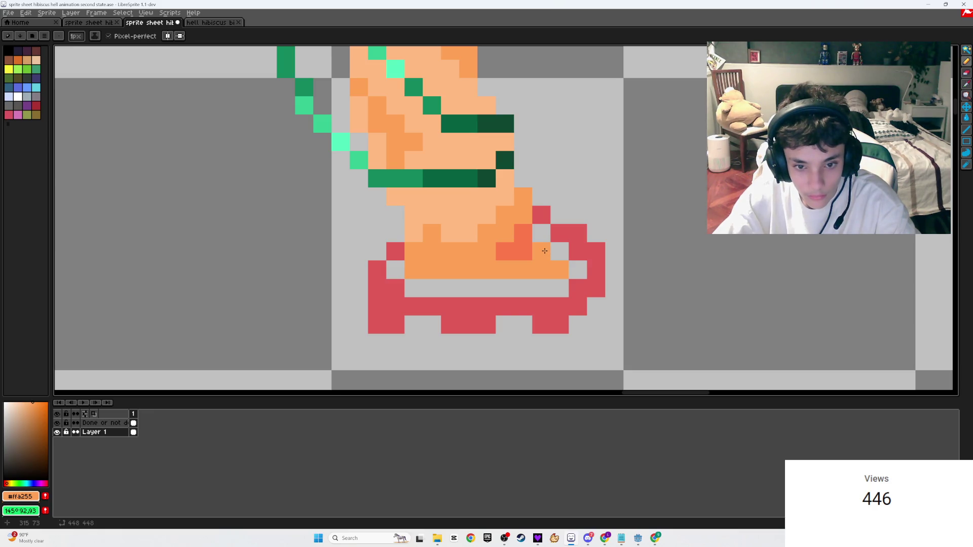
pyautogui.scroll(-3, 532, 234)
pyautogui.scroll(2, 527, 234)
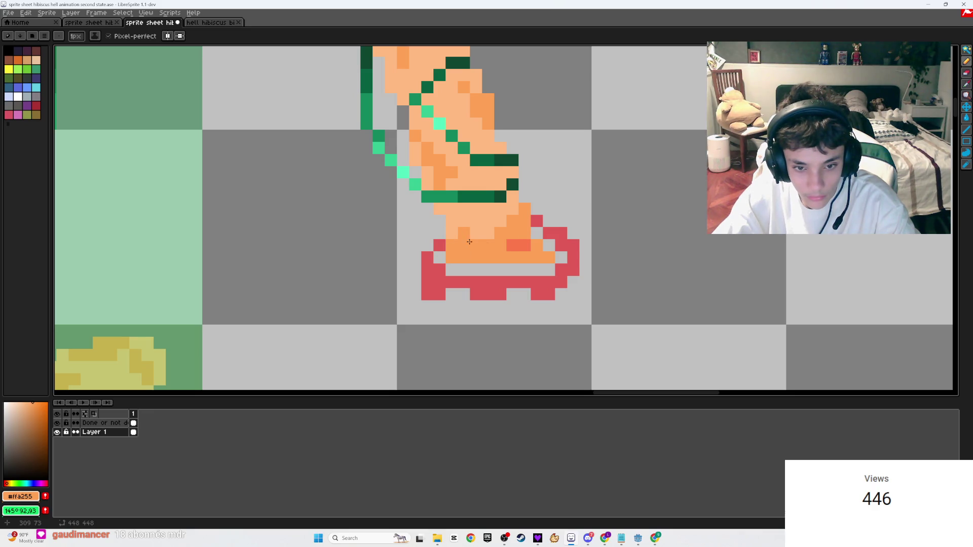
pyautogui.scroll(-3, 532, 224)
pyautogui.moveTo(467, 272); pyautogui.dragTo(491, 272)
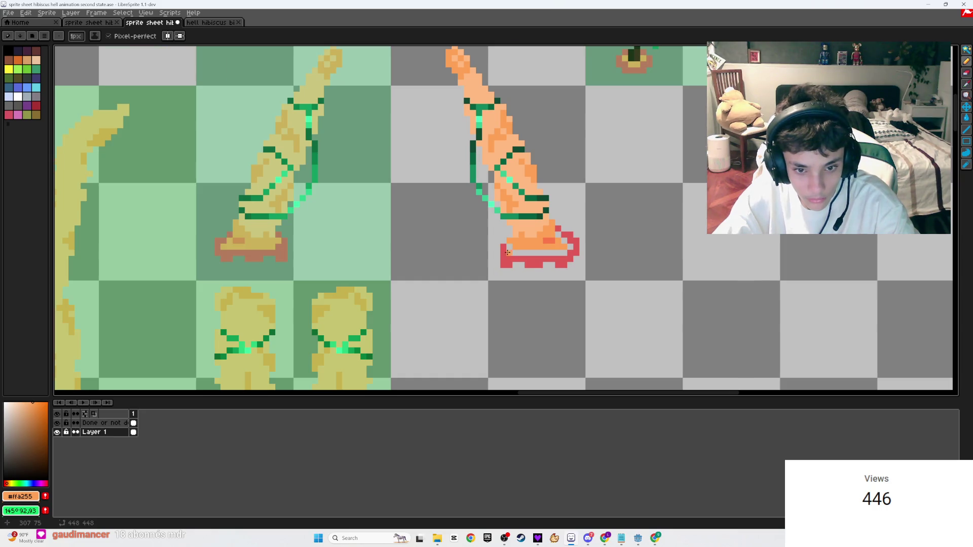
pyautogui.scroll(2, 507, 252)
# - Trim the red lava rim: erase its top-right loop and add one red pixel beside the foot
pyautogui.press('w')
pyautogui.click(510, 254)
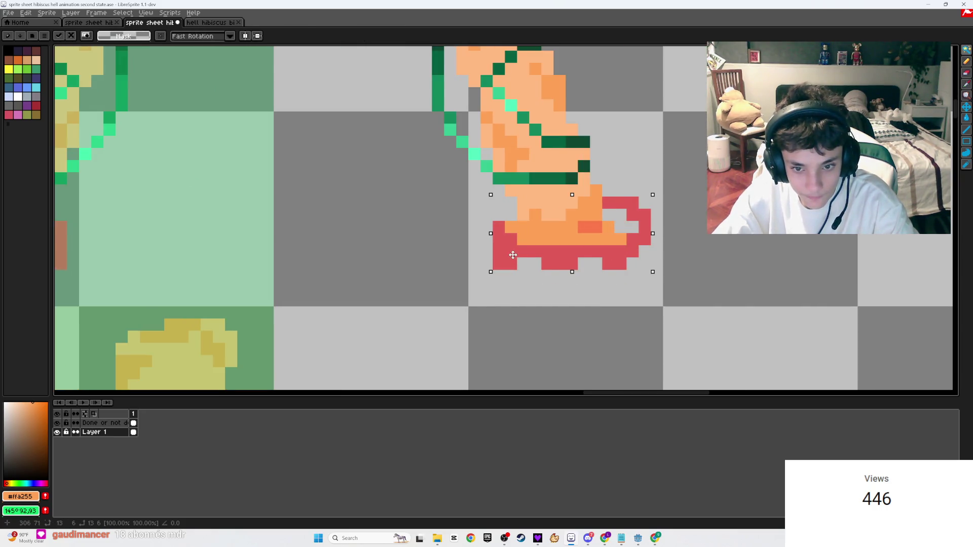
pyautogui.hotkey('ctrl', 'd')
pyautogui.press('e')
pyautogui.moveTo(604, 203); pyautogui.dragTo(632, 203)
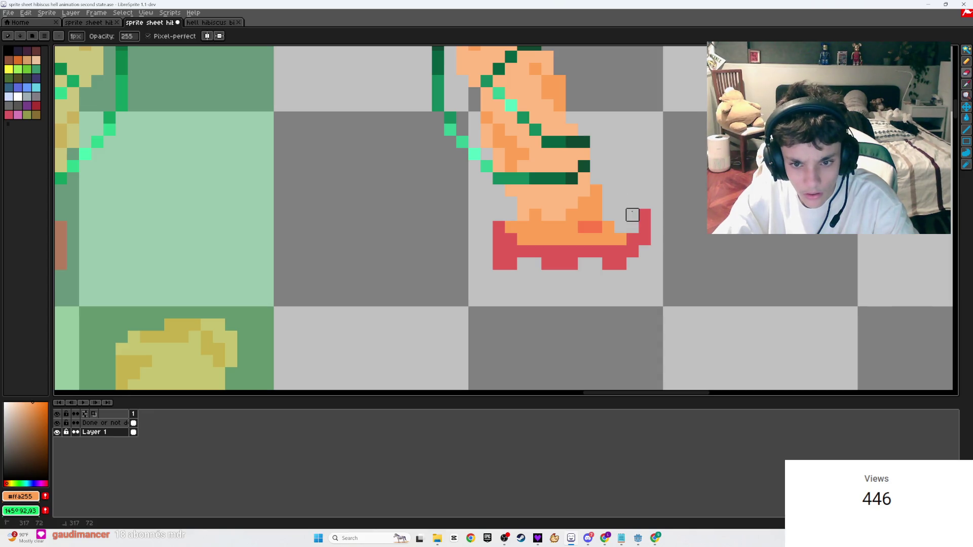
pyautogui.keyDown('alt'); pyautogui.click(644, 239); pyautogui.keyUp('alt')
pyautogui.click(620, 227)
pyautogui.scroll(-4, 513, 284)
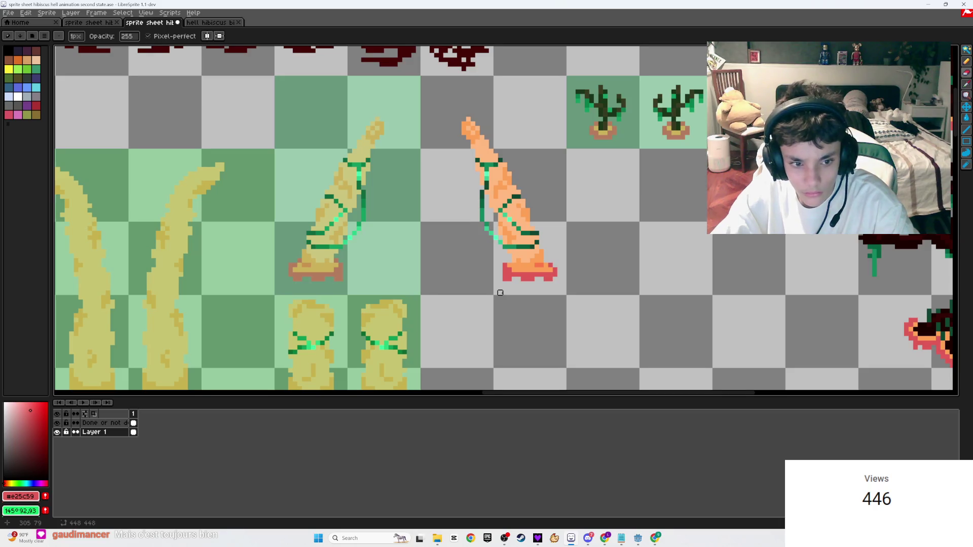
pyautogui.scroll(5, 584, 269)
pyautogui.scroll(-1, 584, 270)
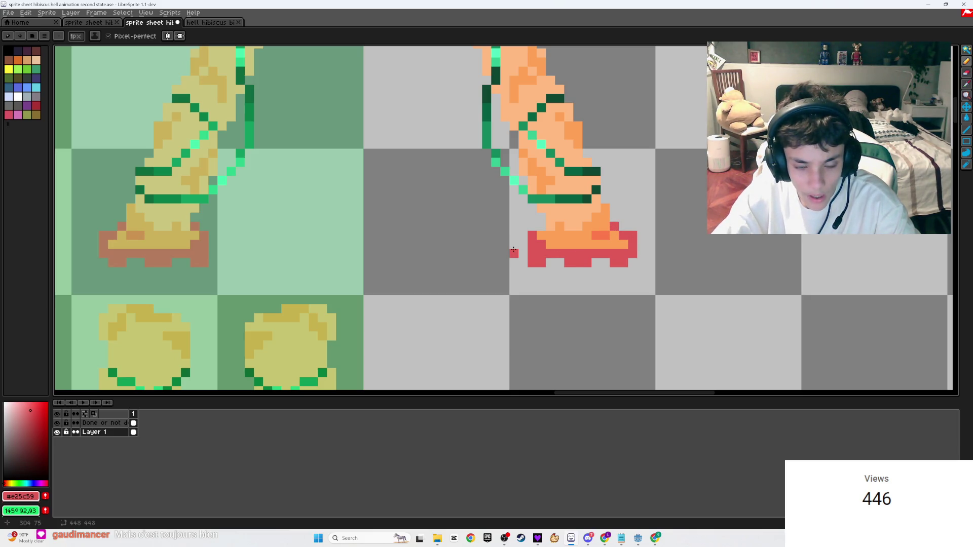
pyautogui.scroll(-3, 513, 250)
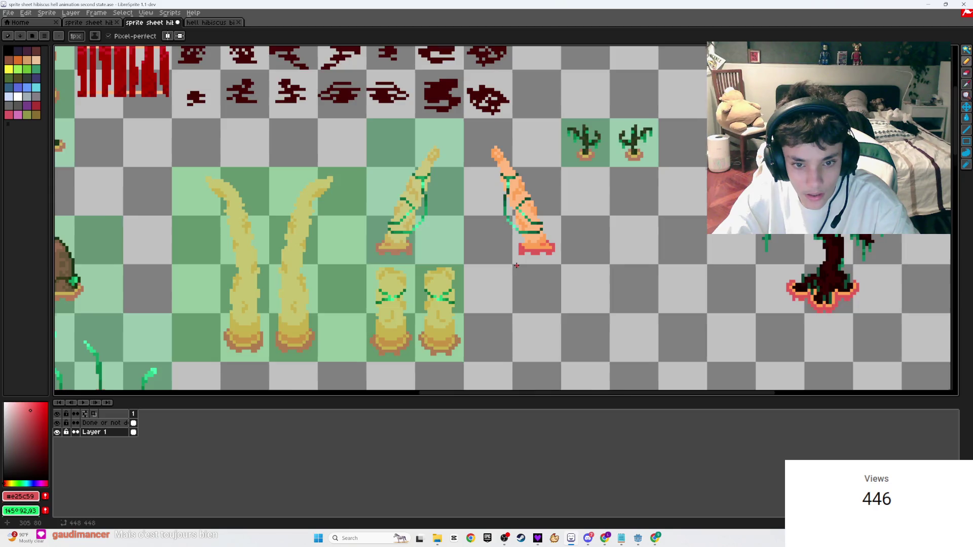
pyautogui.scroll(-1, 516, 265)
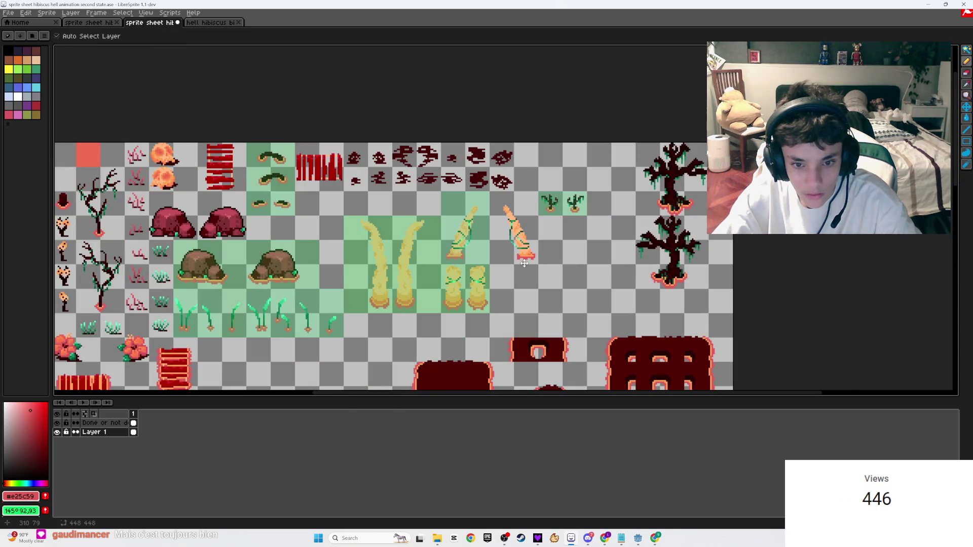
# - On the 'Done or not done' layer, fill the orange tentacle's tile green
pyautogui.click(101, 423)
pyautogui.scroll(1, 533, 255)
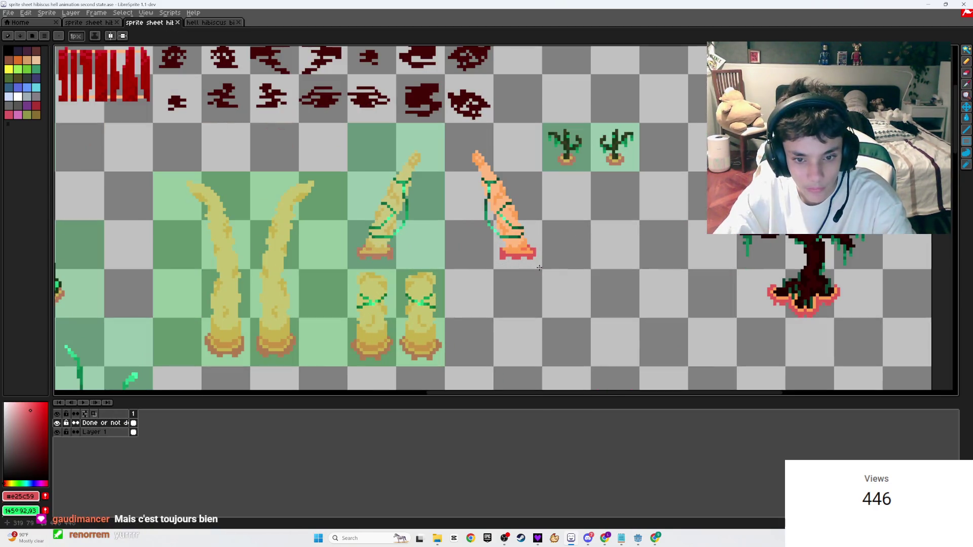
pyautogui.moveTo(459, 136); pyautogui.dragTo(446, 125)
pyautogui.hotkey('ctrl', 'z')
pyautogui.press('w')
# - Save the sprite sheet and bring Chrome's Twitch Stream Manager to the front
pyautogui.hotkey('ctrl', 's')
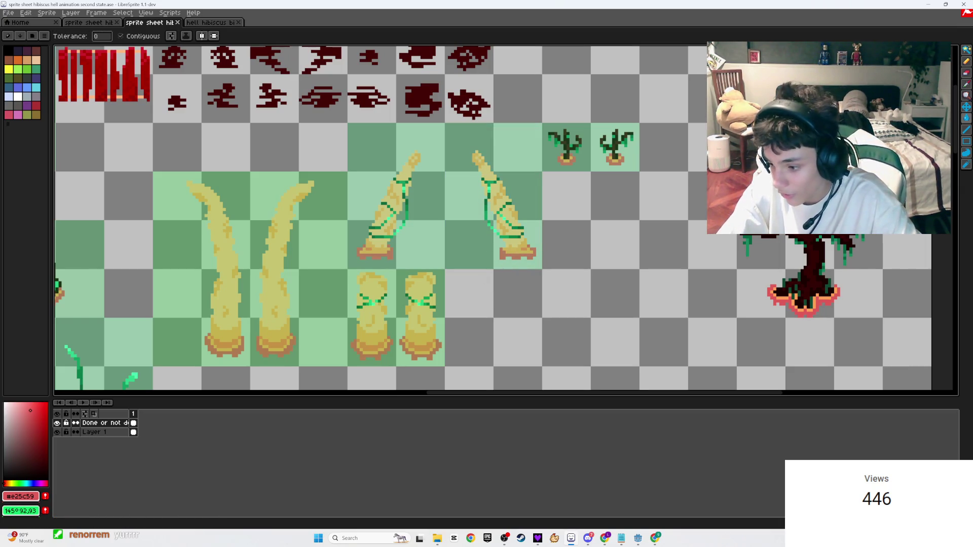
pyautogui.moveTo(609, 541)
pyautogui.click(639, 486)
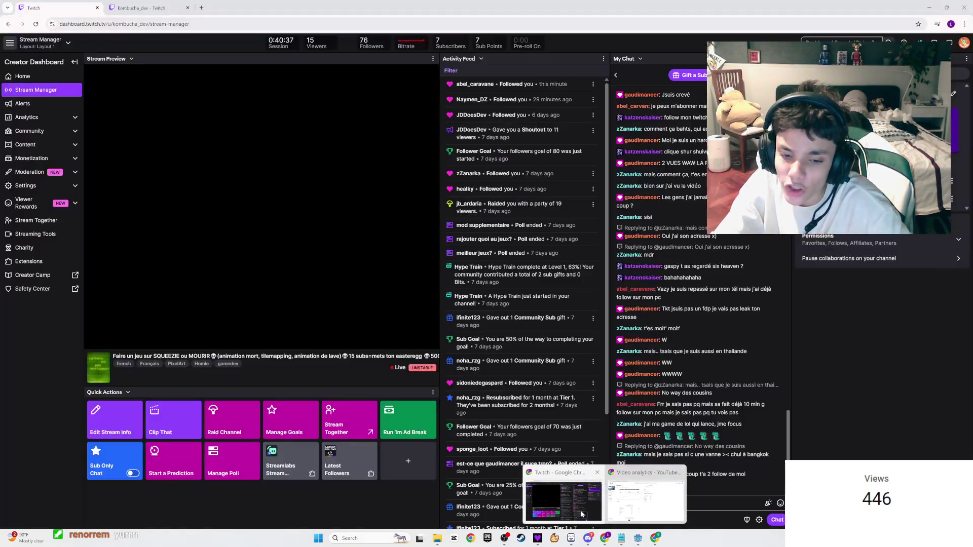
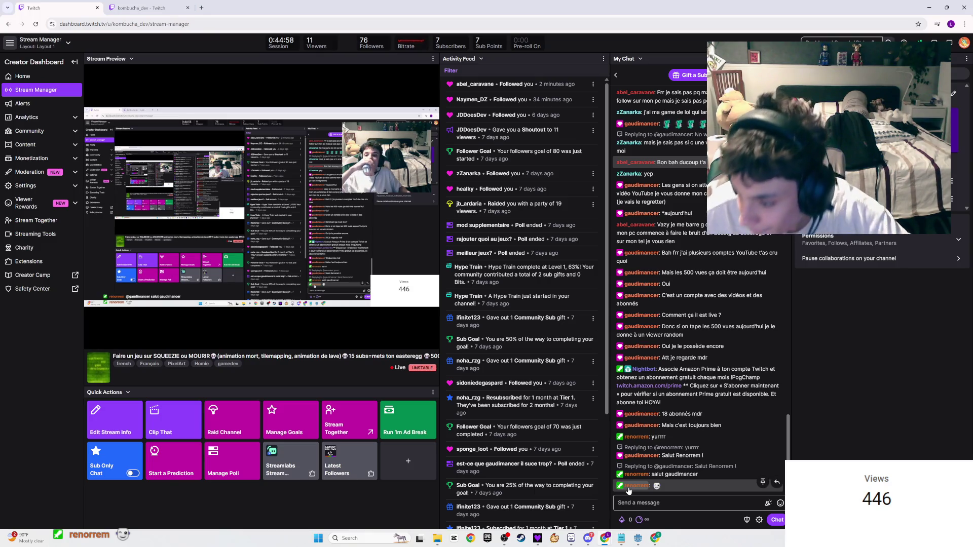
# - Return to LibreSprite and save the hell-hibiscus sprite sheet
pyautogui.hotkey('alt', 'Tab')
pyautogui.hotkey('ctrl', 's')
pyautogui.scroll(-2, 552, 292)
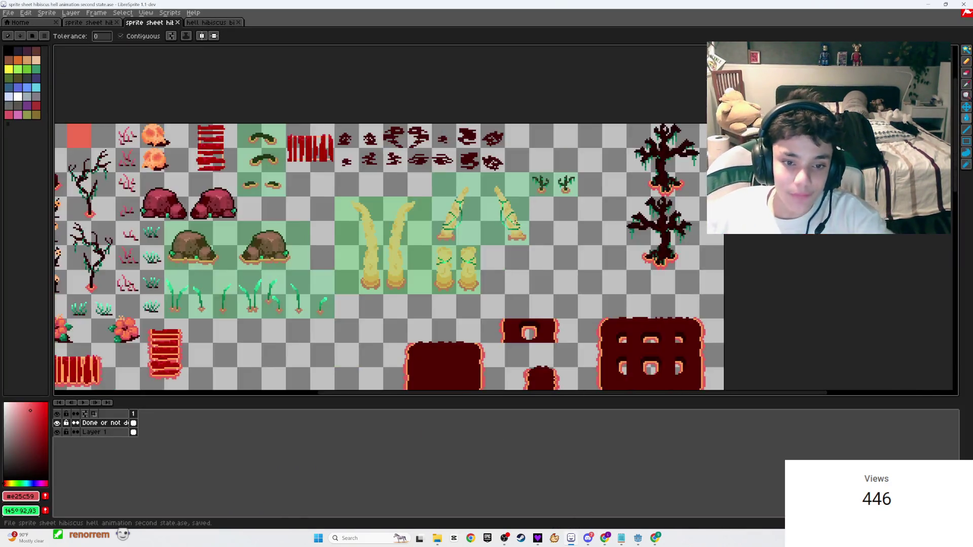
pyautogui.scroll(1, 643, 195)
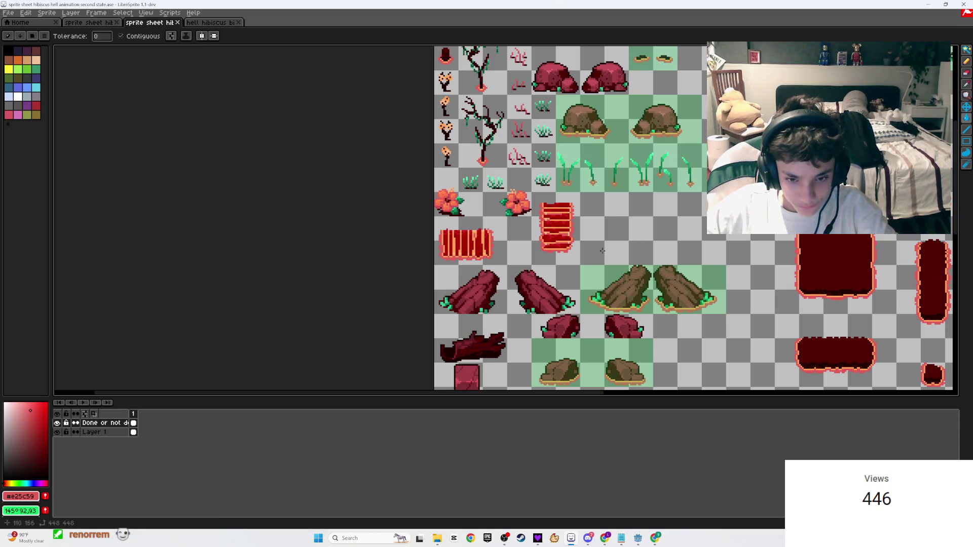
# - Pan across the canvas, then bring up the YouTube Studio video analytics window
pyautogui.hscroll(5, 643, 195)
pyautogui.scroll(-2, 643, 196)
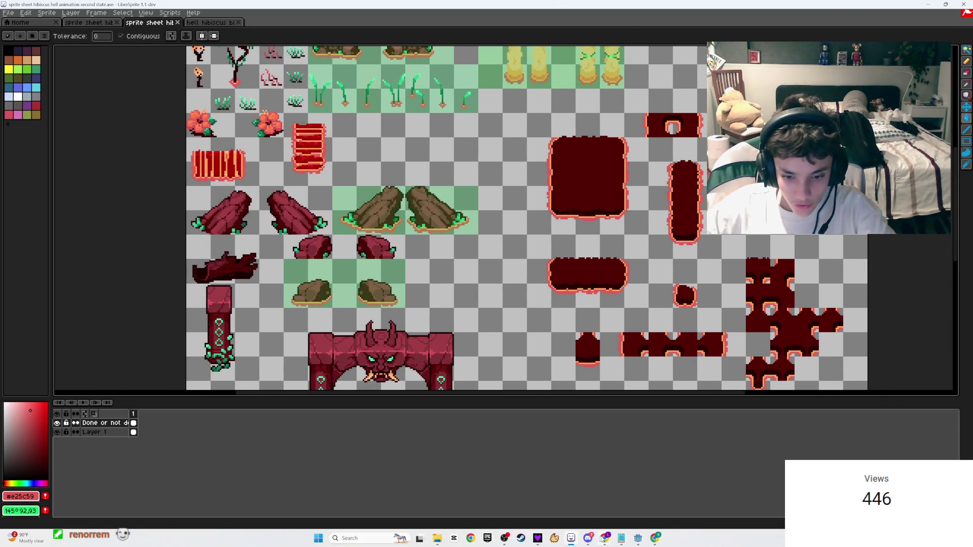
pyautogui.moveTo(603, 539)
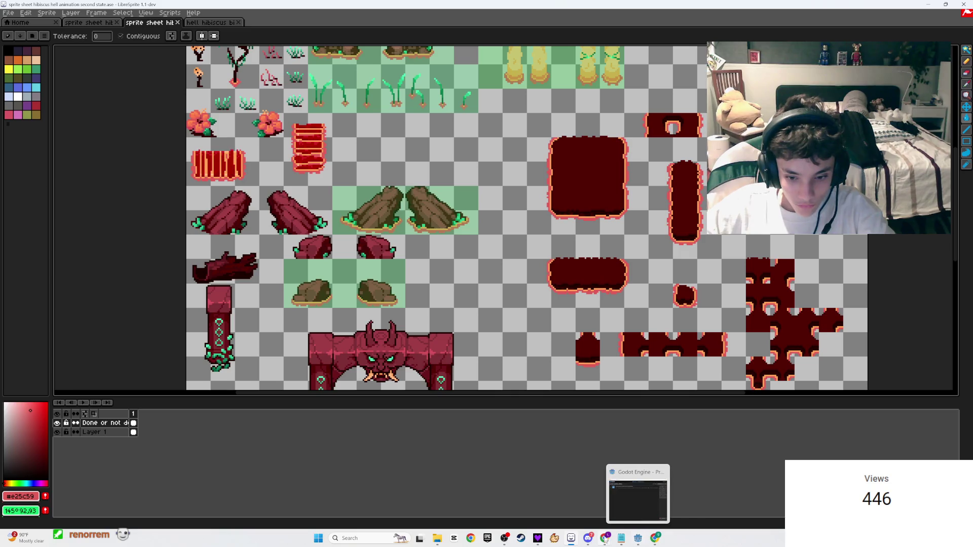
pyautogui.click(631, 504)
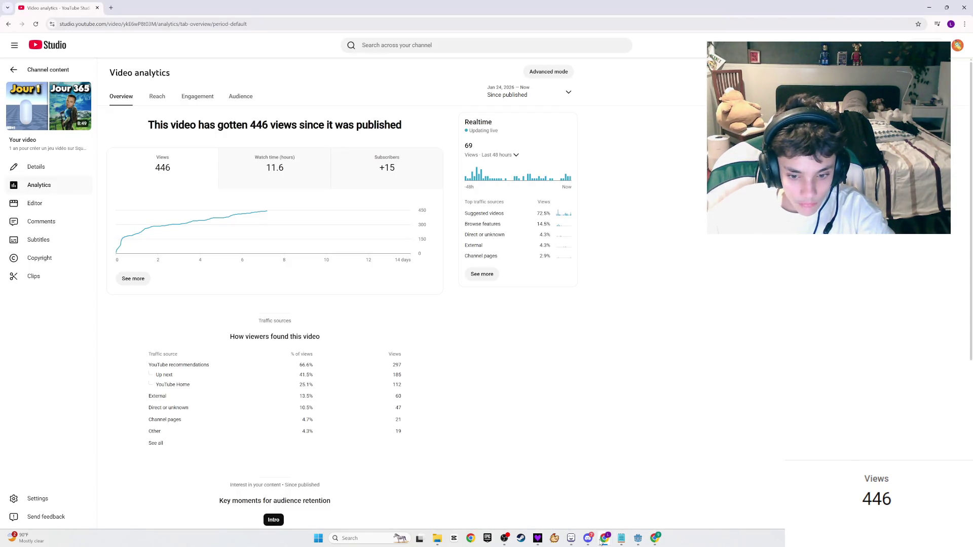
# - Search Twitch for 'sof' and open the Software and Game Development category
pyautogui.click(562, 499)
pyautogui.click(142, 7)
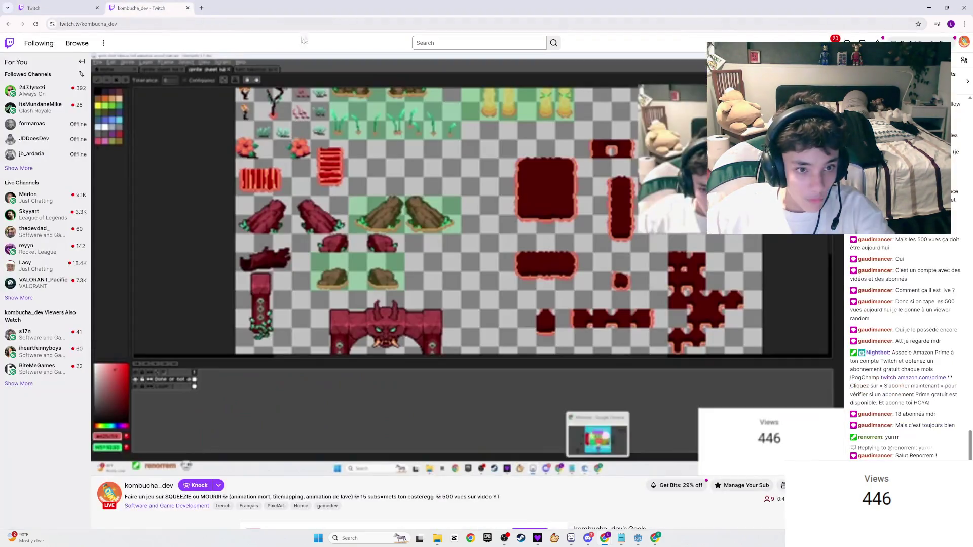
pyautogui.click(451, 42)
pyautogui.write('sof')
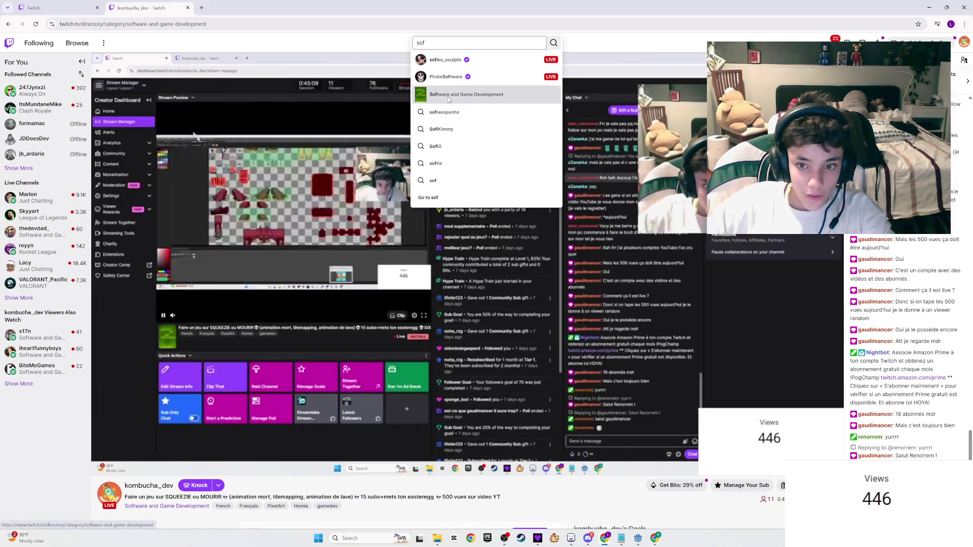
pyautogui.click(446, 93)
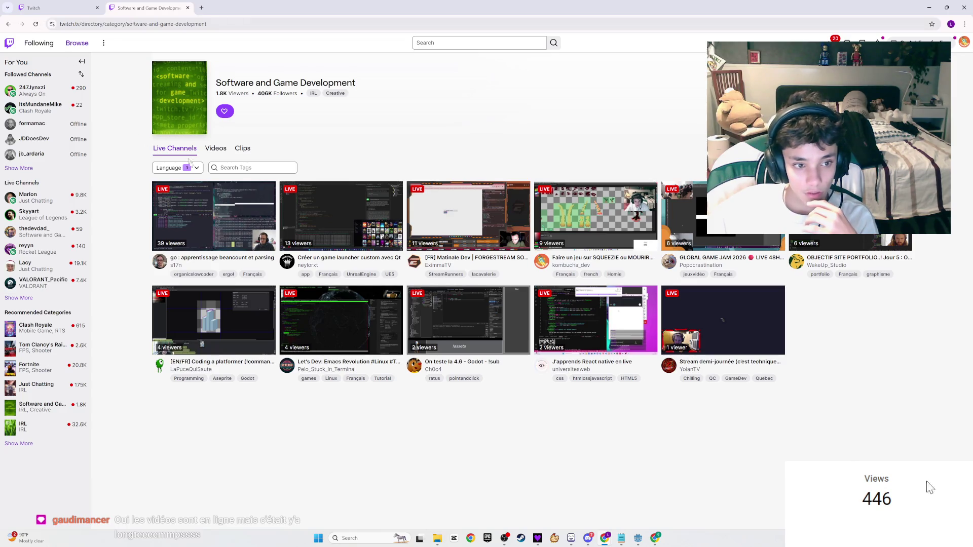
# - Remove the Français-only language filter from the category's channel list
pyautogui.click(175, 168)
pyautogui.click(161, 186)
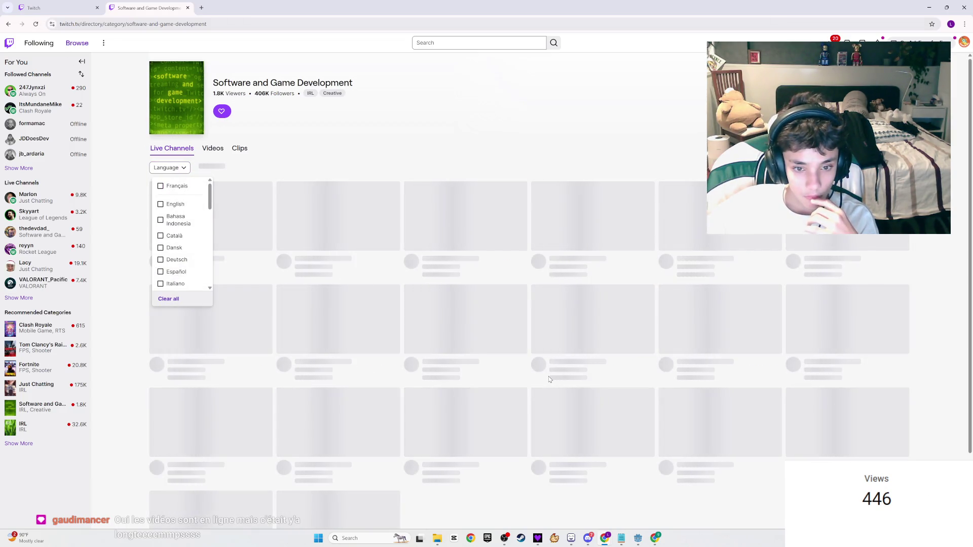
pyautogui.scroll(-2, 548, 379)
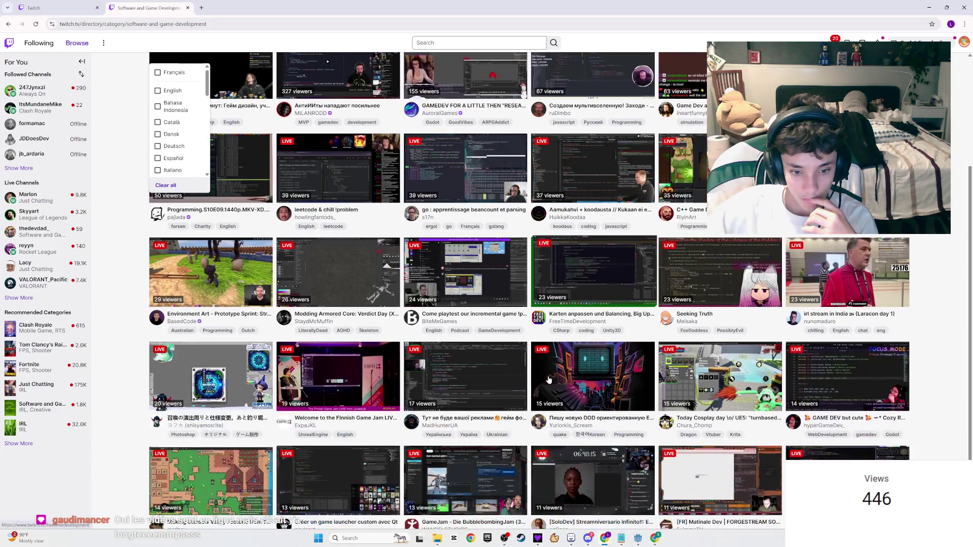
pyautogui.scroll(-5, 549, 379)
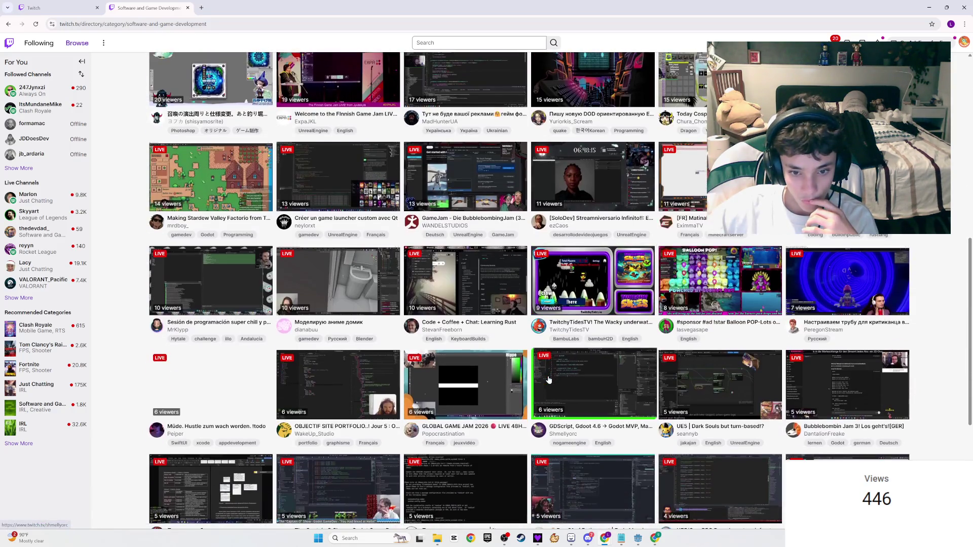
pyautogui.scroll(-4, 549, 379)
pyautogui.scroll(4, 549, 379)
pyautogui.scroll(-5, 549, 379)
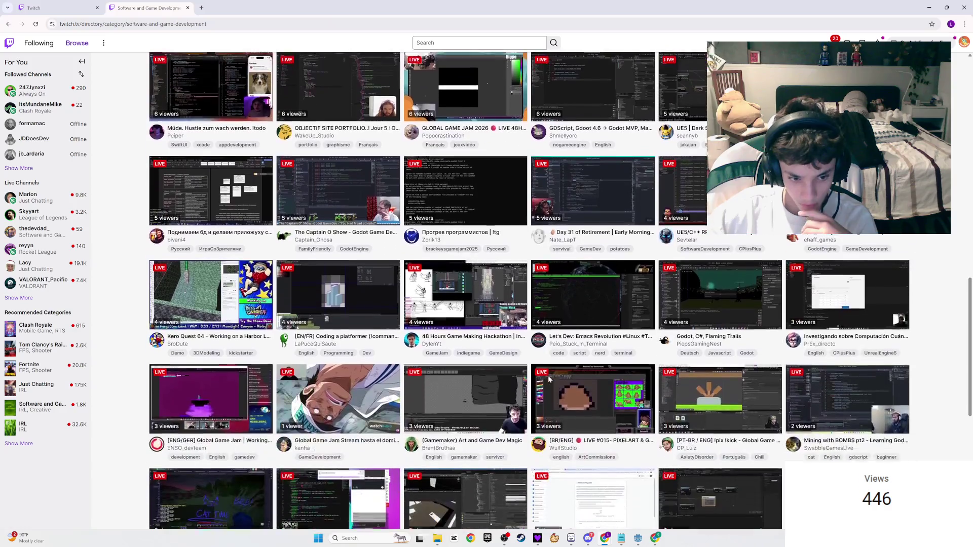
pyautogui.scroll(-2, 549, 379)
pyautogui.scroll(3, 548, 379)
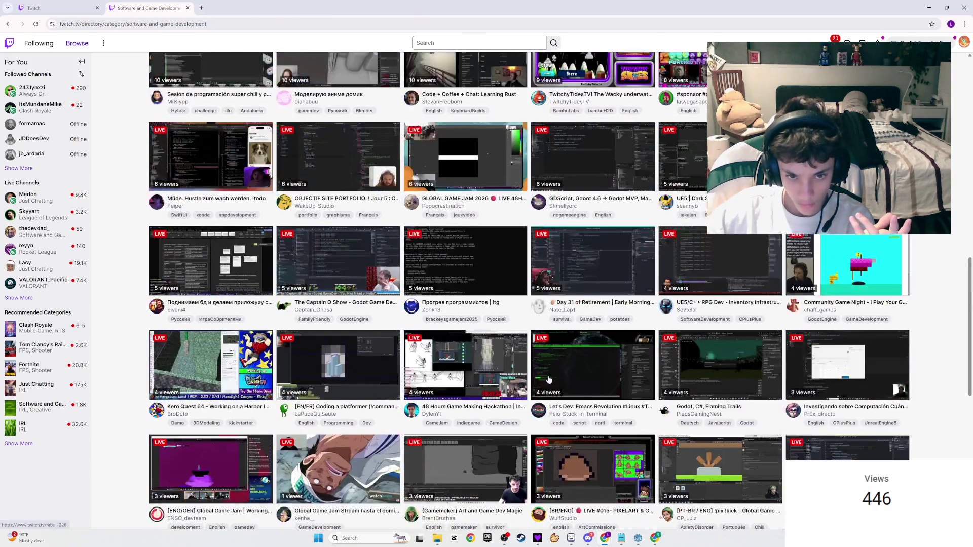
pyautogui.scroll(7, 548, 379)
pyautogui.scroll(6, 548, 379)
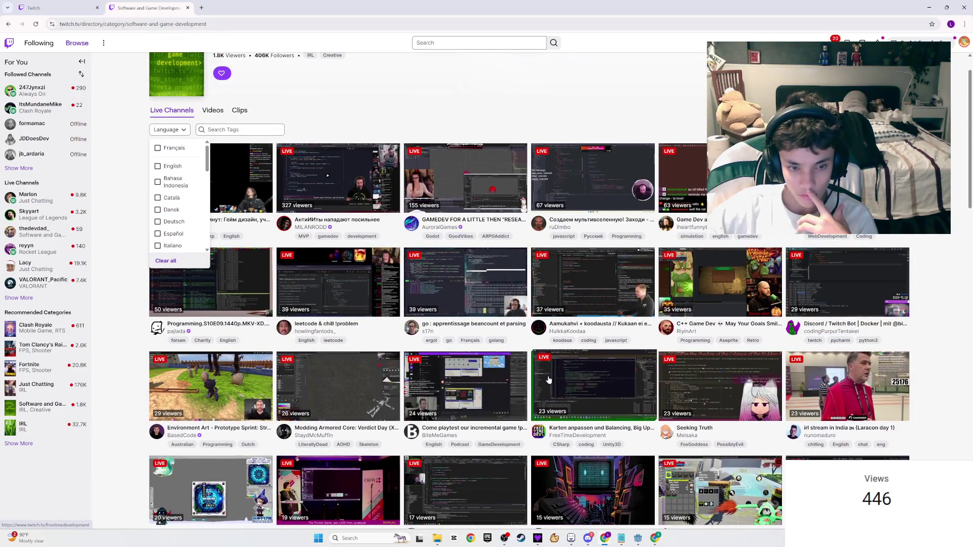
pyautogui.click(937, 343)
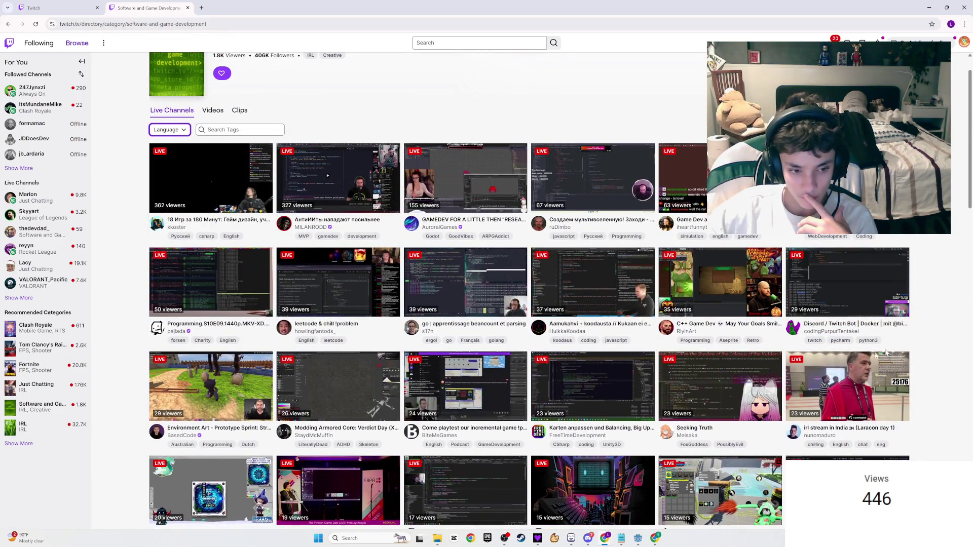
# - Browse the channel grid, reload the category page, then close its tab
pyautogui.scroll(-3, 495, 408)
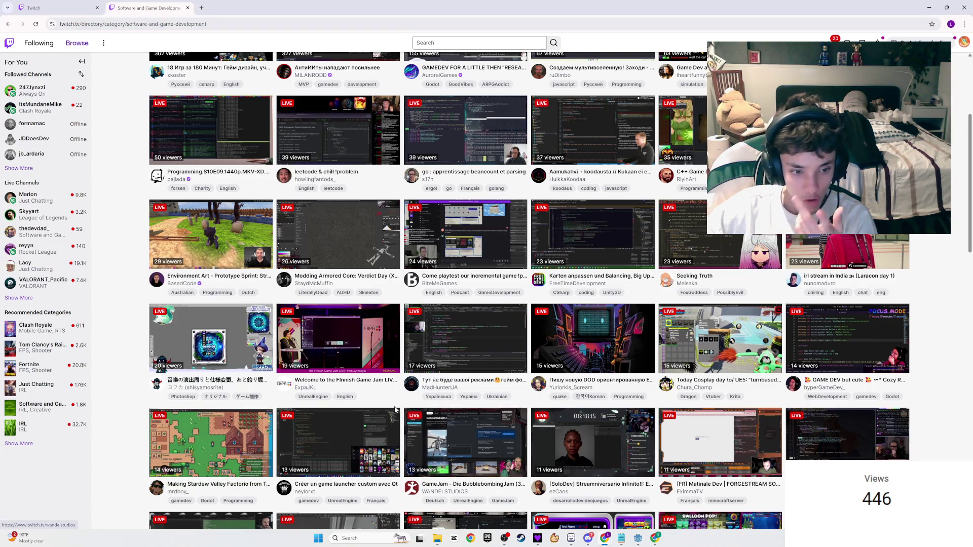
pyautogui.scroll(-1, 398, 410)
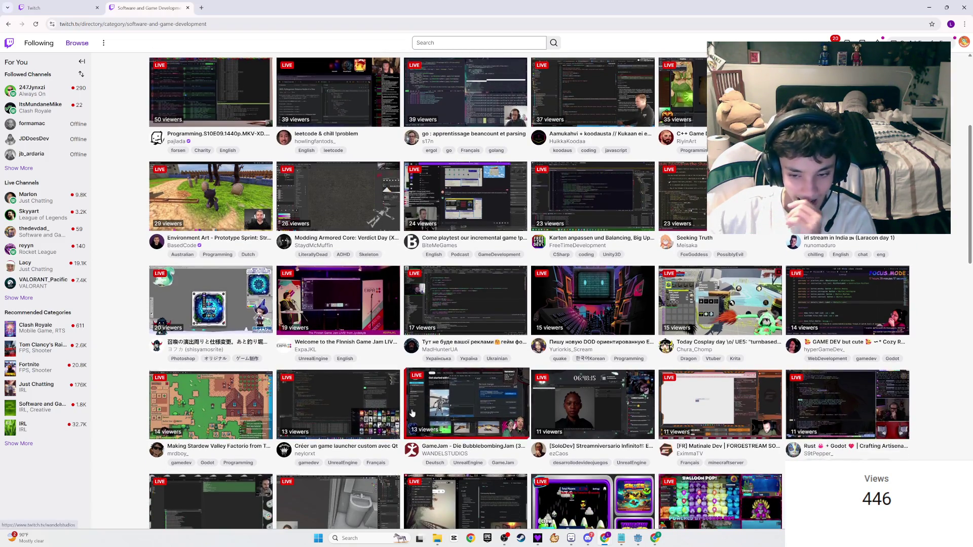
pyautogui.scroll(-3, 476, 418)
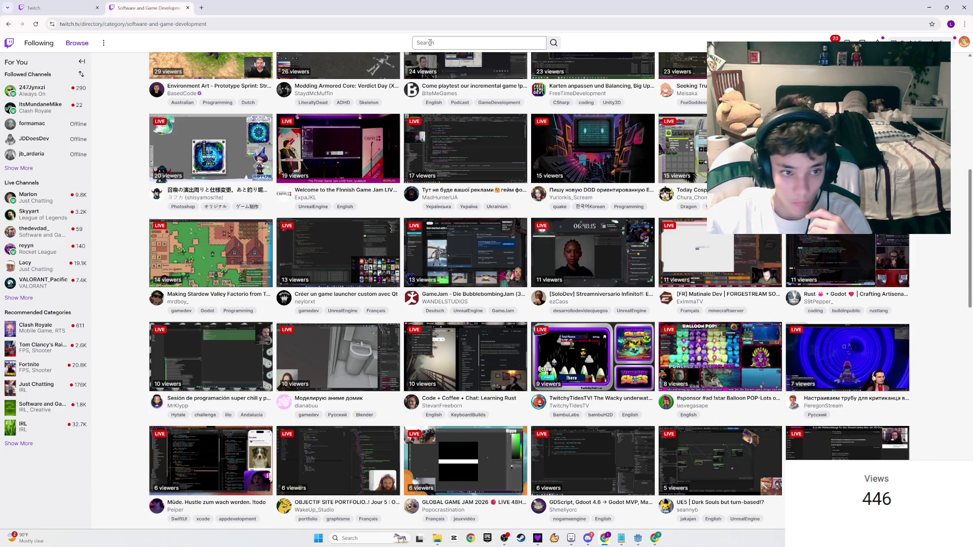
pyautogui.press('F5')
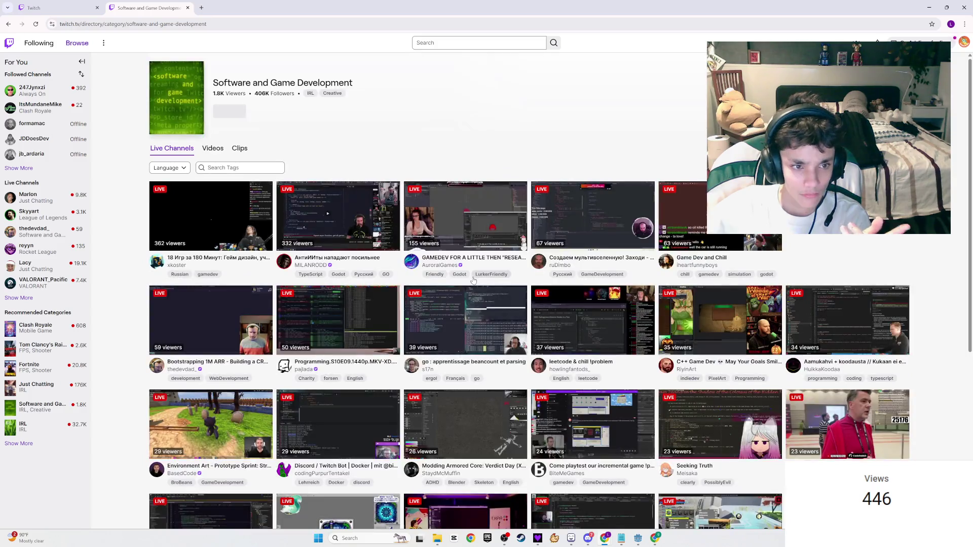
pyautogui.scroll(-3, 519, 308)
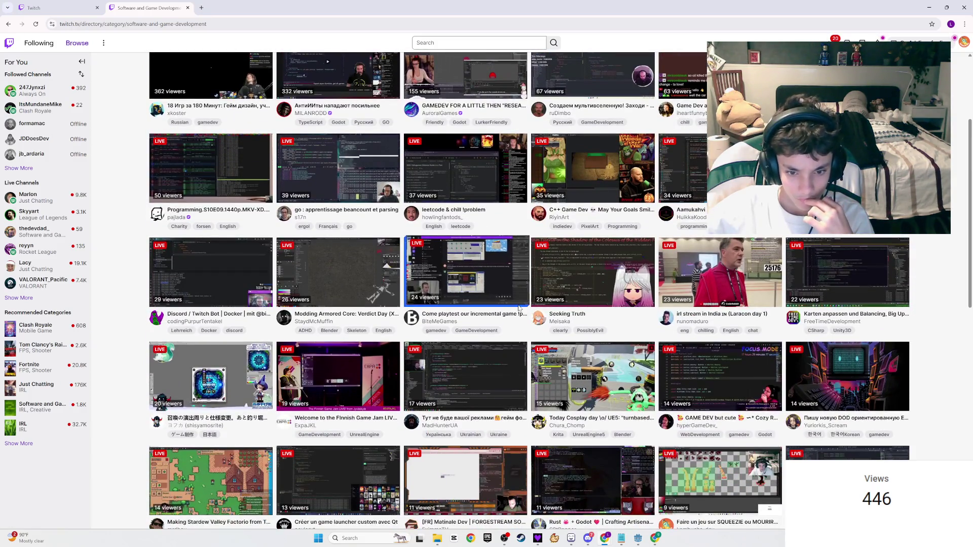
pyautogui.scroll(-2, 518, 306)
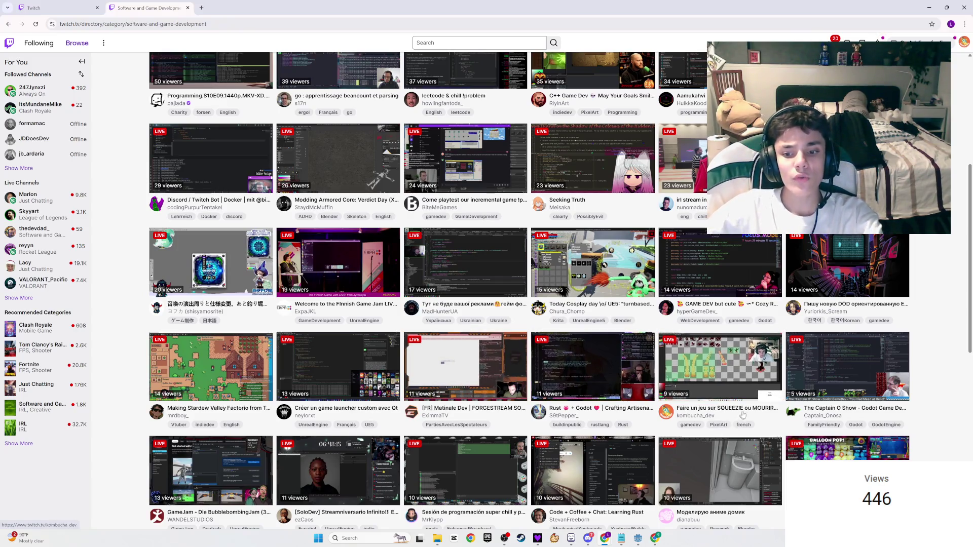
pyautogui.click(188, 9)
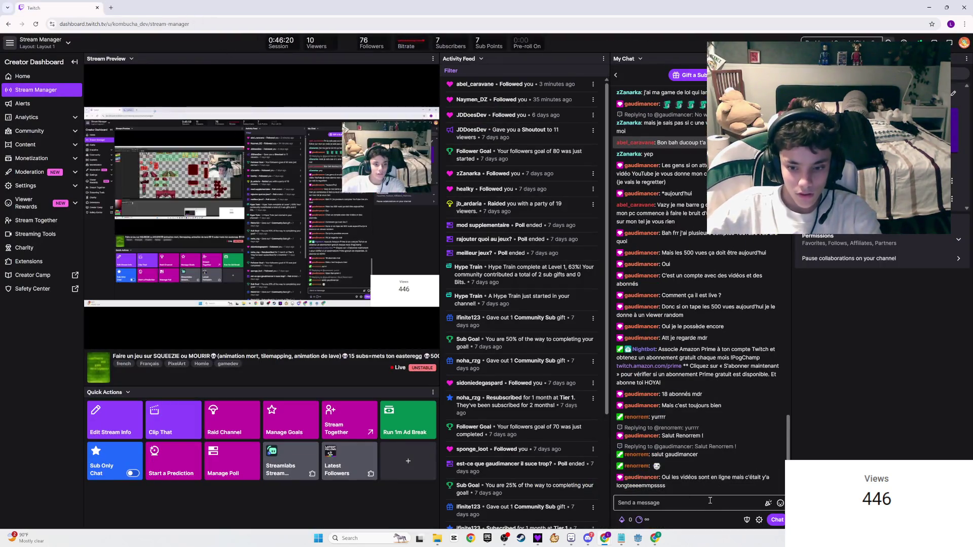
# - Glance at the Milanote world map, then return to LibreSprite and save the sheet
pyautogui.click(655, 538)
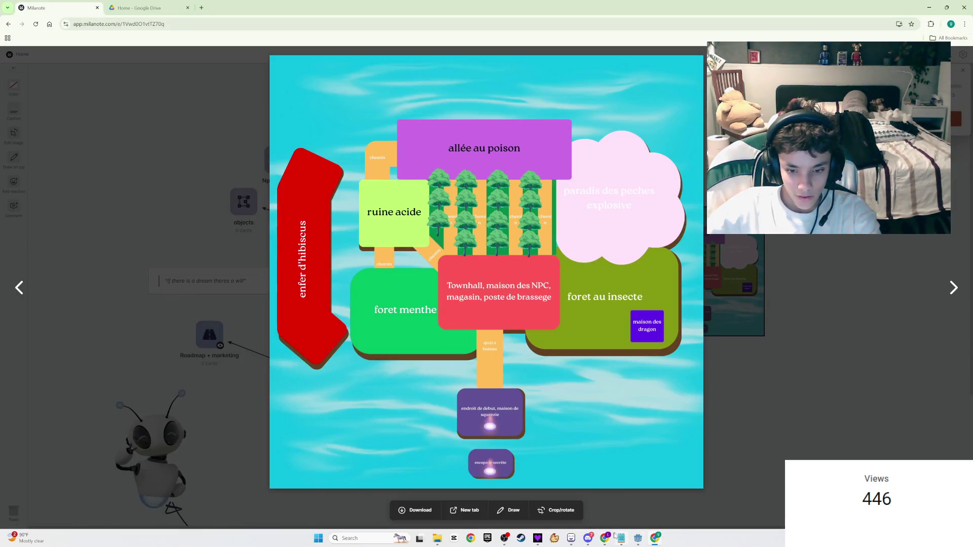
pyautogui.moveTo(607, 537)
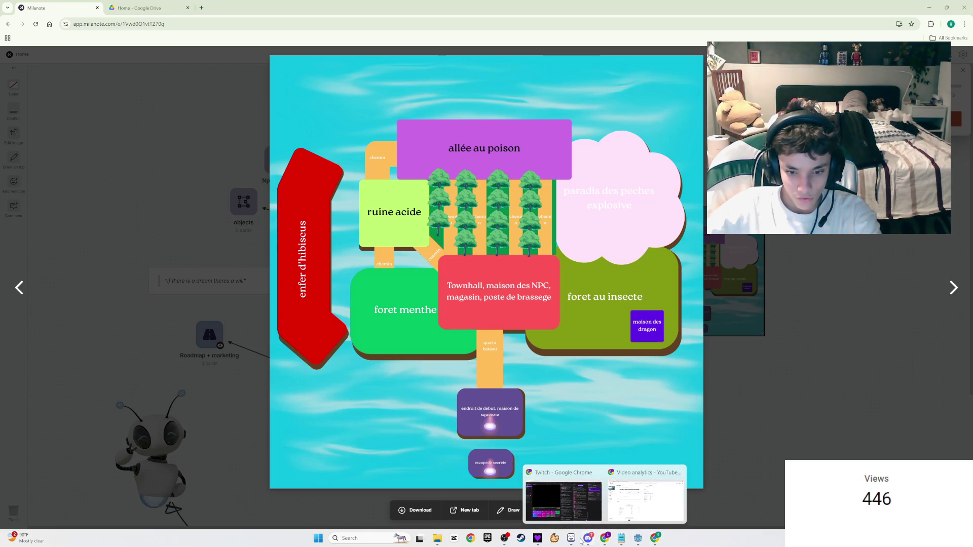
pyautogui.click(571, 538)
pyautogui.hotkey('ctrl', 's')
# - Zoom and pan the canvas over to the lava-rock tiles
pyautogui.scroll(-3, 505, 277)
pyautogui.scroll(3, 505, 277)
pyautogui.scroll(-5, 505, 277)
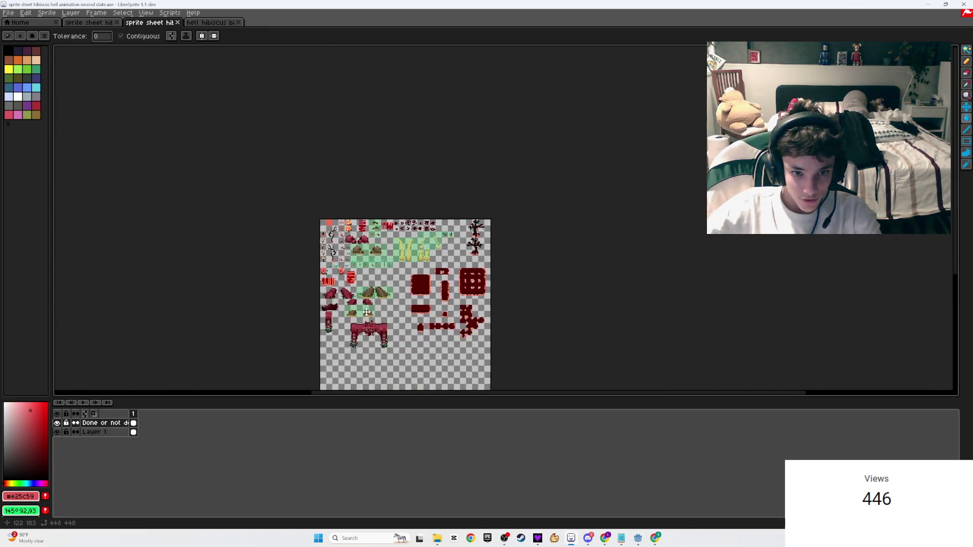
pyautogui.scroll(4, 366, 313)
pyautogui.moveTo(446, 306)
pyautogui.mouseDown()
pyautogui.moveTo(490, 328)
pyautogui.moveTo(406, 360)
pyautogui.moveTo(251, 384)
pyautogui.moveTo(313, 396)
pyautogui.moveTo(341, 326)
pyautogui.moveTo(474, 142)
pyautogui.mouseUp()
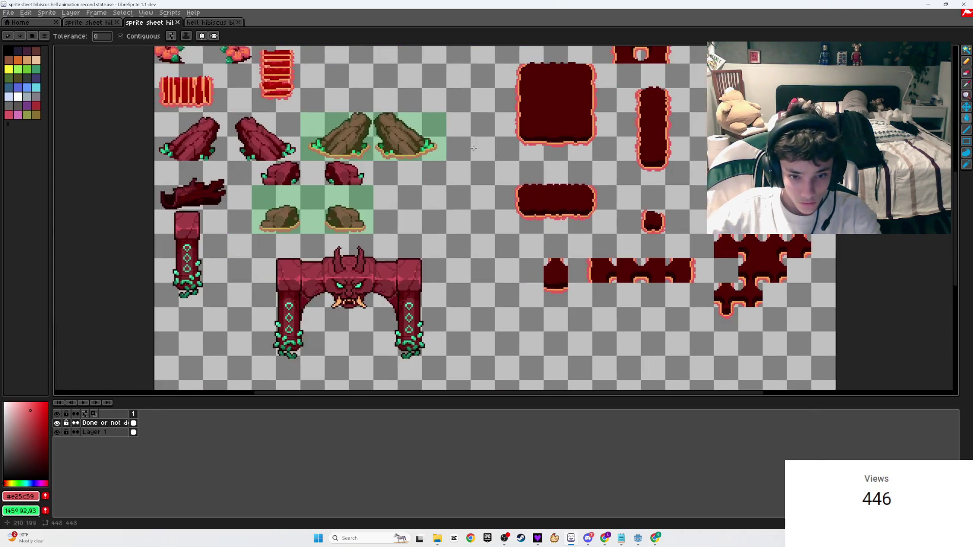
# - On Layer 1, shift the lava rock's orange edge strips and red rows up one pixel, and save
pyautogui.scroll(4, 557, 284)
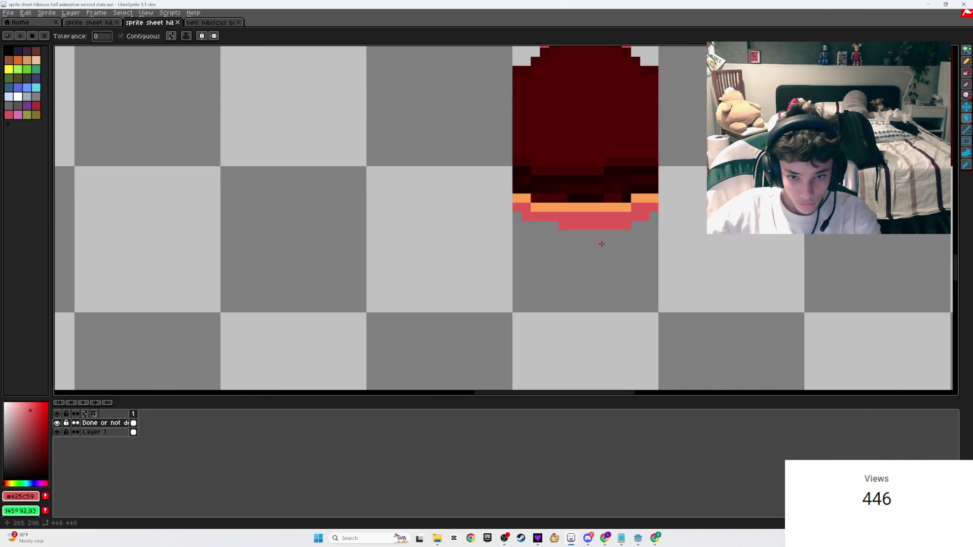
pyautogui.scroll(2, 598, 243)
pyautogui.press('w')
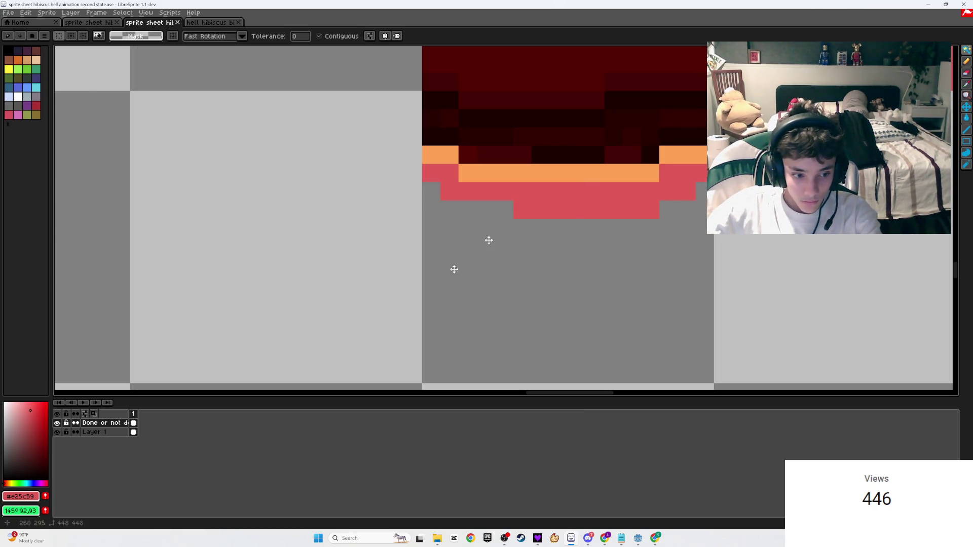
pyautogui.keyDown('ctrl'); pyautogui.click(491, 206); pyautogui.keyUp('ctrl')
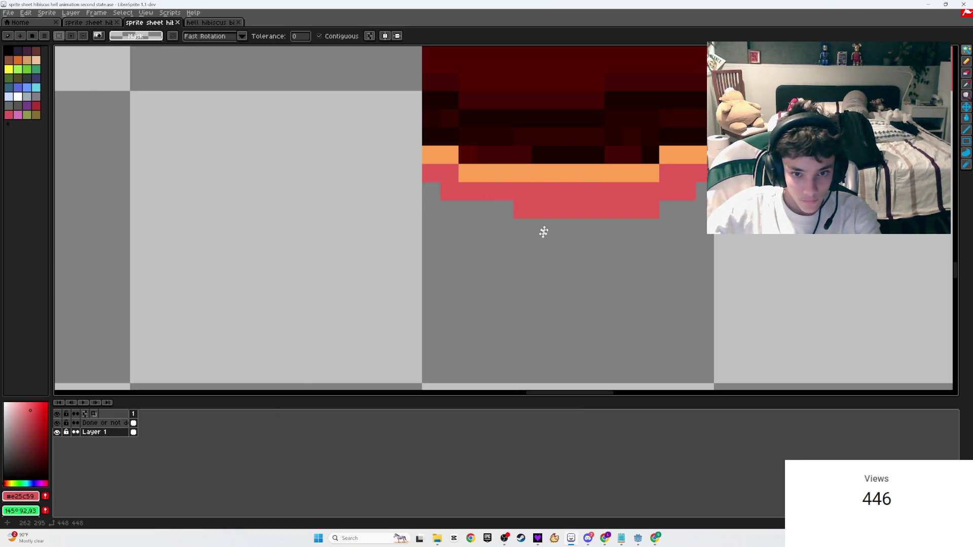
pyautogui.click(442, 303)
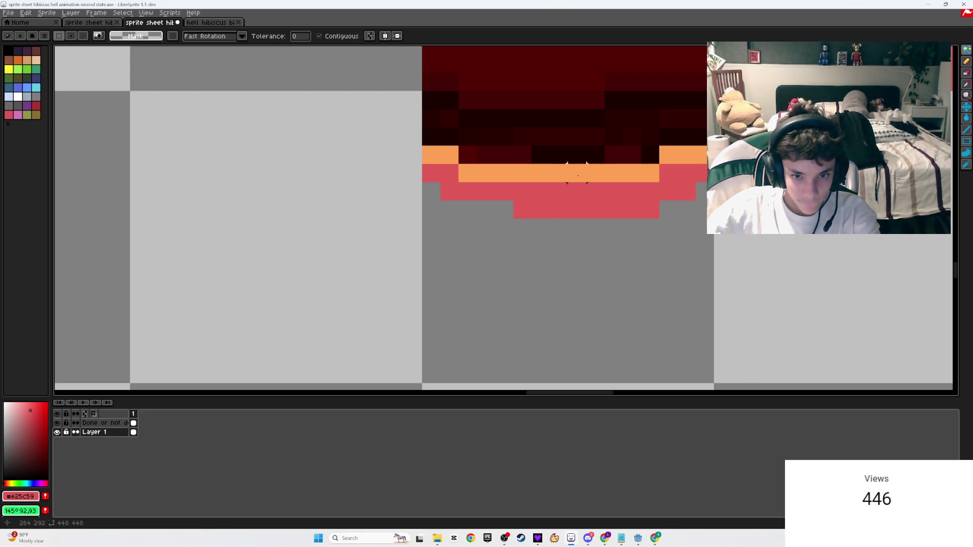
pyautogui.keyDown('shift'); pyautogui.click(662, 157); pyautogui.keyUp('shift')
pyautogui.keyDown('shift'); pyautogui.click(440, 154); pyautogui.keyUp('shift')
pyautogui.moveTo(541, 172); pyautogui.dragTo(542, 160)
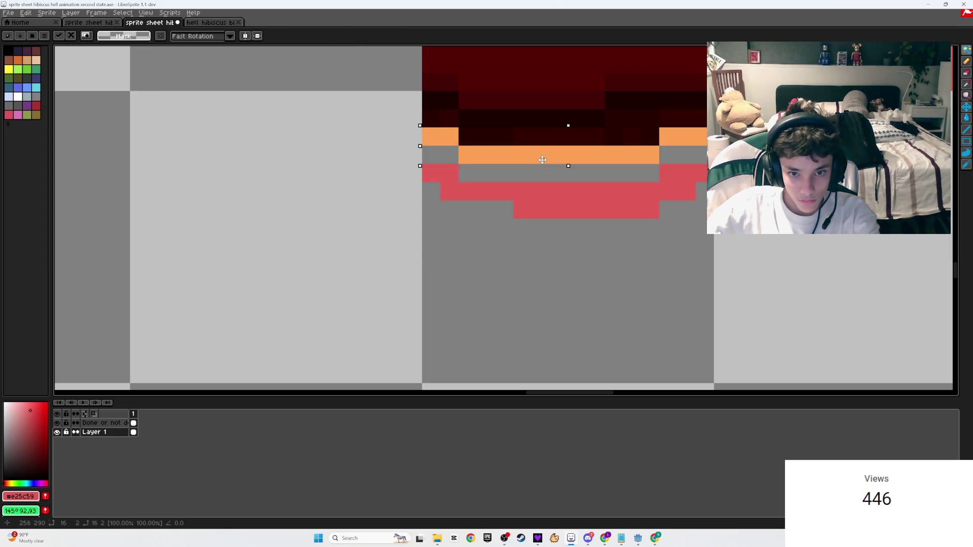
pyautogui.click(554, 208)
pyautogui.moveTo(553, 208)
pyautogui.mouseDown()
pyautogui.moveTo(569, 199)
pyautogui.moveTo(563, 193)
pyautogui.mouseUp()
pyautogui.hotkey('ctrl', 's')
# - Nudge the two small orange pixel blocks one pixel inward
pyautogui.scroll(-3, 521, 217)
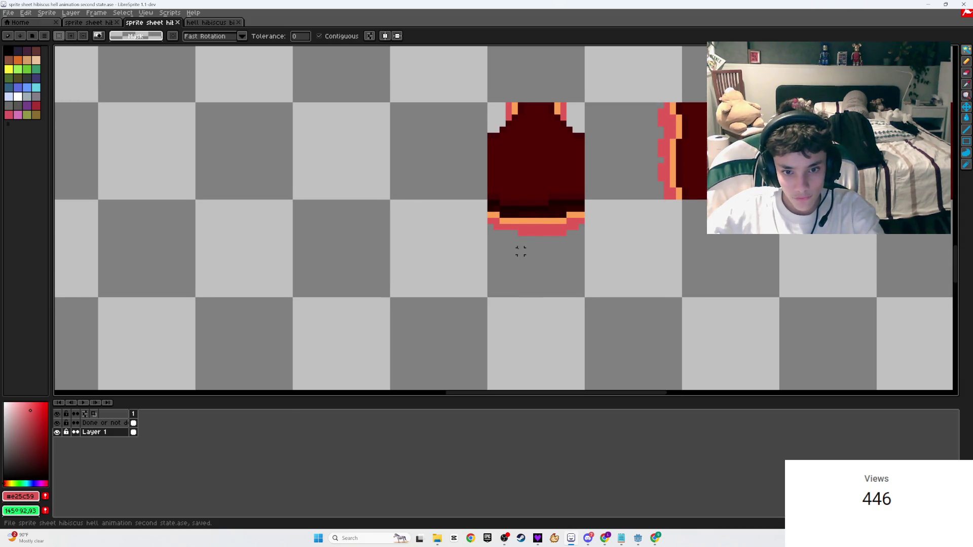
pyautogui.scroll(3, 533, 130)
pyautogui.moveTo(524, 171)
pyautogui.mouseDown()
pyautogui.moveTo(540, 206)
pyautogui.moveTo(504, 190)
pyautogui.mouseUp()
pyautogui.click(522, 190)
pyautogui.press('Return')
pyautogui.moveTo(396, 171)
pyautogui.mouseDown()
pyautogui.moveTo(412, 206)
pyautogui.moveTo(422, 190)
pyautogui.moveTo(395, 225)
pyautogui.moveTo(404, 198)
pyautogui.mouseUp()
pyautogui.click(404, 190)
pyautogui.press('Return')
# - Shift the small red pixel column one pixel, save, and deselect
pyautogui.press('Return')
pyautogui.moveTo(541, 171)
pyautogui.mouseDown()
pyautogui.moveTo(558, 224)
pyautogui.moveTo(532, 197)
pyautogui.mouseUp()
pyautogui.press('Return')
pyautogui.scroll(-3, 482, 263)
pyautogui.hotkey('ctrl', 's')
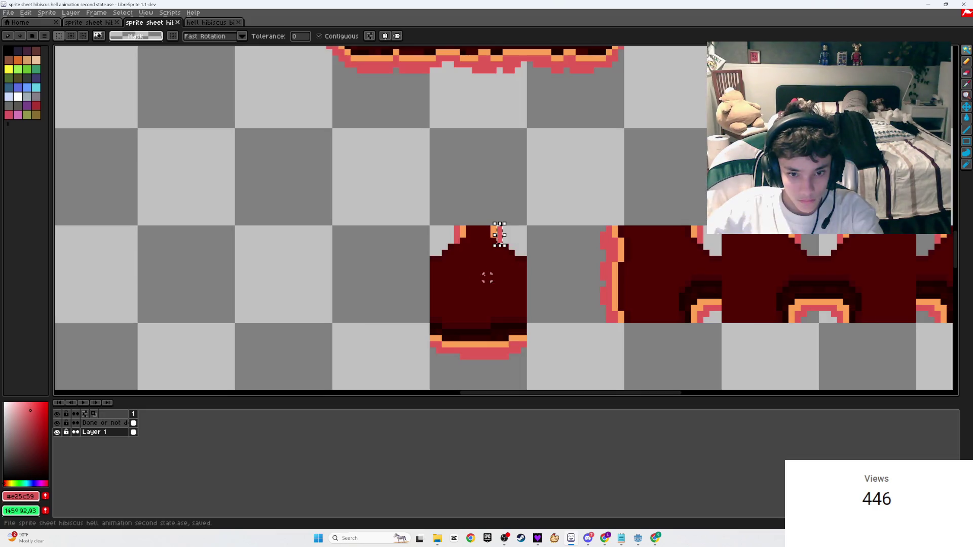
pyautogui.click(536, 241)
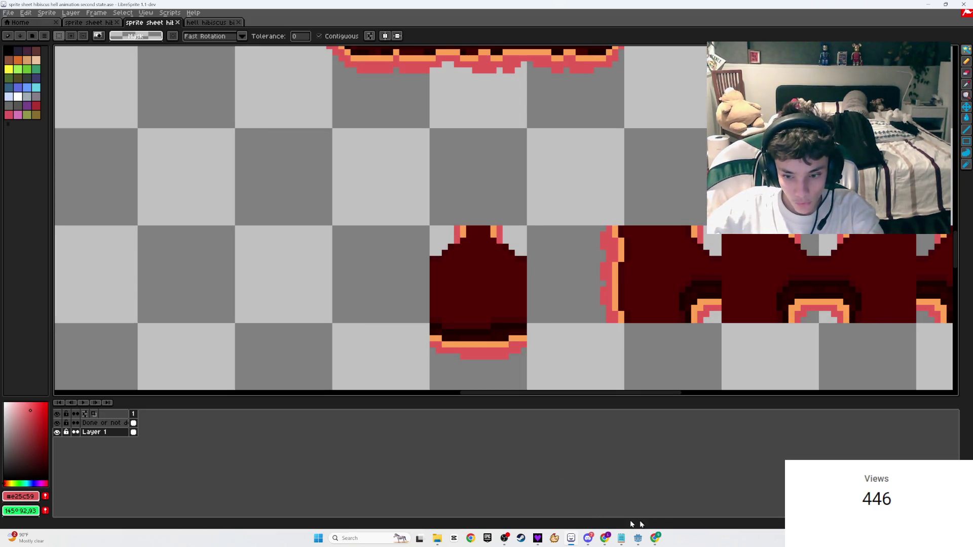
pyautogui.scroll(-2, 549, 283)
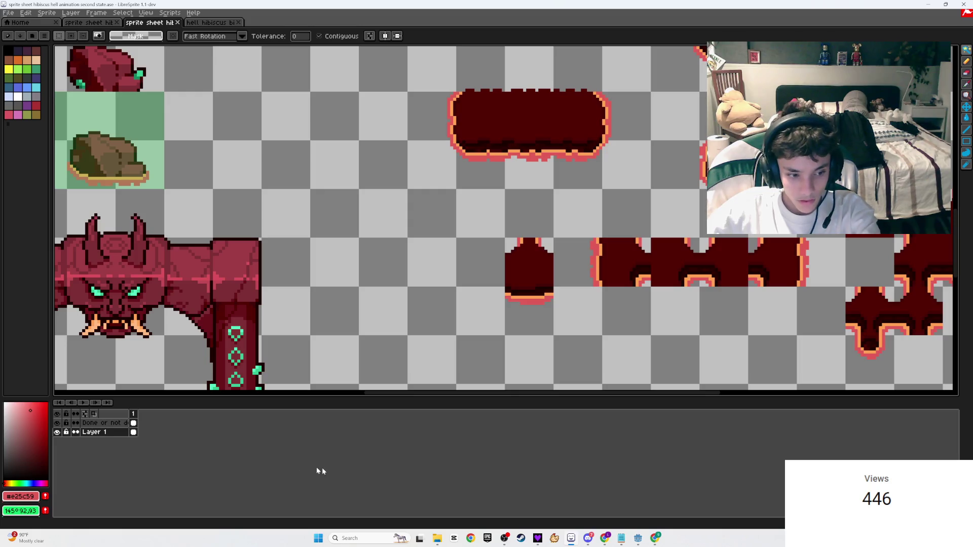
# - On the 'Done or not done' layer, outline and fill the pointed tile in translucent green, then save
pyautogui.press('b')
pyautogui.click(156, 423)
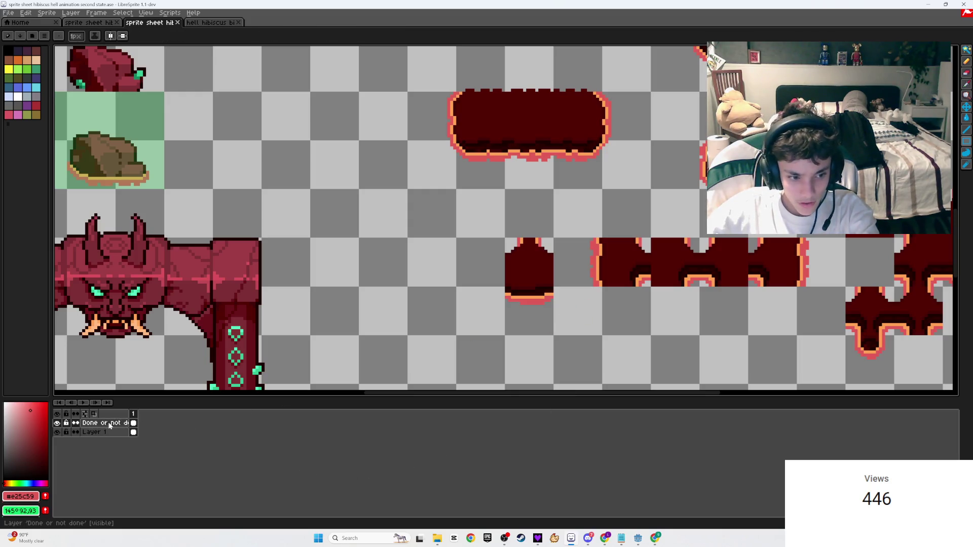
pyautogui.moveTo(552, 333); pyautogui.dragTo(506, 236)
pyautogui.press('g')
pyautogui.click(521, 274)
pyautogui.hotkey('ctrl', 's')
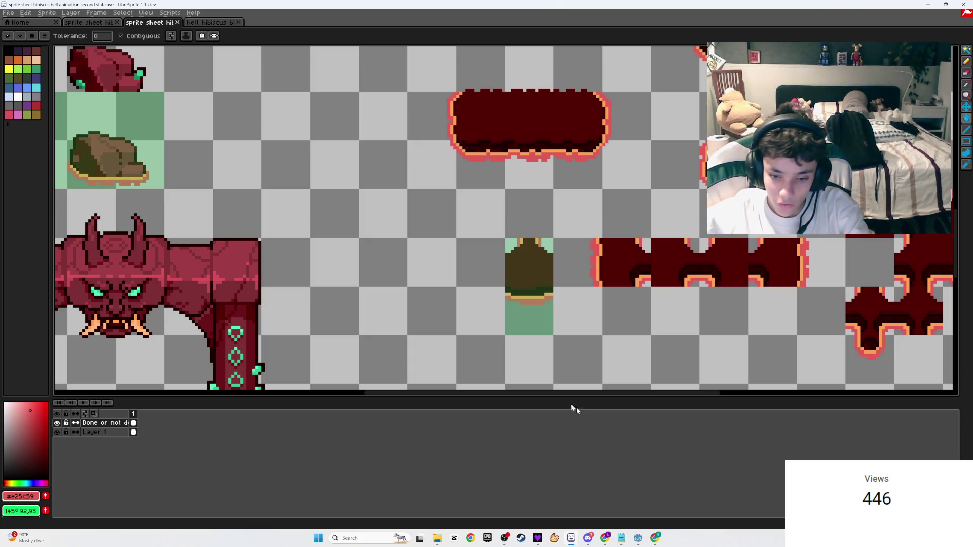
pyautogui.moveTo(605, 539)
pyautogui.click(646, 494)
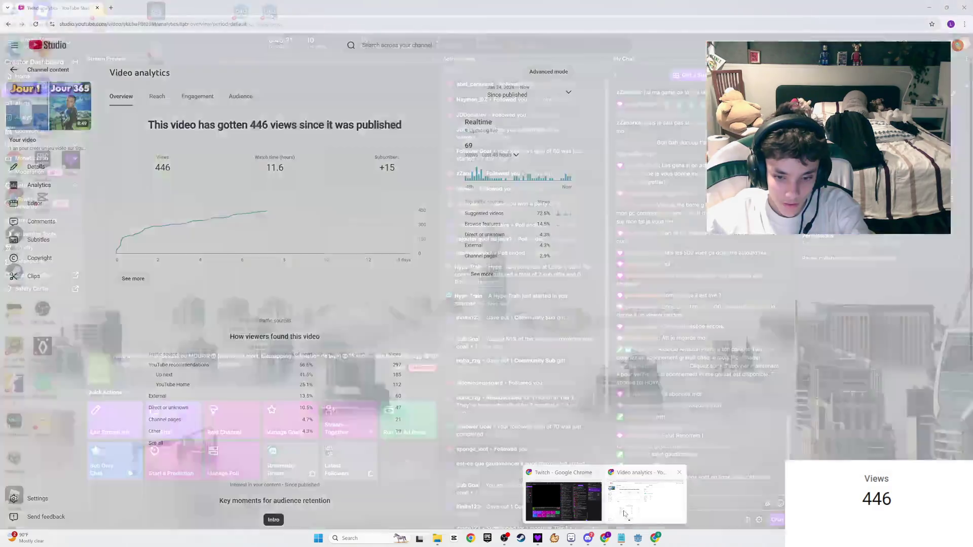
# - Refresh the YouTube Studio analytics and raise OBS desktop audio to about -11 dB
pyautogui.click(35, 26)
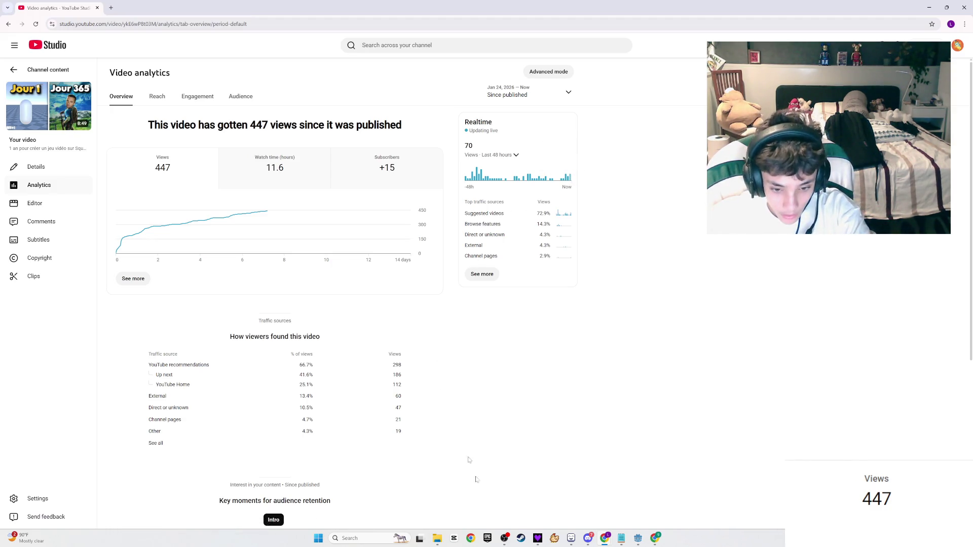
pyautogui.click(504, 538)
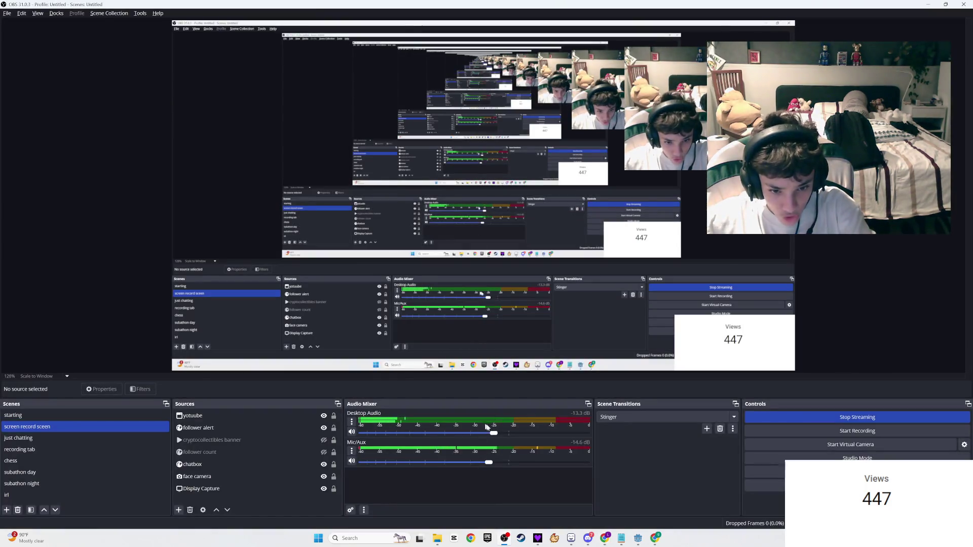
pyautogui.moveTo(495, 434); pyautogui.dragTo(504, 435)
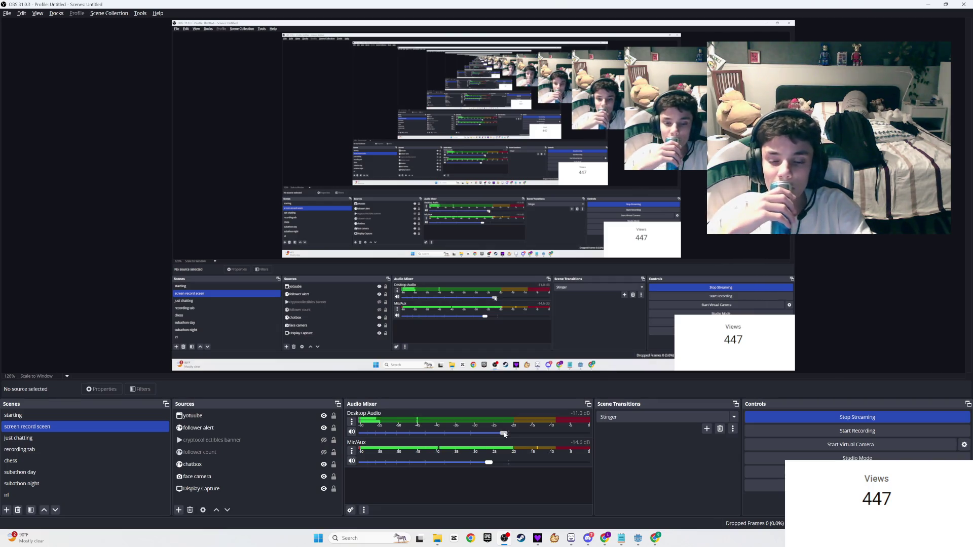
# - Return to LibreSprite and save the first-state sprite sheet
pyautogui.hotkey('alt', 'Tab')
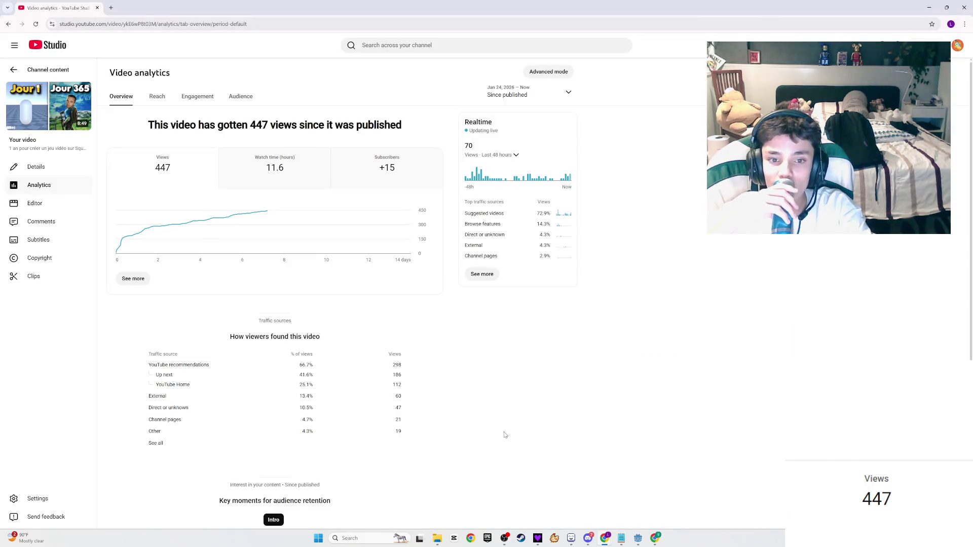
pyautogui.hotkey('alt', 'Tab')
pyautogui.scroll(-1, 348, 178)
pyautogui.scroll(1, 433, 272)
pyautogui.hotkey('ctrl', 's')
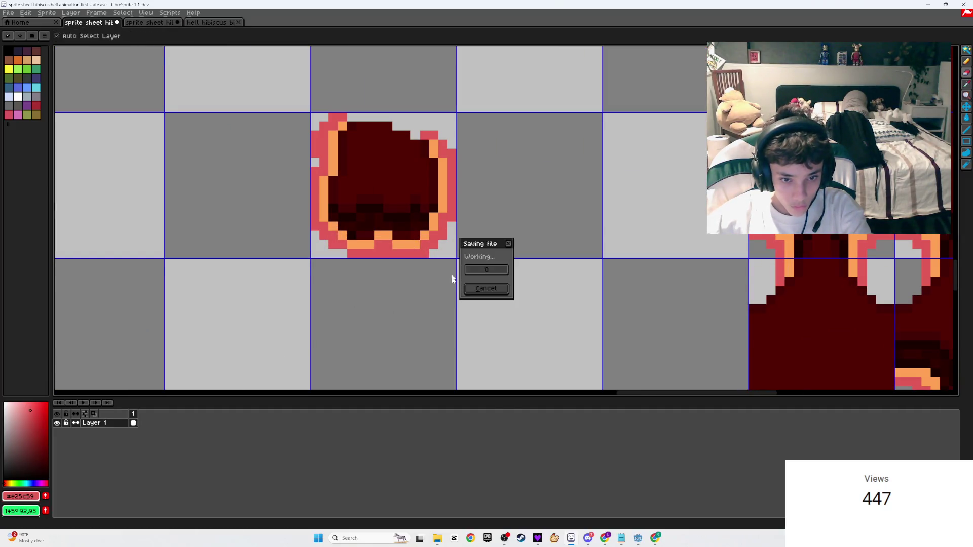
# - Zoom out on the first-state sheet to view the lava-rock tiles
pyautogui.scroll(-2, 443, 294)
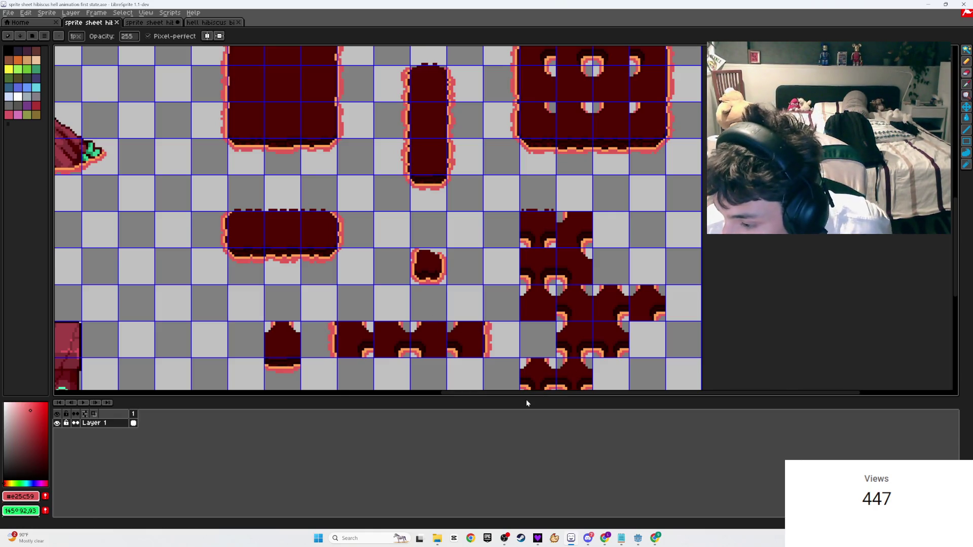
# - Open the first-time chatter's viewer card and channel page in Twitch, then close both
pyautogui.moveTo(604, 539)
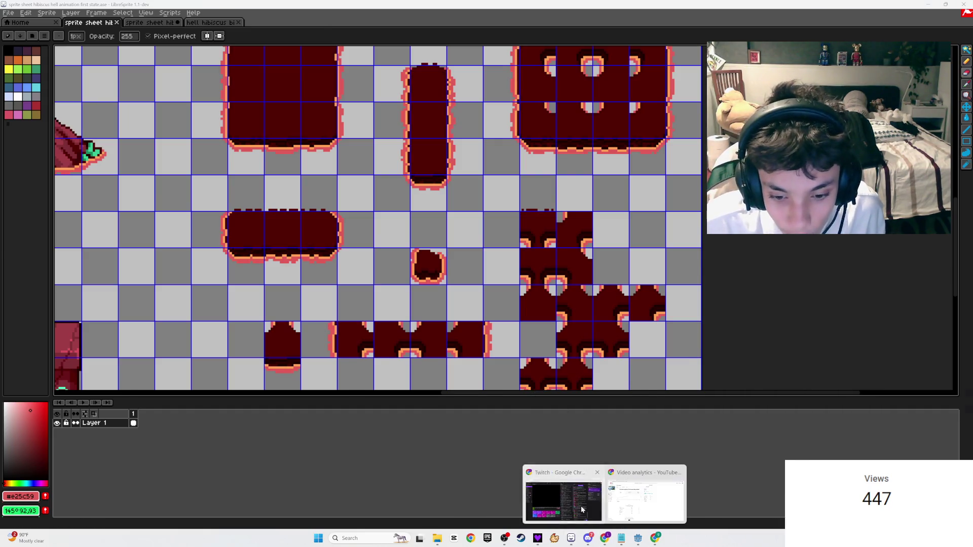
pyautogui.click(652, 474)
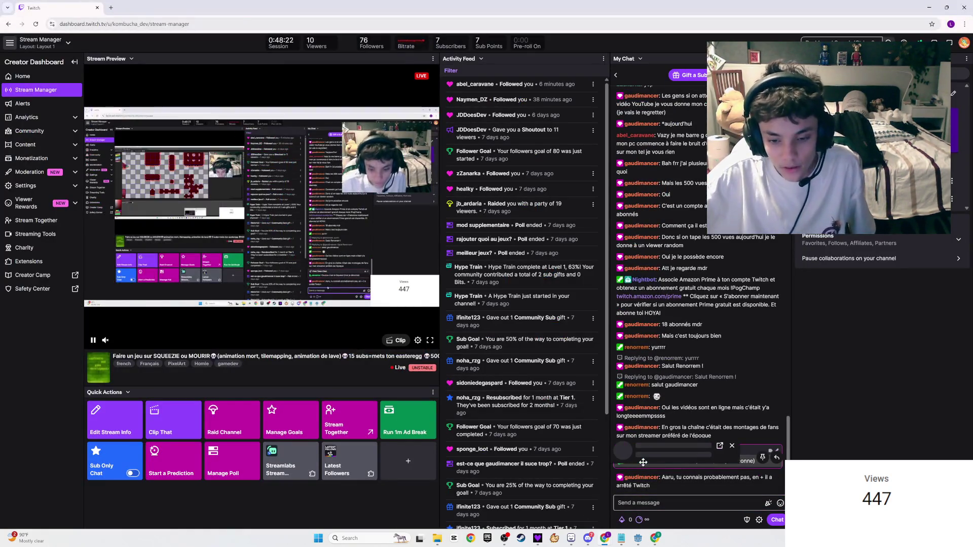
pyautogui.click(636, 461)
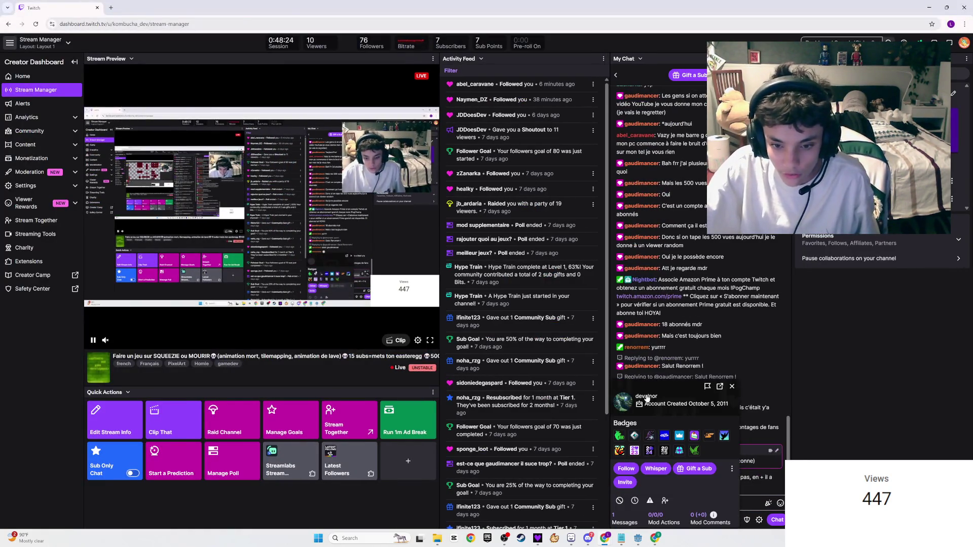
pyautogui.click(648, 396)
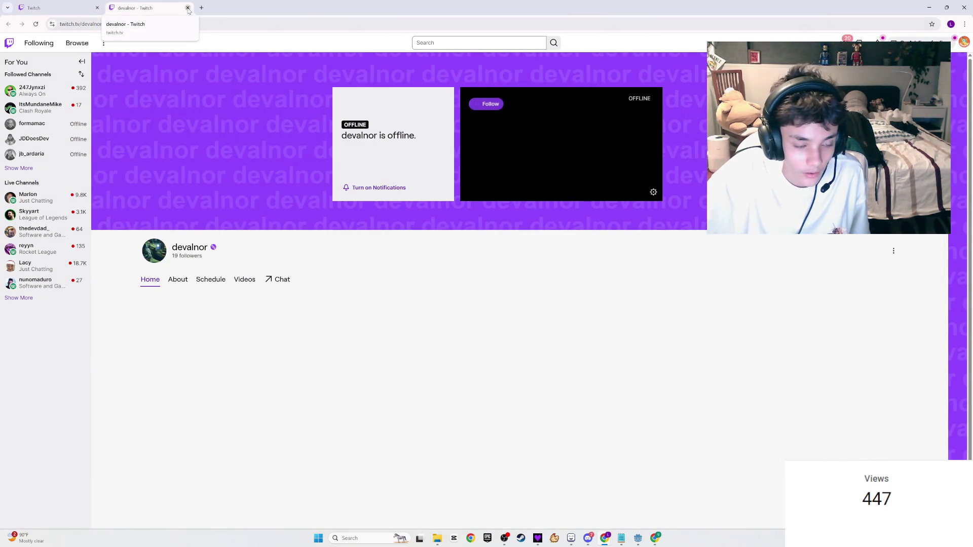
pyautogui.click(188, 8)
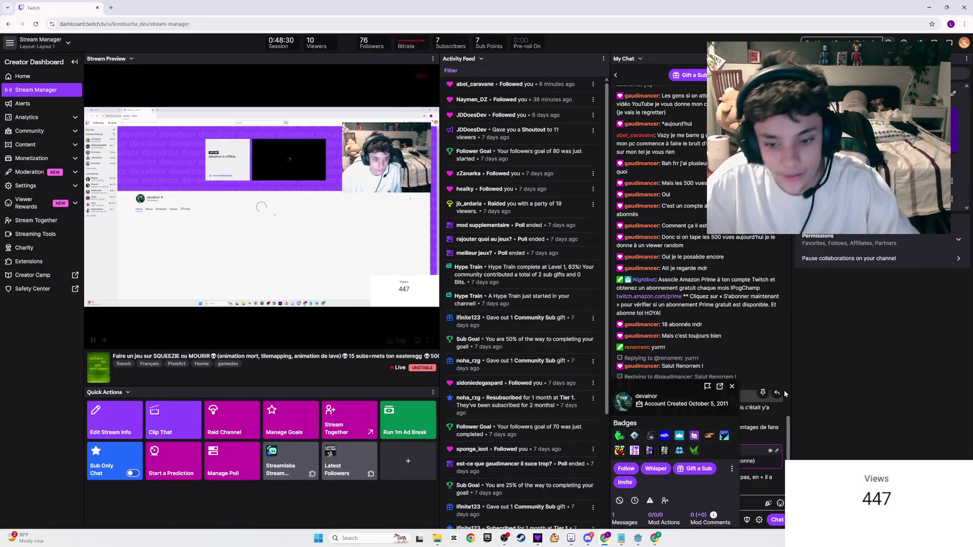
pyautogui.click(732, 386)
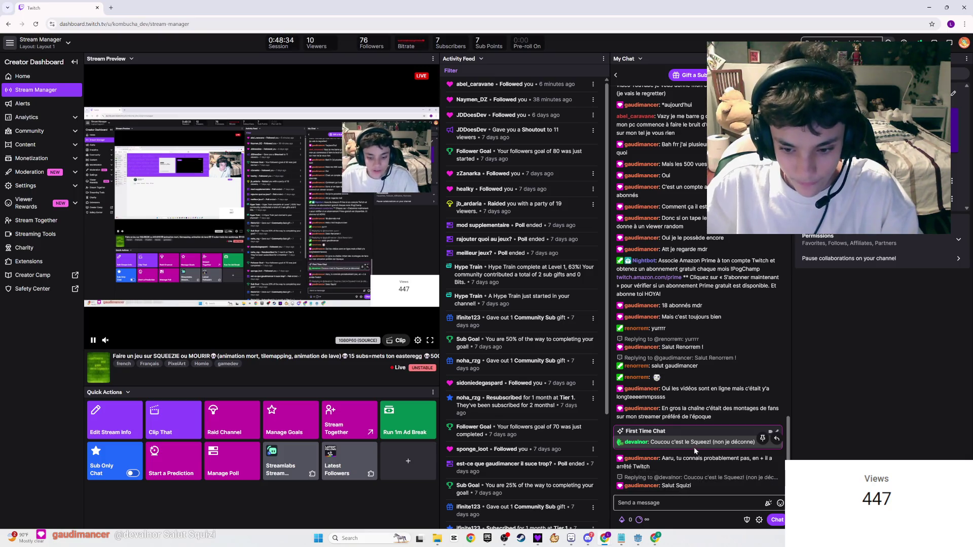
# - Save the second-state sprite sheet in LibreSprite, then start a search in Deezer
pyautogui.click(587, 539)
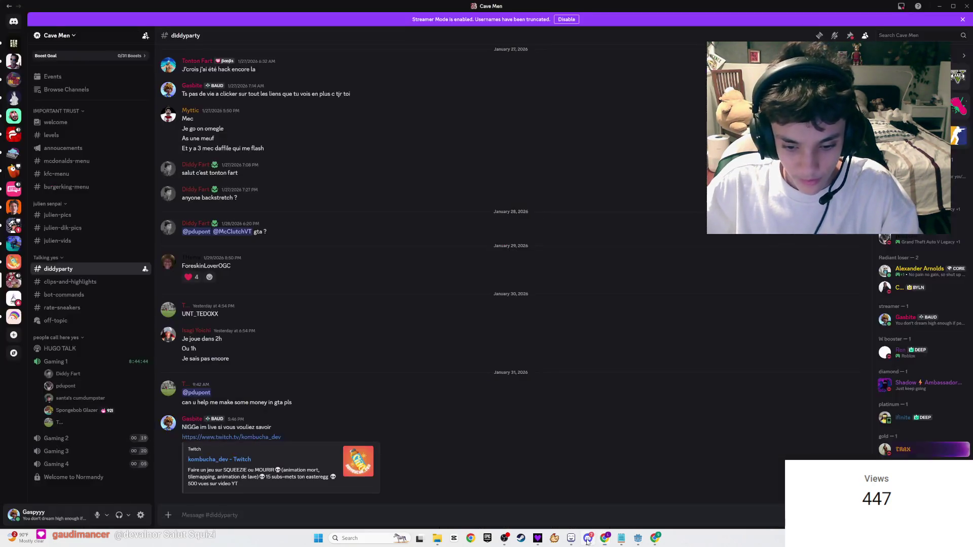
pyautogui.click(571, 538)
pyautogui.scroll(-4, 522, 249)
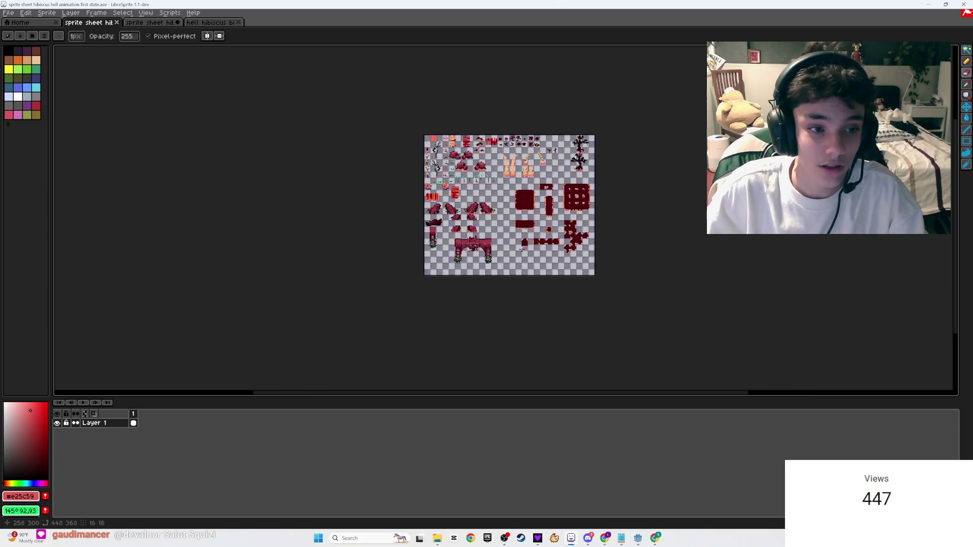
pyautogui.click(150, 23)
pyautogui.hotkey('ctrl', 's')
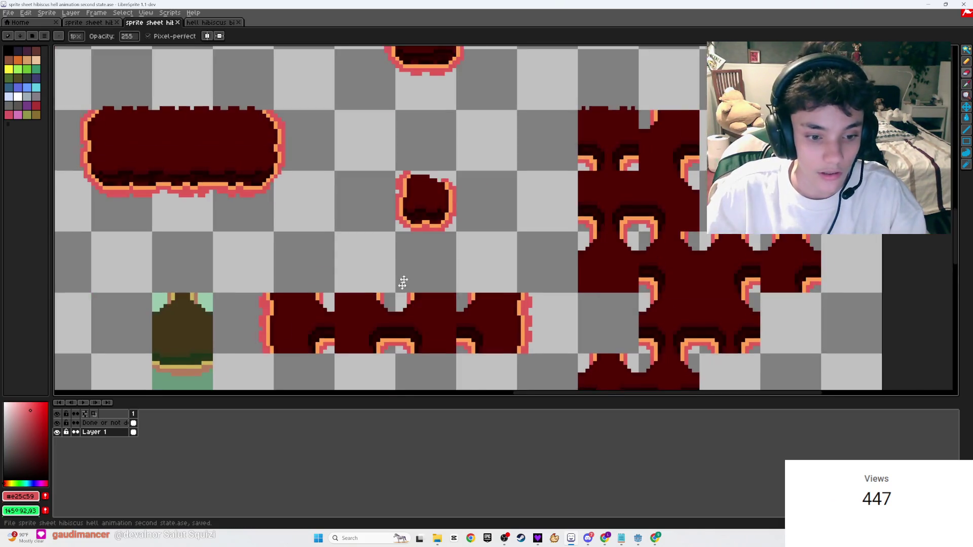
pyautogui.scroll(-2, 401, 285)
pyautogui.click(538, 538)
pyautogui.click(170, 26)
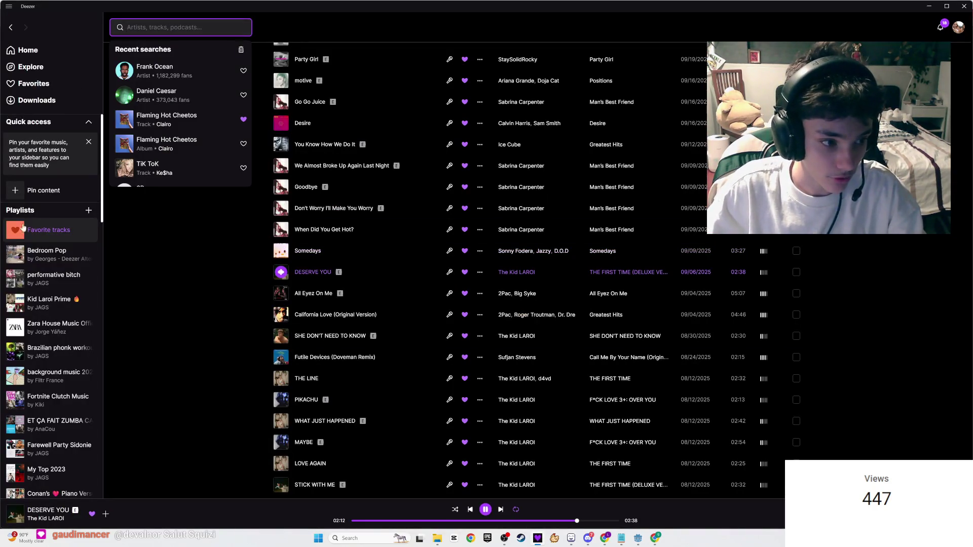
# - Search Deezer for 'squeezie'
pyautogui.write('squeeze')
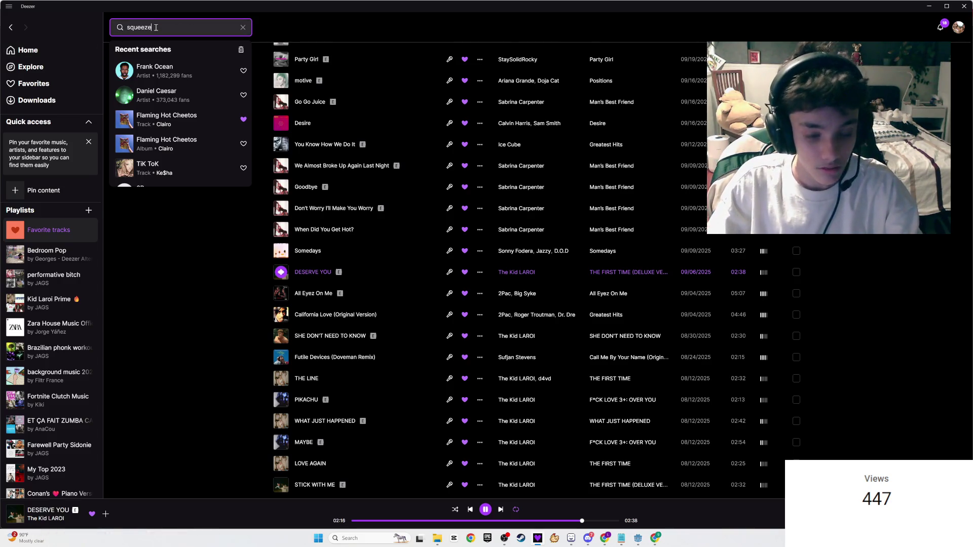
pyautogui.press('Return')
pyautogui.write('i')
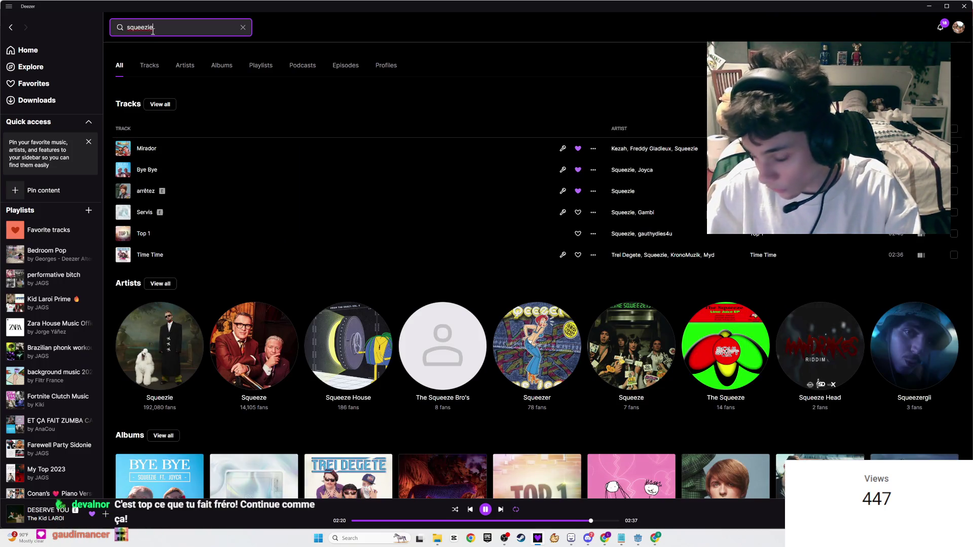
# - Return to LibreSprite to zoom the canvas, then bring up the Twitch dashboard
pyautogui.click(622, 536)
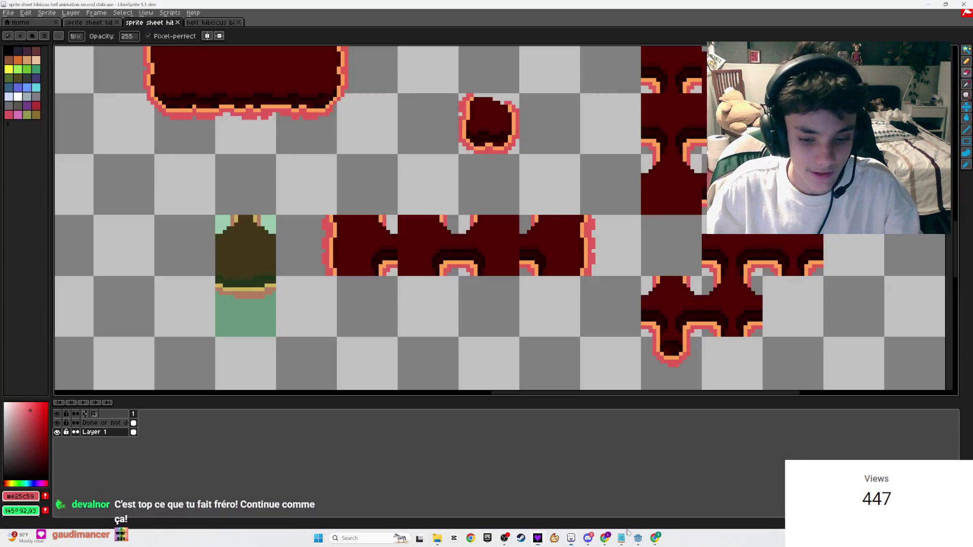
pyautogui.scroll(-5, 591, 269)
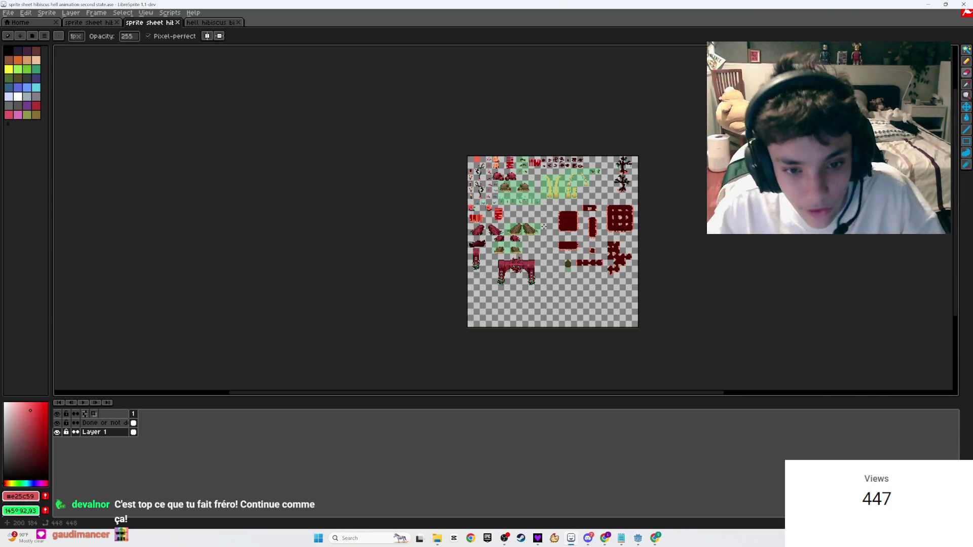
pyautogui.scroll(3, 544, 227)
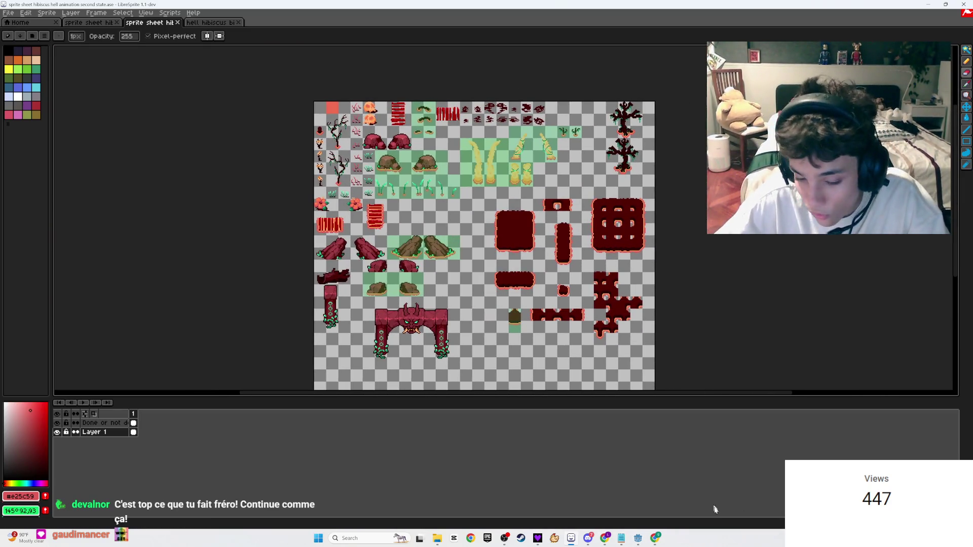
pyautogui.moveTo(605, 538)
pyautogui.click(655, 495)
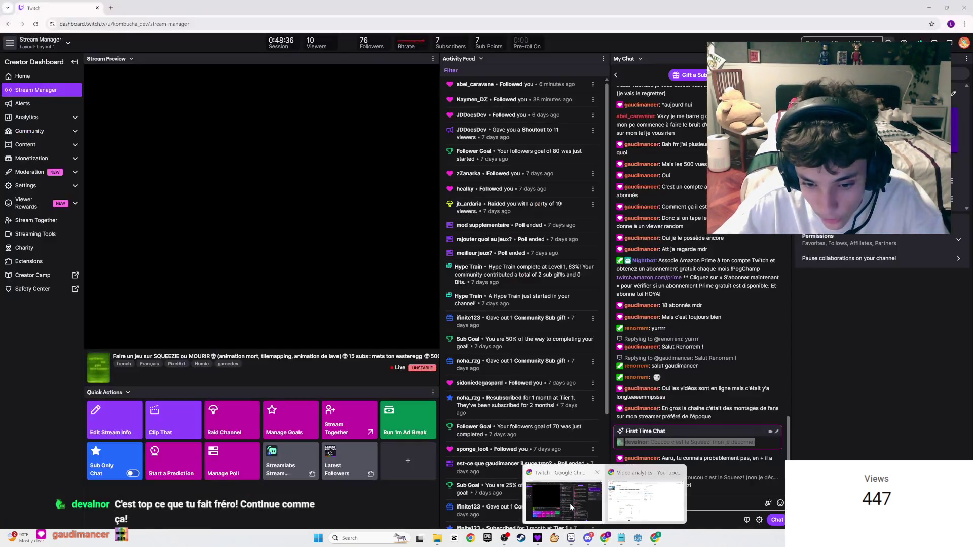
# - Post !youtube, !kombucha and !yt in Stream Manager chat, then return to LibreSprite
pyautogui.click(668, 505)
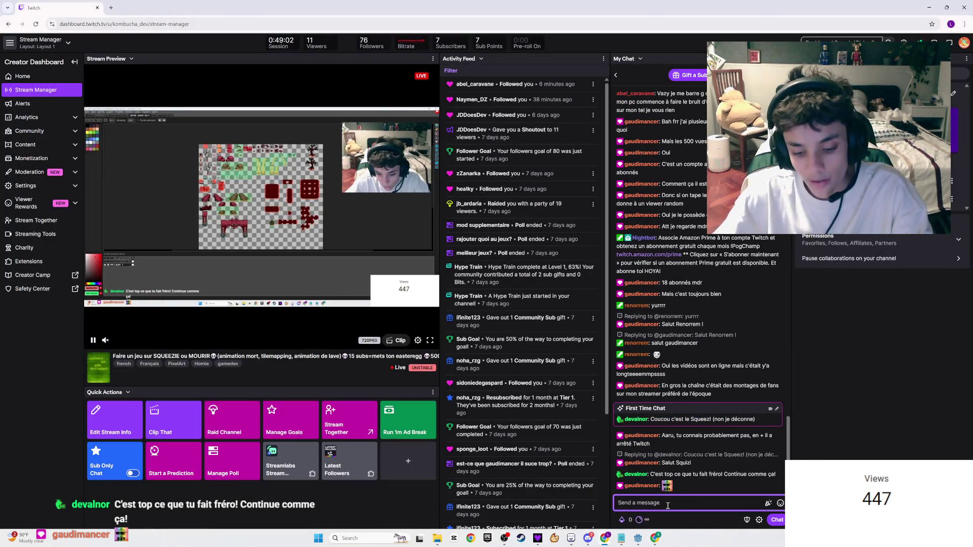
pyautogui.write('!youtube')
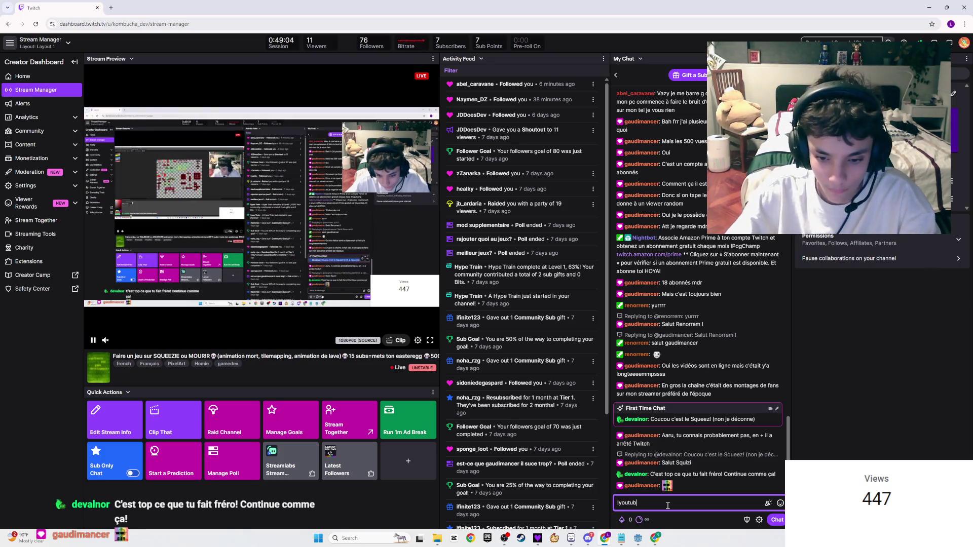
pyautogui.press('Return')
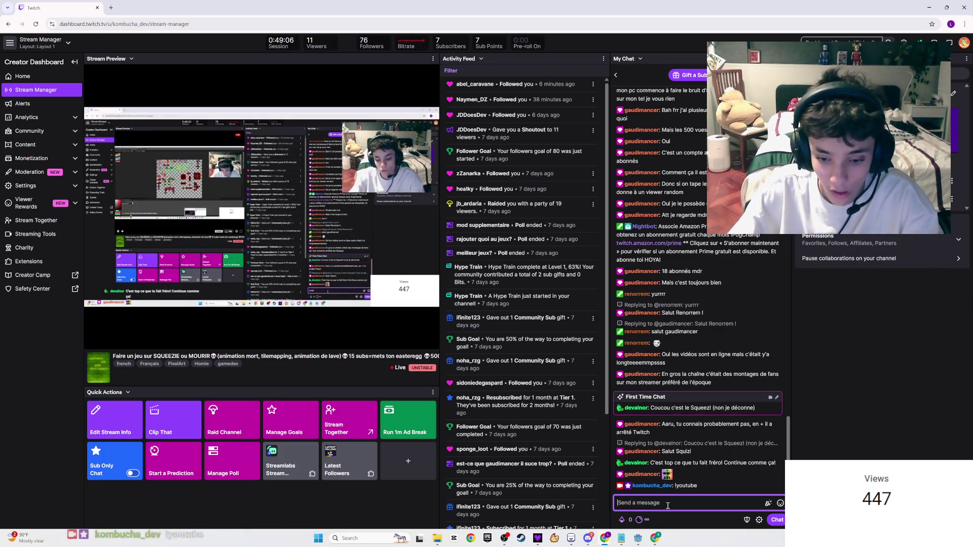
pyautogui.write('!je')
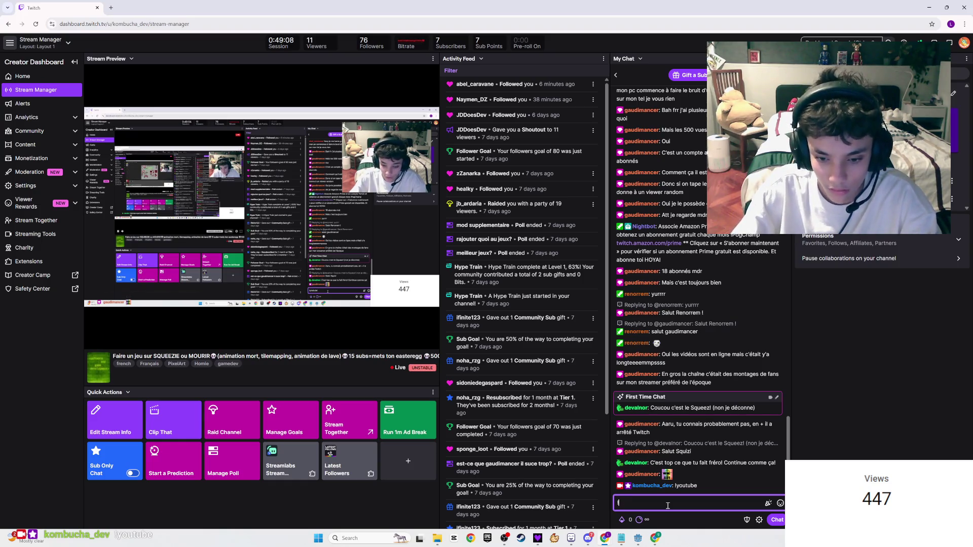
pyautogui.press('BackSpace')
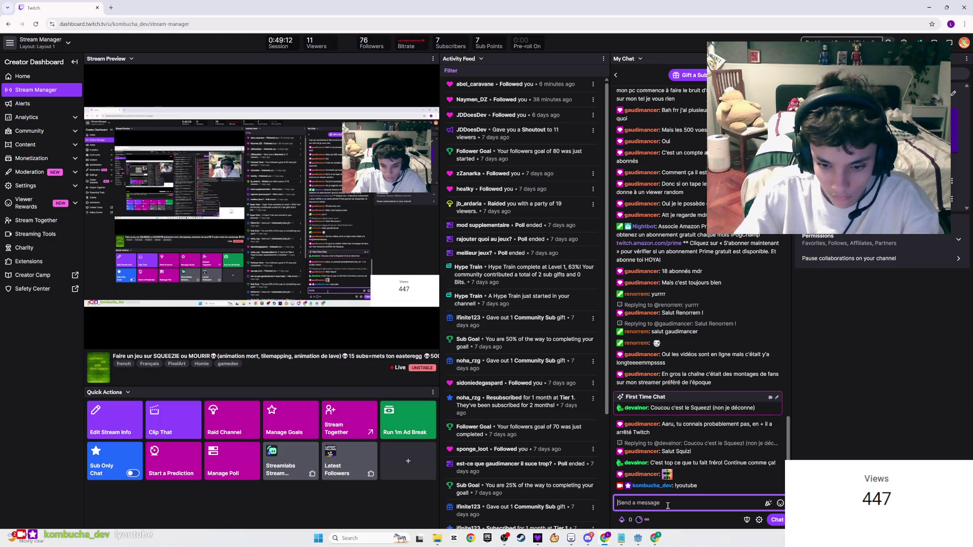
pyautogui.press('Return')
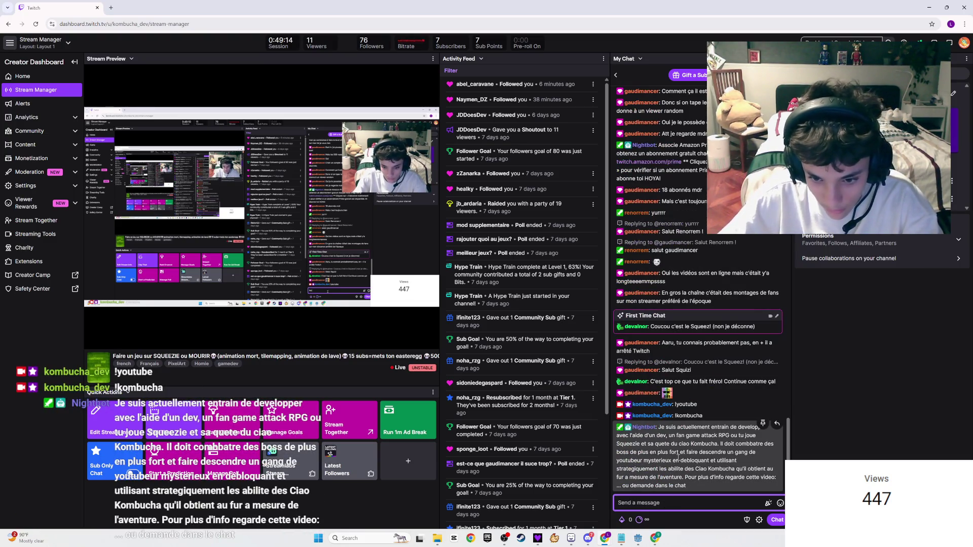
pyautogui.write('!yt')
pyautogui.press('Return')
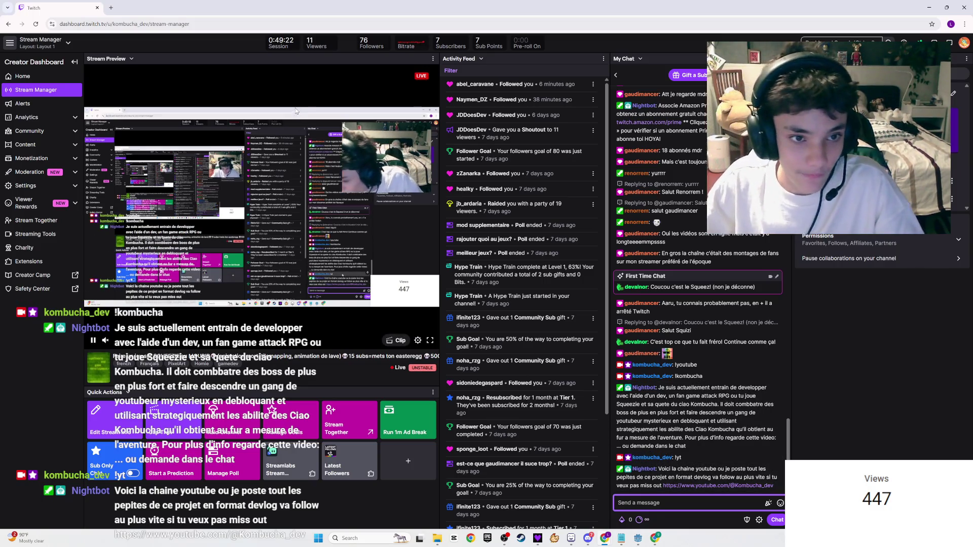
pyautogui.hotkey('alt', 'Tab')
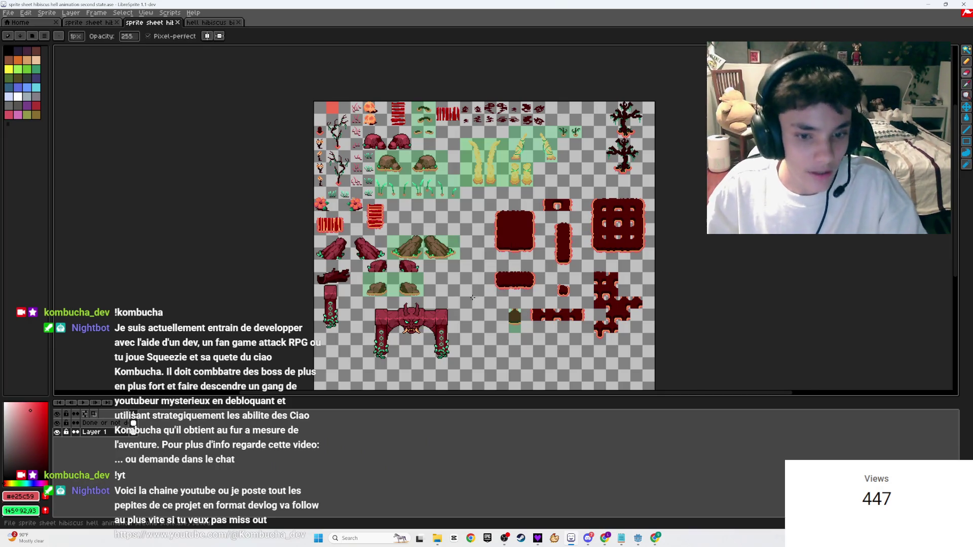
# - Zoom and pan to the tile's notch and Magic Wand-select its orange rim shape
pyautogui.scroll(3, 506, 271)
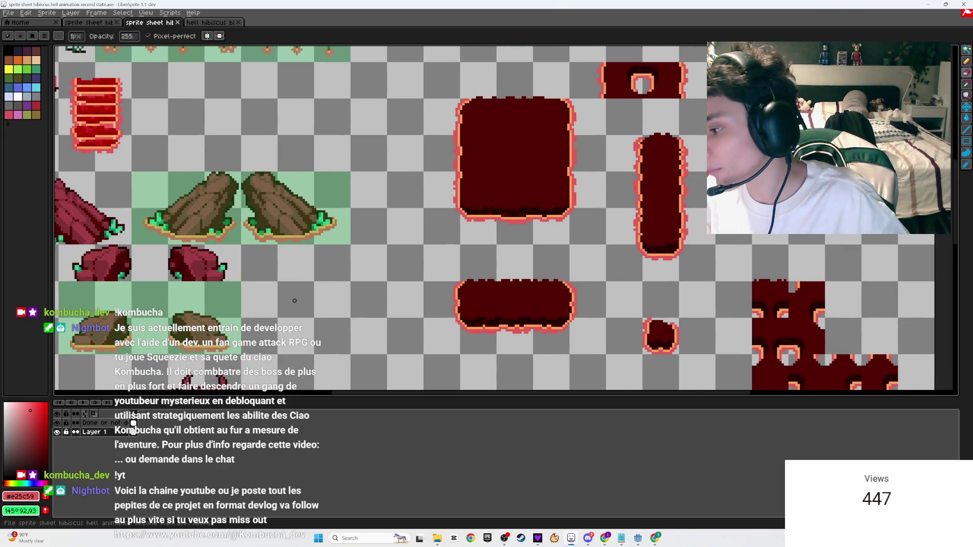
pyautogui.scroll(-3, 314, 238)
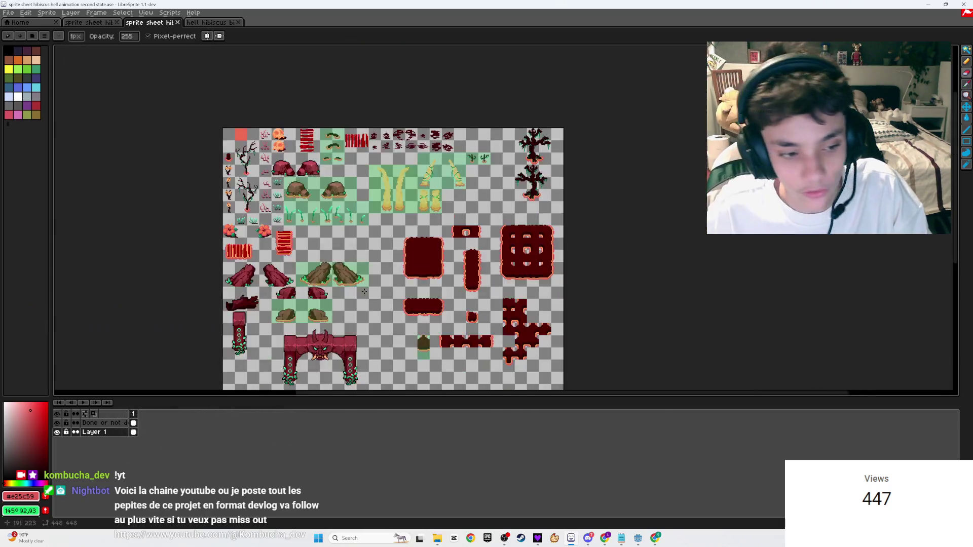
pyautogui.scroll(2, 333, 177)
pyautogui.scroll(1, 333, 177)
pyautogui.scroll(2, 385, 213)
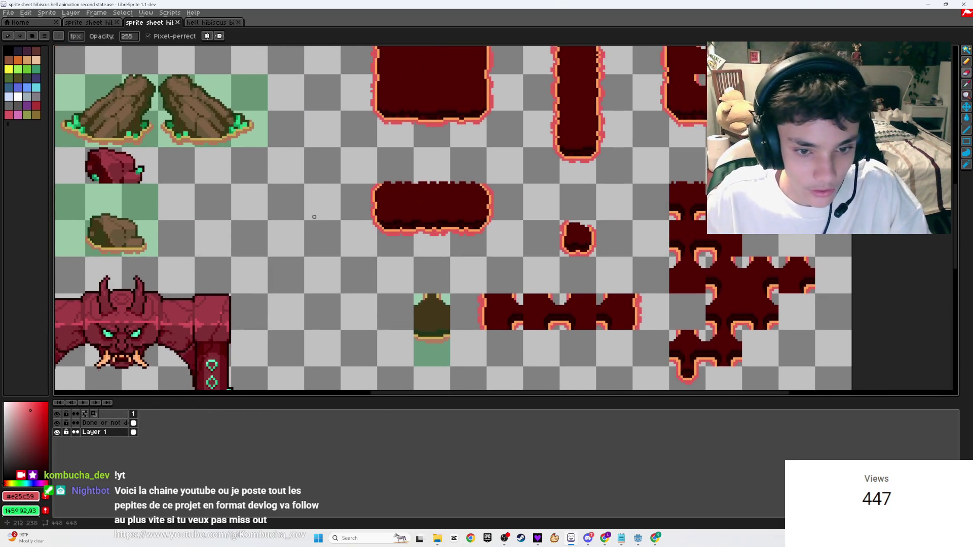
pyautogui.scroll(-1, 385, 214)
pyautogui.moveTo(686, 319)
pyautogui.mouseDown()
pyautogui.moveTo(585, 320)
pyautogui.moveTo(417, 256)
pyautogui.moveTo(351, 219)
pyautogui.moveTo(378, 195)
pyautogui.mouseUp()
pyautogui.scroll(3, 334, 217)
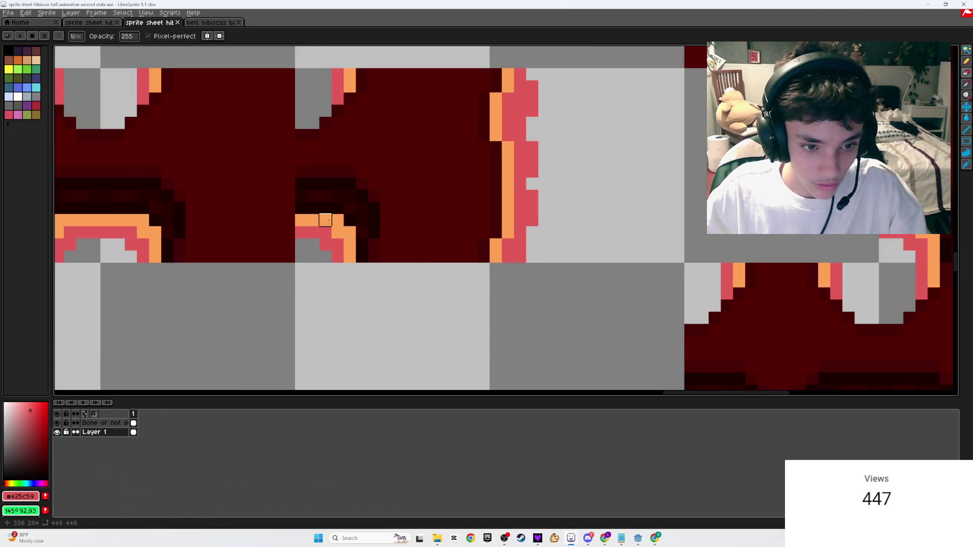
pyautogui.press('w')
pyautogui.click(328, 221)
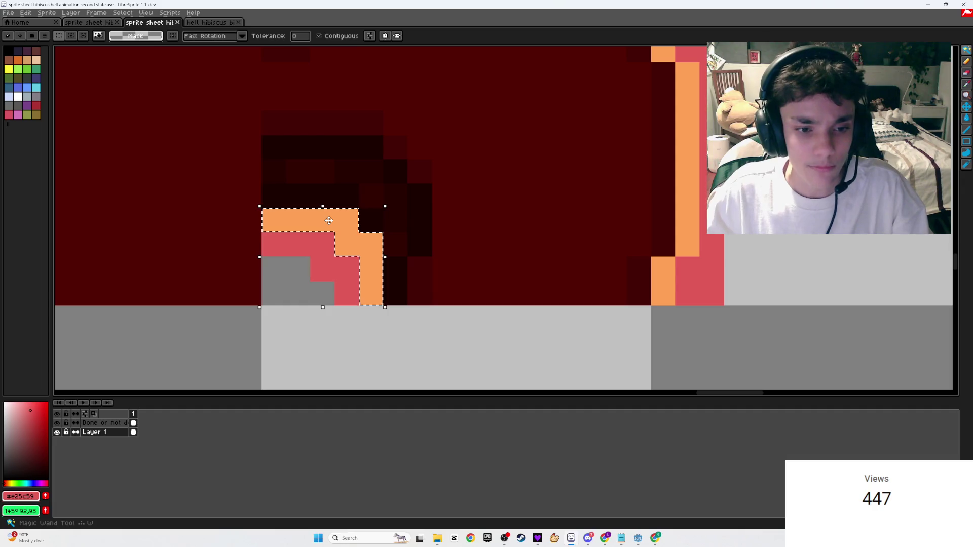
# - Redraw an orange pixel line along the notch rim and move the red pixels up and right
pyautogui.moveTo(330, 231); pyautogui.dragTo(426, 226)
pyautogui.press('b')
pyautogui.keyDown('alt'); pyautogui.click(392, 214); pyautogui.keyUp('alt')
pyautogui.moveTo(369, 191)
pyautogui.mouseDown()
pyautogui.moveTo(411, 193)
pyautogui.moveTo(489, 241)
pyautogui.moveTo(486, 282)
pyautogui.moveTo(468, 236)
pyautogui.moveTo(441, 215)
pyautogui.moveTo(369, 215)
pyautogui.moveTo(454, 300)
pyautogui.mouseUp()
pyautogui.press('e')
pyautogui.press('m')
pyautogui.moveTo(385, 242)
pyautogui.mouseDown()
pyautogui.moveTo(391, 215)
pyautogui.moveTo(410, 218)
pyautogui.mouseUp()
# - Add red pixels along the rim and save the sprite sheet
pyautogui.press('b')
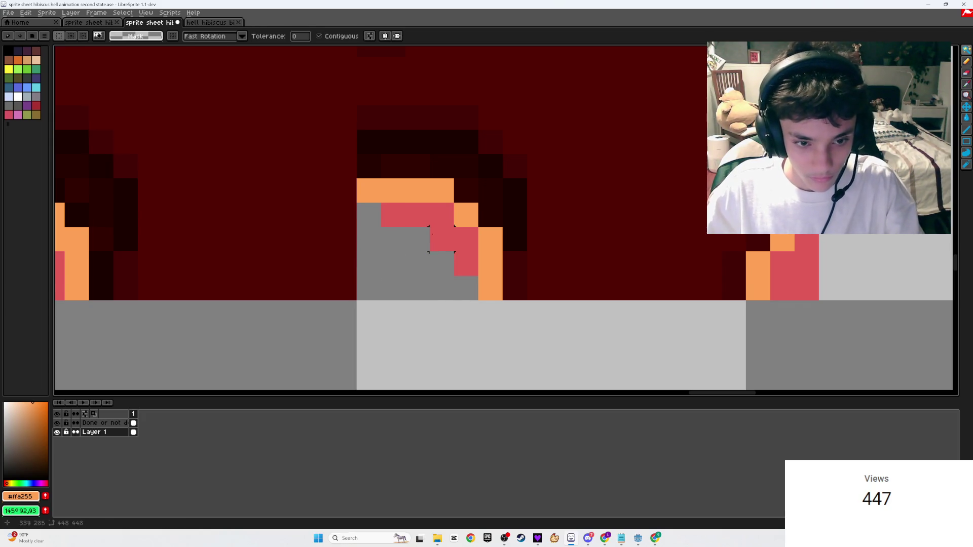
pyautogui.keyDown('alt'); pyautogui.click(415, 215); pyautogui.keyUp('alt')
pyautogui.click(369, 215)
pyautogui.moveTo(442, 263)
pyautogui.mouseDown()
pyautogui.moveTo(445, 255)
pyautogui.moveTo(469, 277)
pyautogui.mouseUp()
pyautogui.scroll(-5, 468, 277)
pyautogui.hotkey('ctrl', 's')
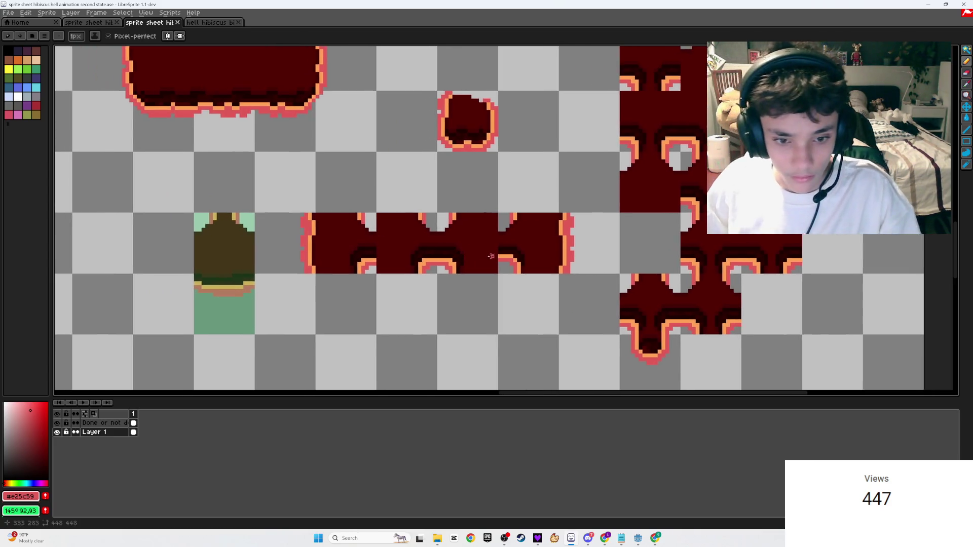
# - Marquee-select a 19x16 area of the wide tile and save the sheet
pyautogui.scroll(3, 445, 289)
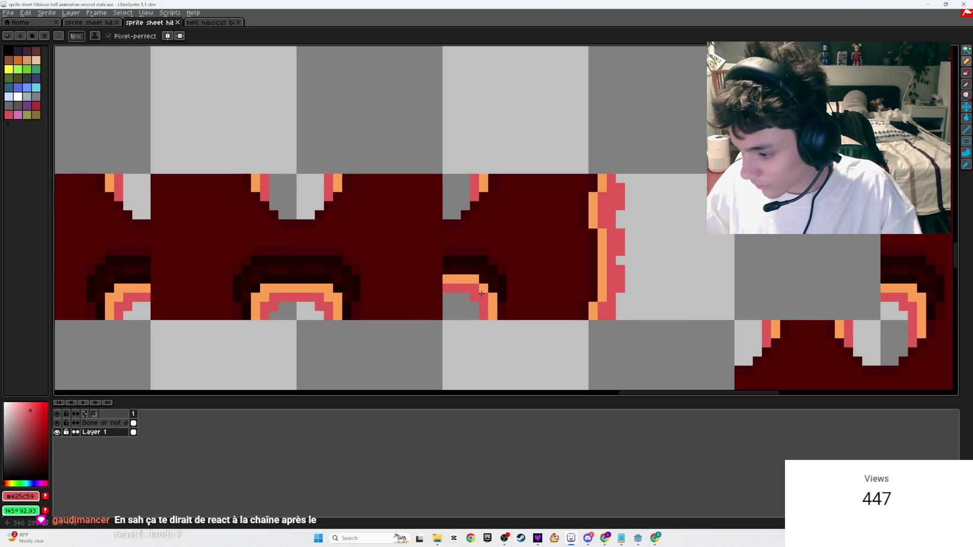
pyautogui.hotkey('ctrl', 's')
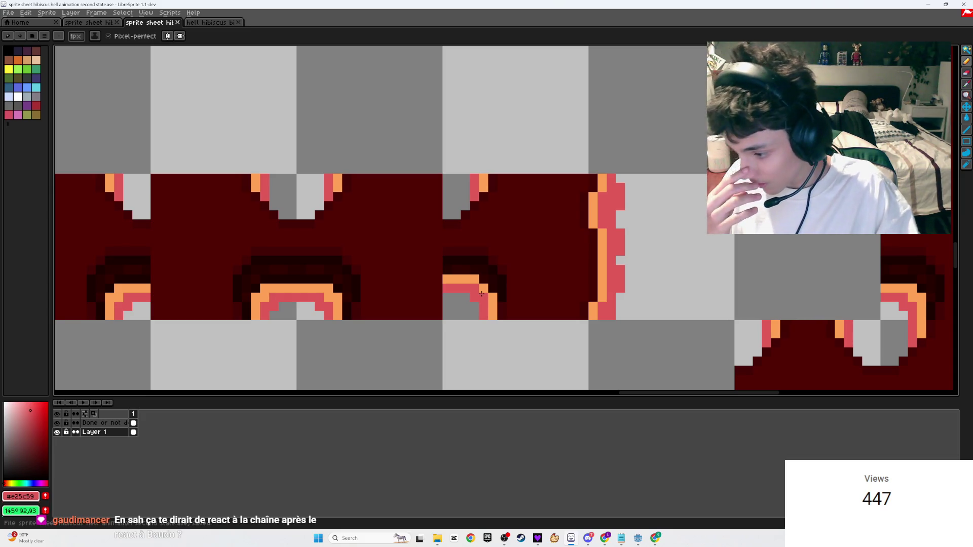
pyautogui.scroll(1, 461, 273)
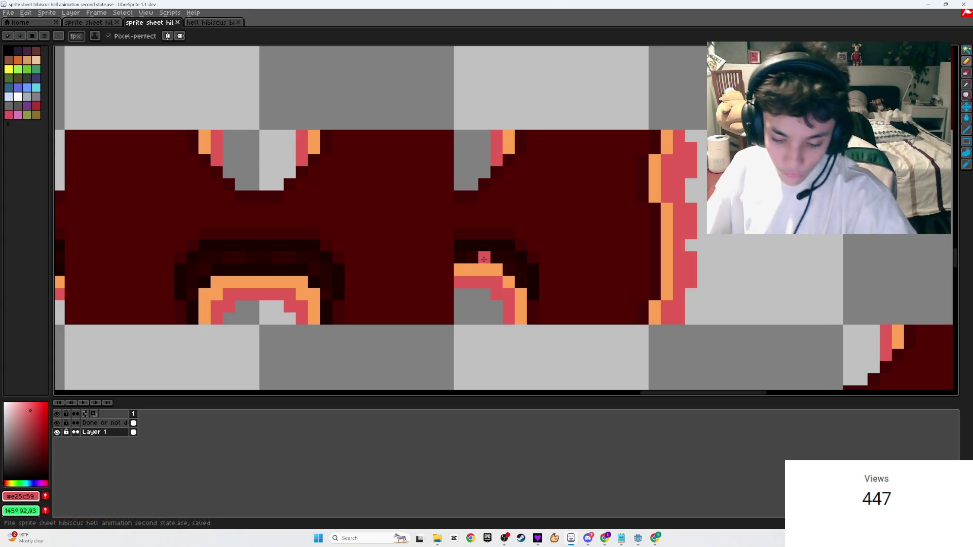
pyautogui.press('m')
pyautogui.moveTo(679, 318)
pyautogui.mouseDown()
pyautogui.moveTo(456, 156)
pyautogui.moveTo(459, 136)
pyautogui.mouseUp()
pyautogui.hotkey('ctrl', 's')
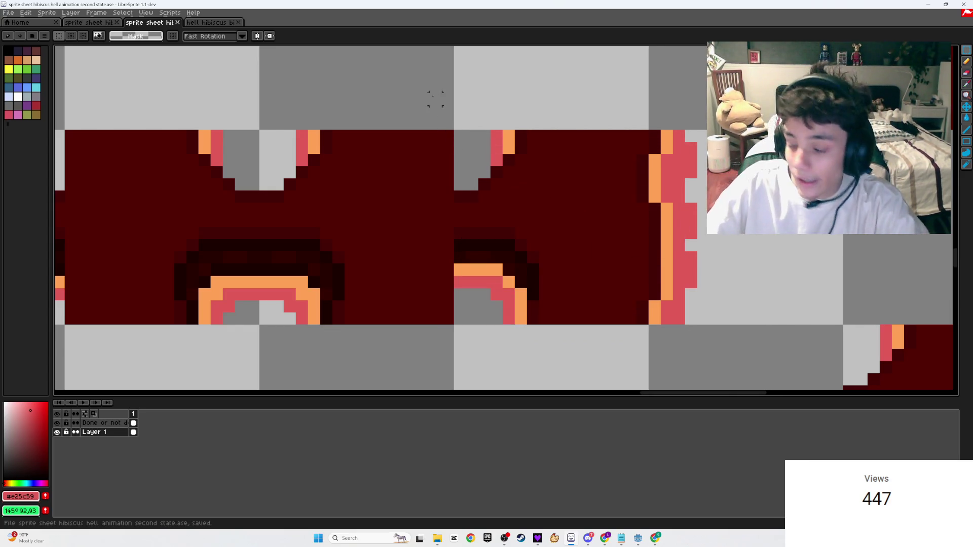
pyautogui.scroll(-3, 507, 135)
pyautogui.scroll(-1, 507, 134)
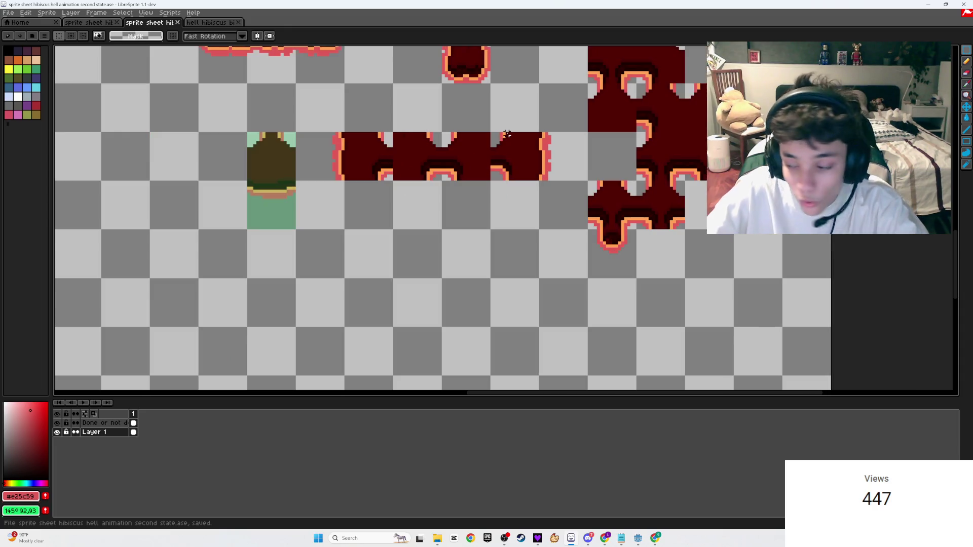
pyautogui.scroll(2, 507, 133)
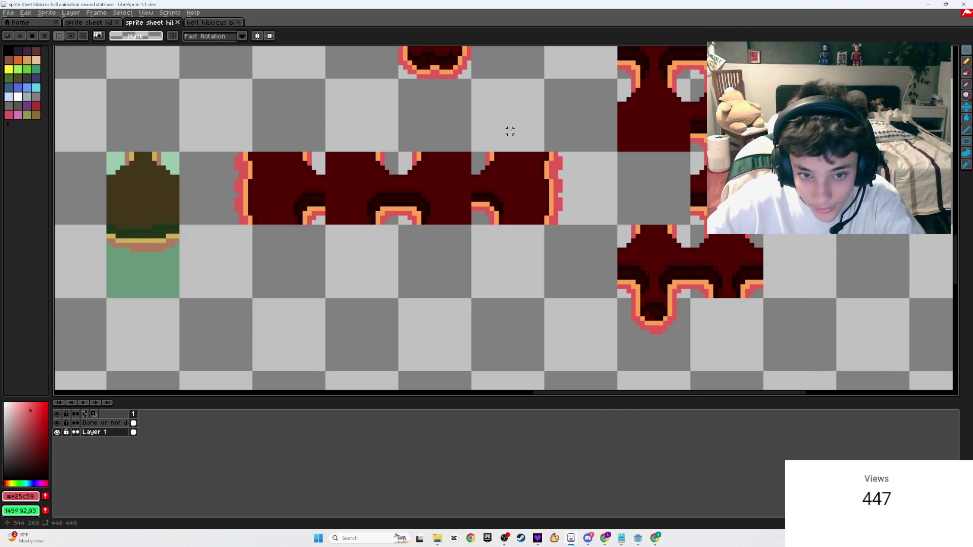
pyautogui.scroll(3, 481, 207)
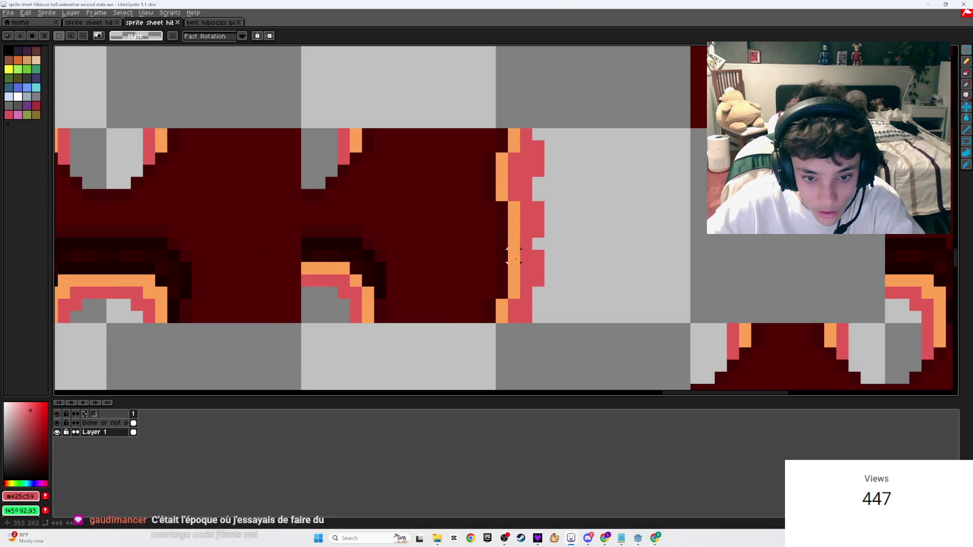
# - Move the four orange right-edge segments one pixel left and nudge the red column beside them
pyautogui.press('w')
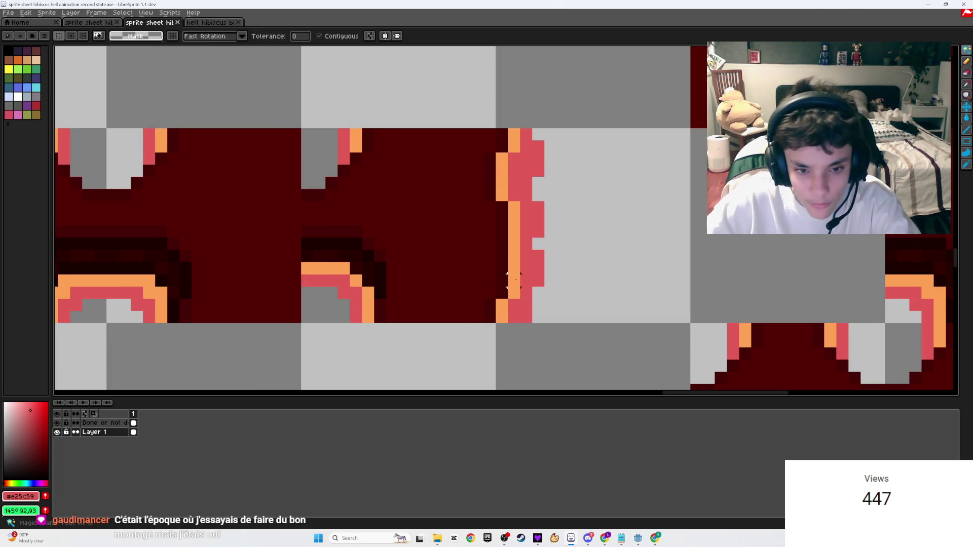
pyautogui.click(514, 250)
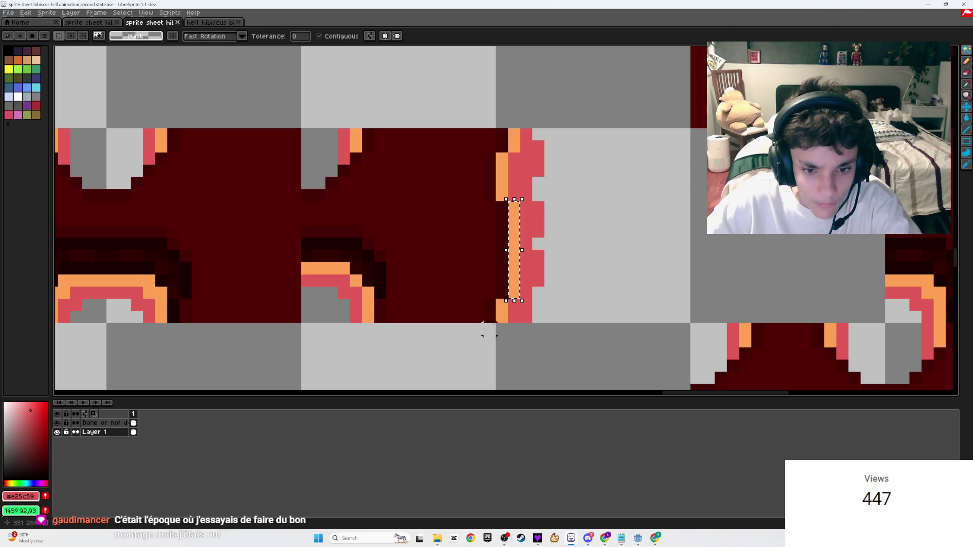
pyautogui.keyDown('shift'); pyautogui.click(501, 312); pyautogui.keyUp('shift')
pyautogui.keyDown('shift'); pyautogui.click(501, 178); pyautogui.keyUp('shift')
pyautogui.keyDown('shift'); pyautogui.click(514, 139); pyautogui.keyUp('shift')
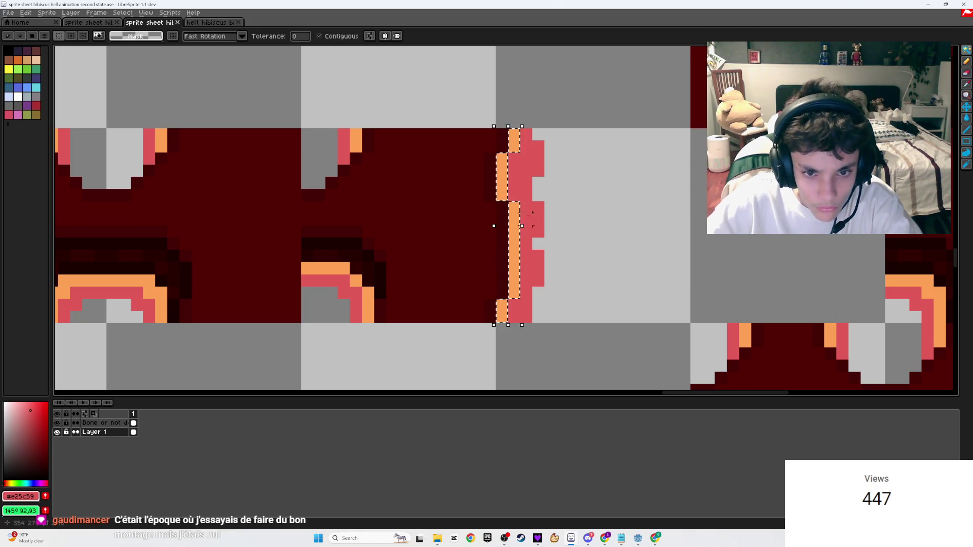
pyautogui.moveTo(517, 248)
pyautogui.mouseDown()
pyautogui.moveTo(505, 247)
pyautogui.moveTo(514, 268)
pyautogui.mouseUp()
pyautogui.hotkey('ctrl', 'd')
pyautogui.click(525, 268)
pyautogui.hotkey('ctrl', 'd')
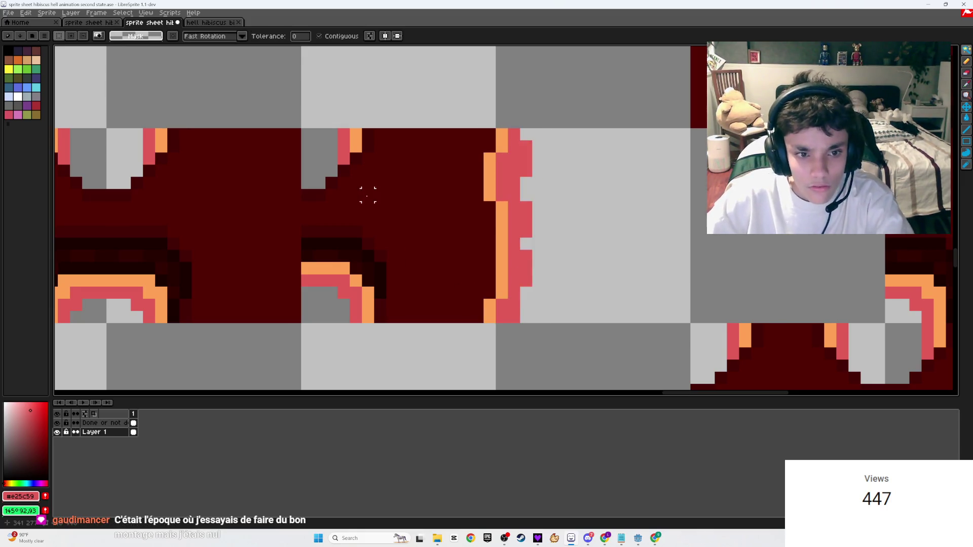
# - Shift the upper orange and red edge columns one pixel right each
pyautogui.scroll(2, 367, 191)
pyautogui.click(527, 161)
pyautogui.moveTo(527, 161); pyautogui.dragTo(551, 161)
pyautogui.click(506, 183)
pyautogui.moveTo(506, 182); pyautogui.dragTo(531, 183)
pyautogui.scroll(-5, 500, 273)
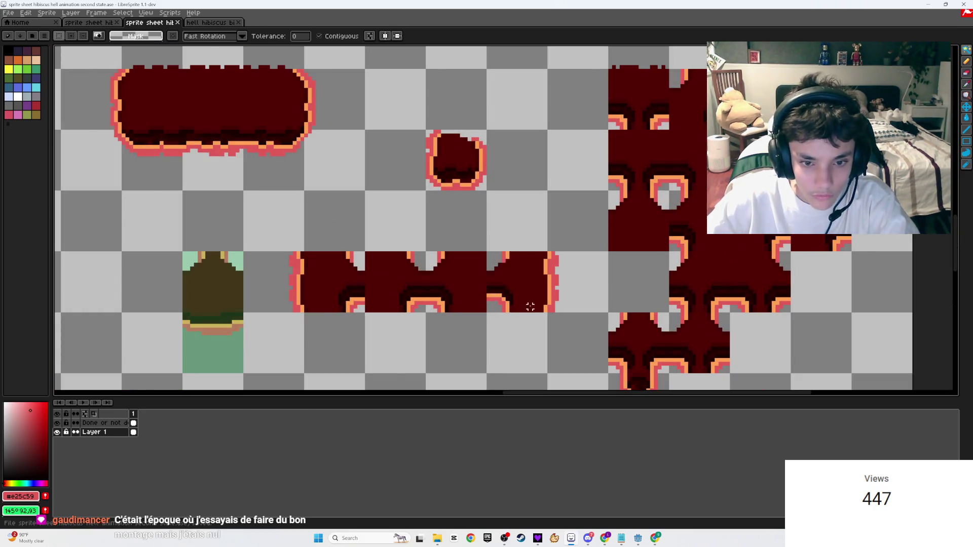
pyautogui.scroll(-2, 530, 306)
pyautogui.scroll(3, 516, 215)
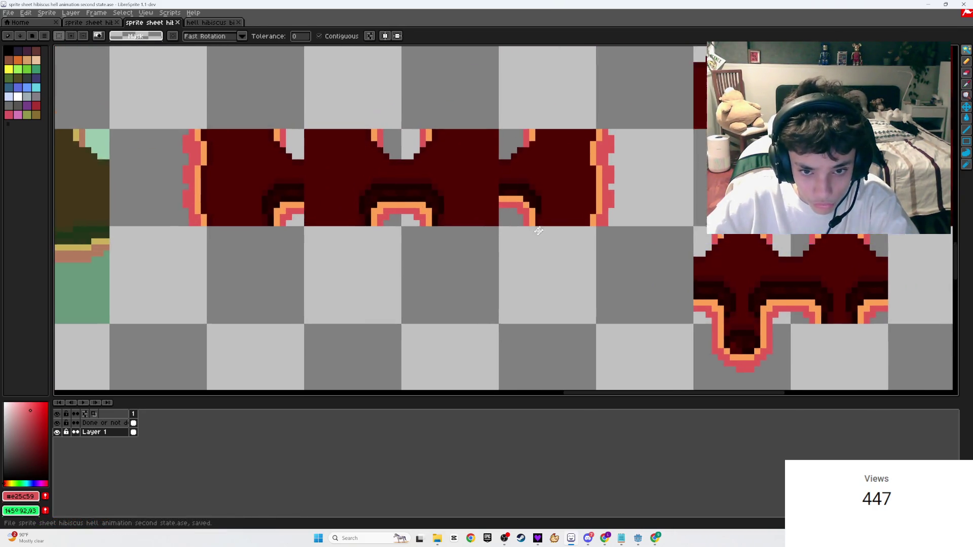
# - On the 'Done or not' layer, outline the wide tile's right end, fill it green, and save
pyautogui.moveTo(541, 228); pyautogui.dragTo(494, 257)
pyautogui.press('u')
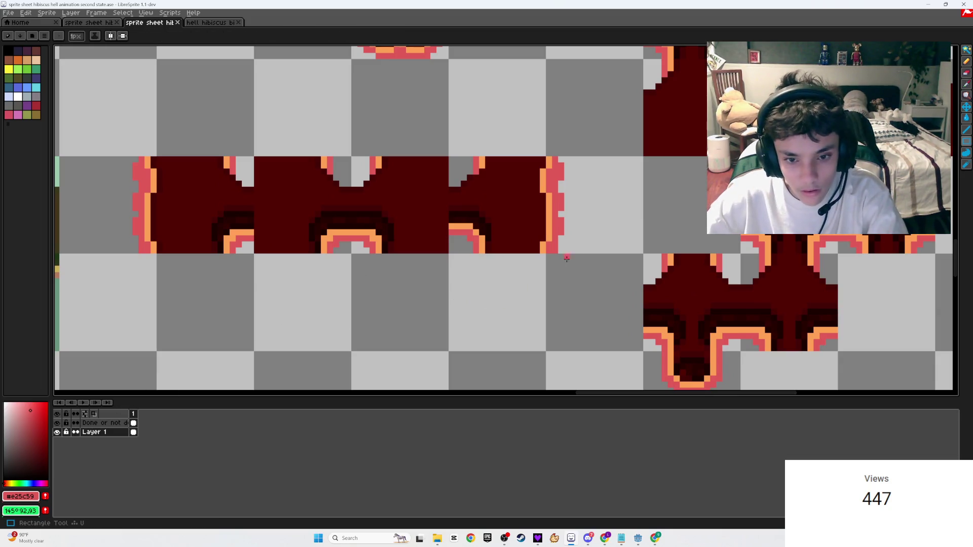
pyautogui.hotkey('alt', 'Up')
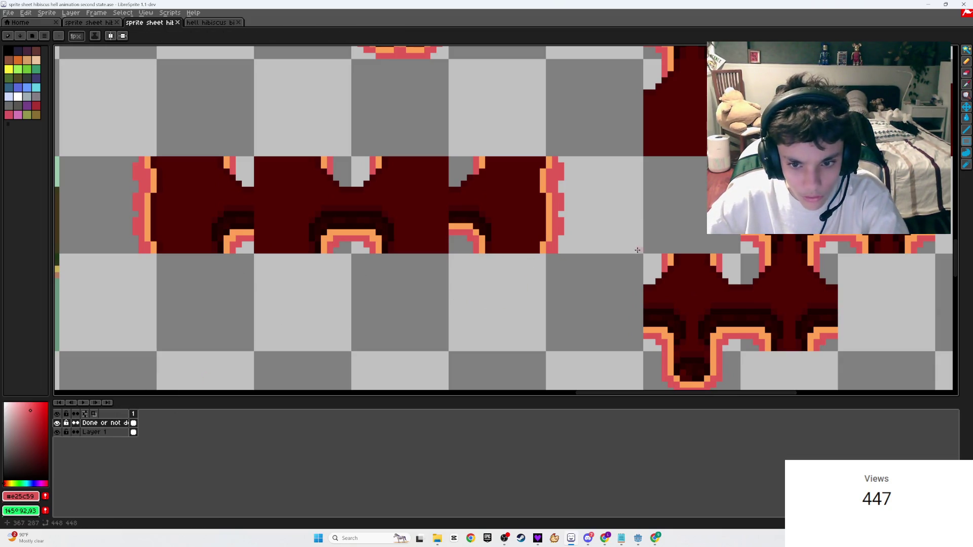
pyautogui.moveTo(610, 158); pyautogui.dragTo(448, 158)
pyautogui.press('g')
pyautogui.click(528, 200)
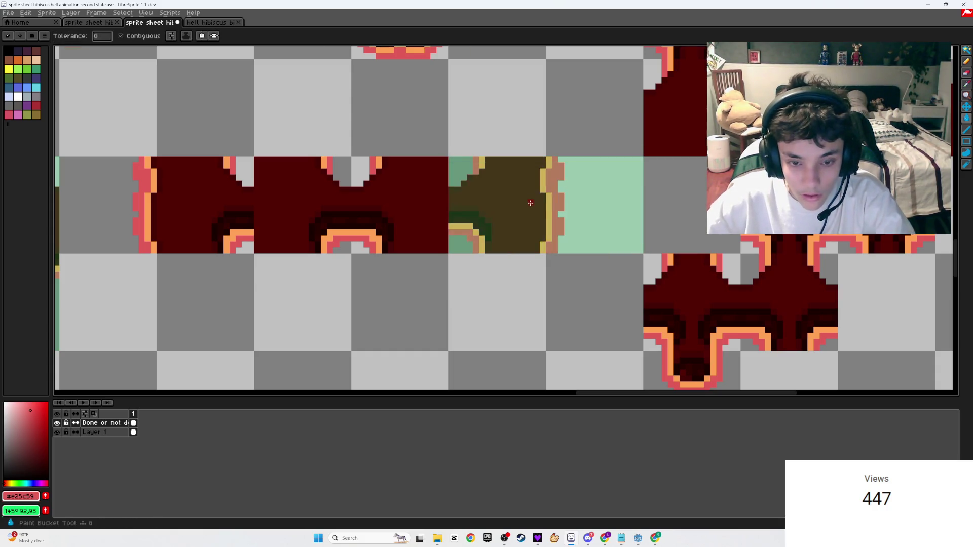
pyautogui.scroll(-4, 530, 203)
pyautogui.hotkey('ctrl', 's')
pyautogui.scroll(3, 530, 222)
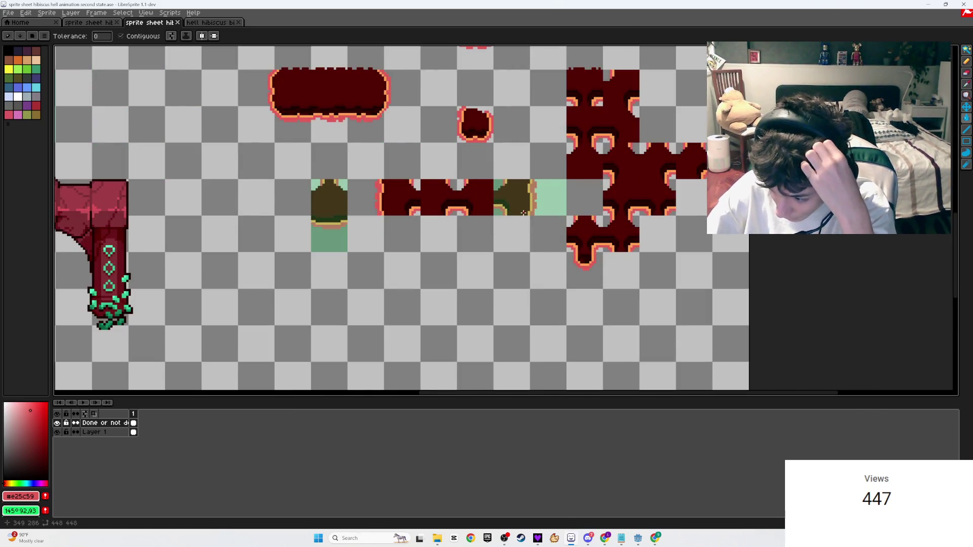
pyautogui.scroll(2, 524, 213)
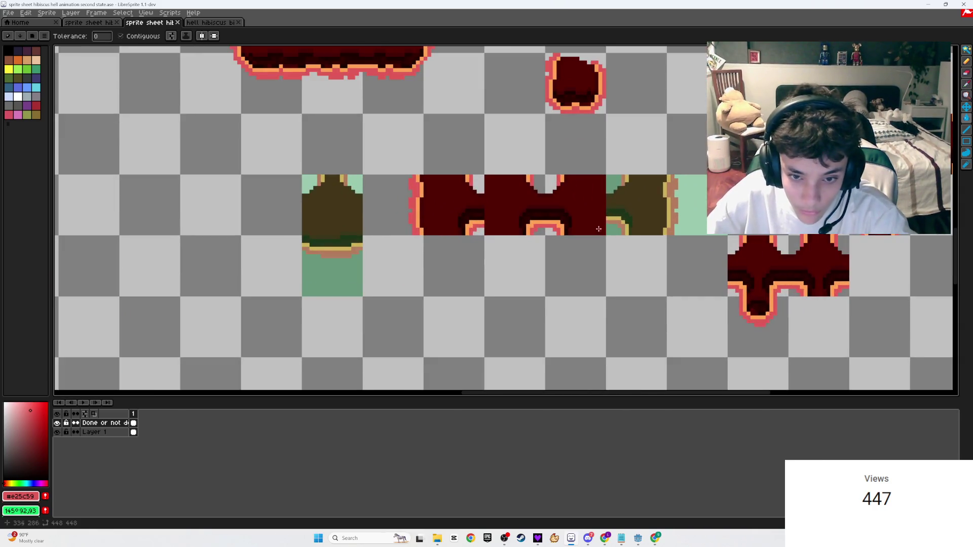
pyautogui.scroll(3, 570, 251)
# - On Layer 1, erase a frame of pixel lines and clear the framed area
pyautogui.click(109, 432)
pyautogui.press('e')
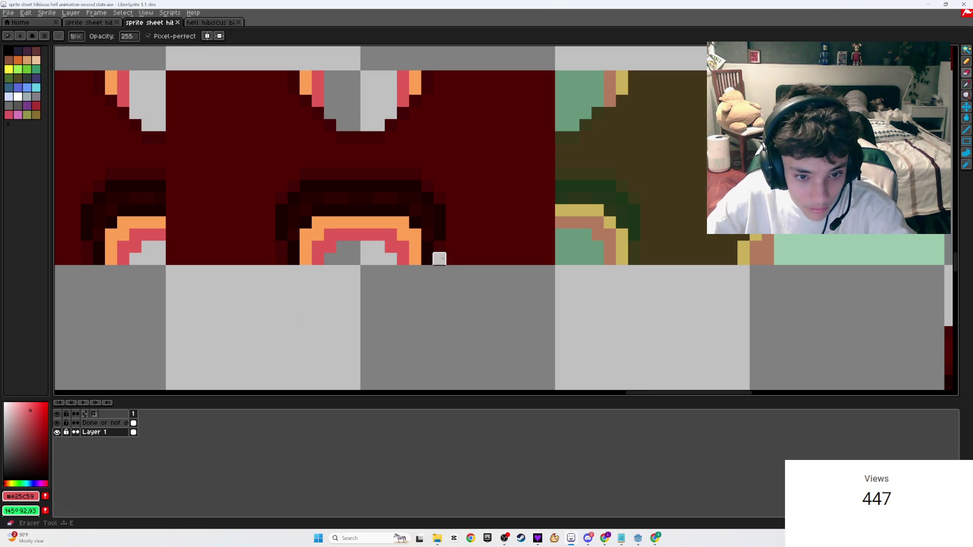
pyautogui.keyDown('shift'); pyautogui.click(440, 174); pyautogui.keyUp('shift')
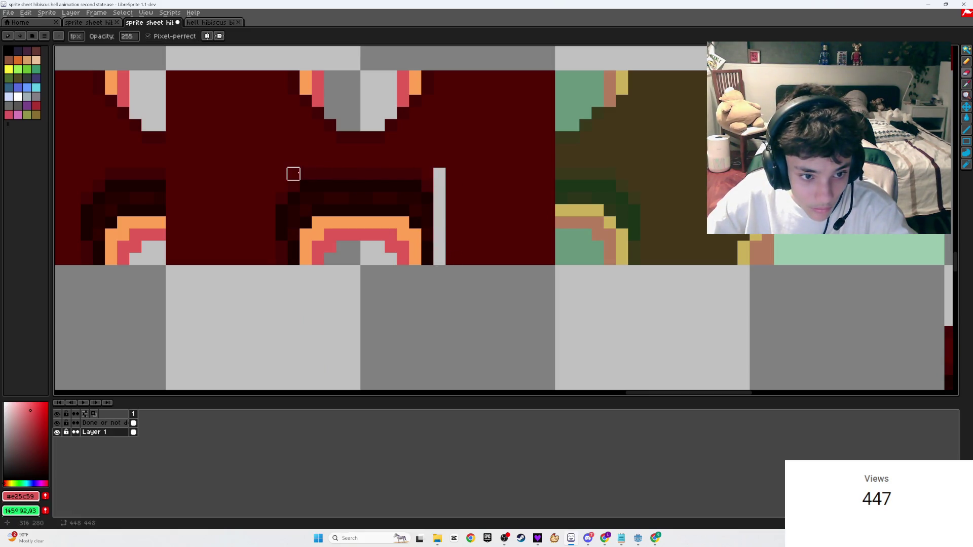
pyautogui.keyDown('shift'); pyautogui.click(366, 174); pyautogui.keyUp('shift')
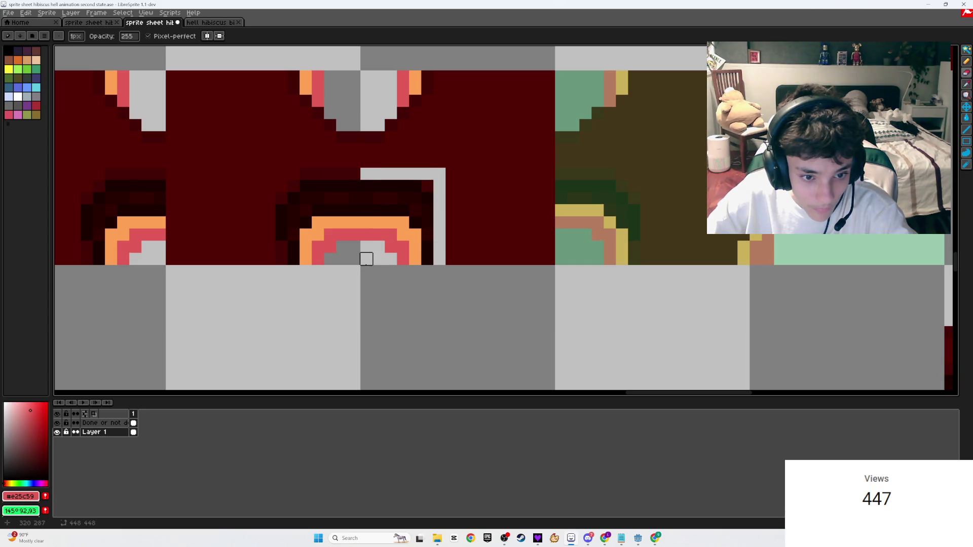
pyautogui.keyDown('shift'); pyautogui.click(366, 259); pyautogui.keyUp('shift')
pyautogui.press('m')
pyautogui.moveTo(439, 261); pyautogui.dragTo(363, 170)
pyautogui.press('Delete')
# - Move the green sprite block onto the red frame, commit it, and delete the middle arch
pyautogui.moveTo(639, 263)
pyautogui.mouseDown()
pyautogui.moveTo(598, 170)
pyautogui.moveTo(555, 167)
pyautogui.mouseUp()
pyautogui.moveTo(582, 200); pyautogui.dragTo(394, 195)
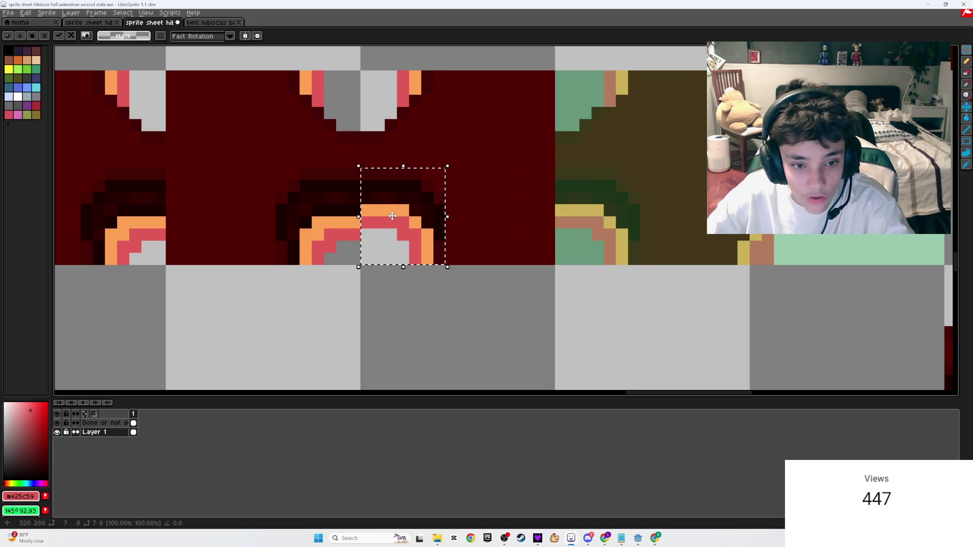
pyautogui.press('Return')
pyautogui.moveTo(468, 249)
pyautogui.mouseDown()
pyautogui.moveTo(432, 152)
pyautogui.moveTo(384, 165)
pyautogui.moveTo(384, 152)
pyautogui.mouseUp()
pyautogui.press('Delete')
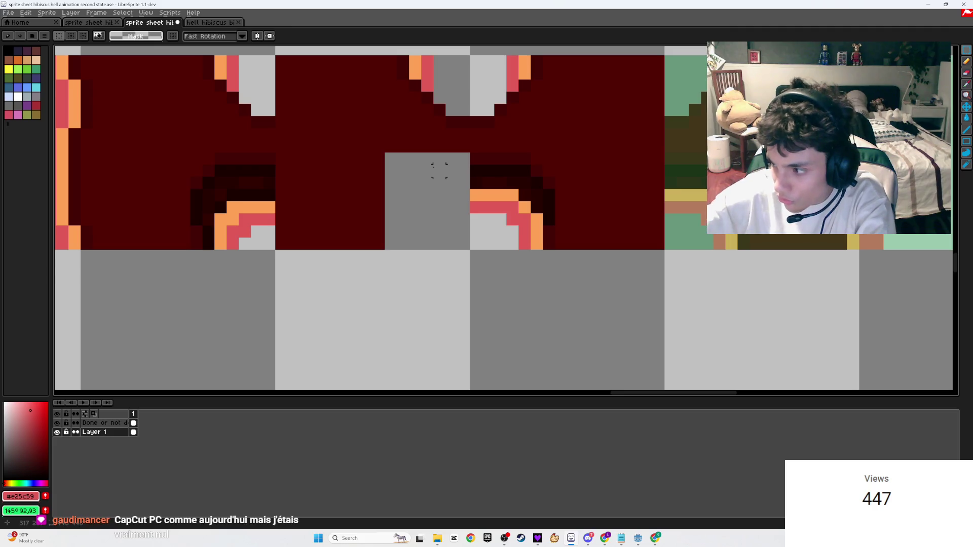
# - Glance at the Twitch dashboard chat, then return to the sprite sheet
pyautogui.moveTo(608, 540)
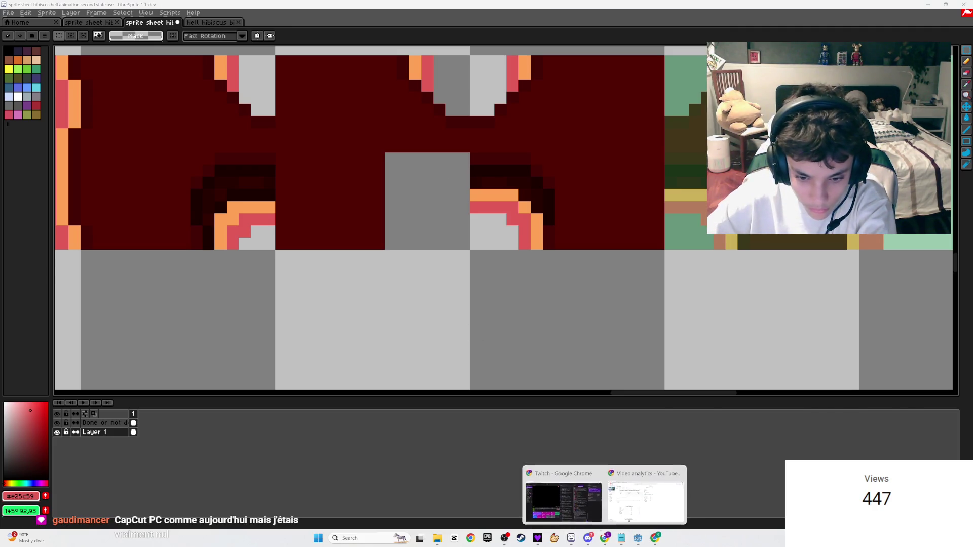
pyautogui.click(648, 499)
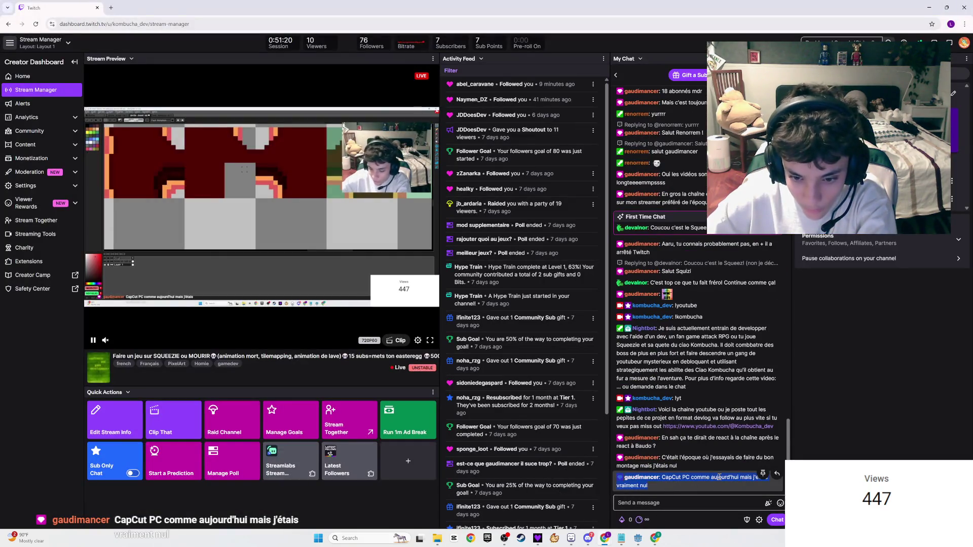
pyautogui.click(704, 501)
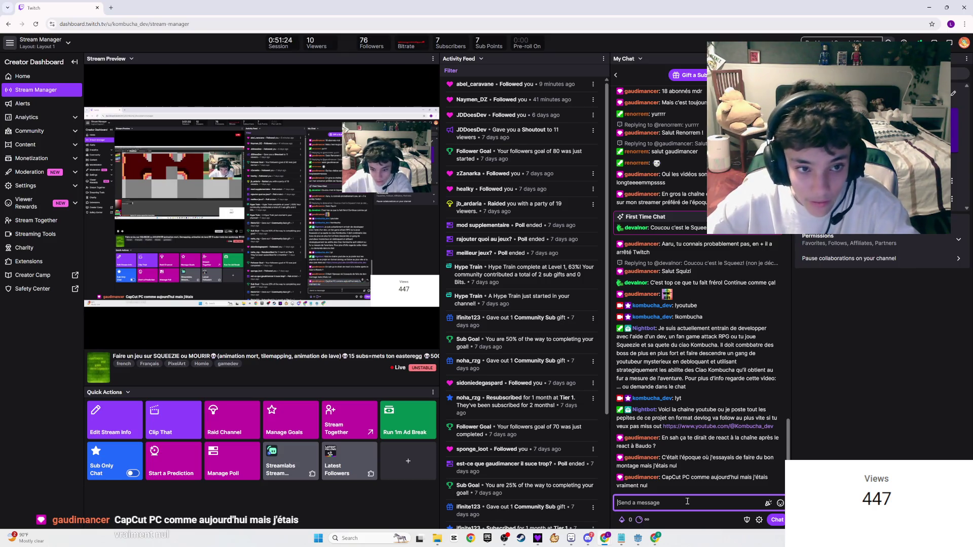
pyautogui.hotkey('alt', 'Tab')
# - Mirror a flipped copy of the half-arch into the gap and commit it
pyautogui.scroll(1, 476, 256)
pyautogui.moveTo(564, 293)
pyautogui.mouseDown()
pyautogui.moveTo(539, 206)
pyautogui.moveTo(476, 192)
pyautogui.moveTo(463, 220)
pyautogui.moveTo(405, 222)
pyautogui.mouseUp()
pyautogui.hotkey('shift', 'h')
pyautogui.press('Return')
pyautogui.scroll(-3, 409, 218)
pyautogui.scroll(2, 456, 213)
pyautogui.scroll(1, 494, 207)
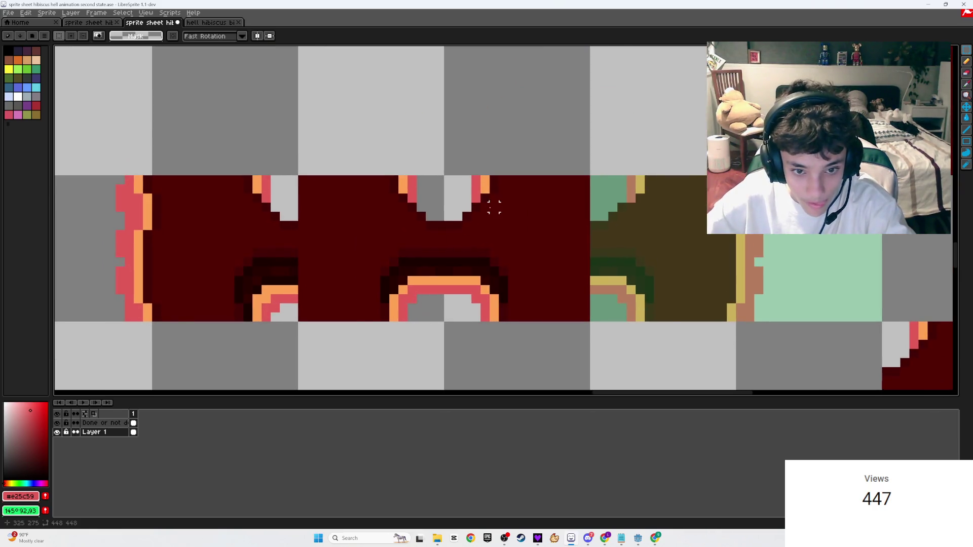
# - Shift the notch's orange pixel column one pixel outward with a marquee selection
pyautogui.scroll(3, 494, 207)
pyautogui.press('e')
pyautogui.press('m')
pyautogui.moveTo(479, 126)
pyautogui.mouseDown()
pyautogui.moveTo(499, 170)
pyautogui.moveTo(514, 149)
pyautogui.mouseUp()
pyautogui.moveTo(260, 126)
pyautogui.mouseDown()
pyautogui.moveTo(280, 170)
pyautogui.moveTo(233, 153)
pyautogui.mouseUp()
# - Move the left red column one pixel left and the right one right, then save
pyautogui.press('w')
pyautogui.click(295, 151)
pyautogui.moveTo(284, 157); pyautogui.dragTo(259, 157)
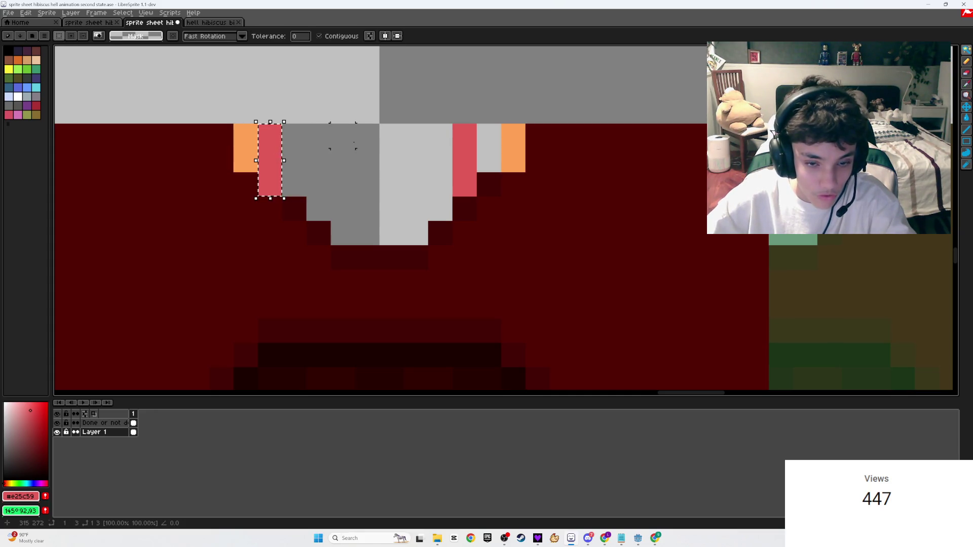
pyautogui.click(464, 160)
pyautogui.moveTo(464, 160); pyautogui.dragTo(481, 157)
pyautogui.scroll(-2, 511, 219)
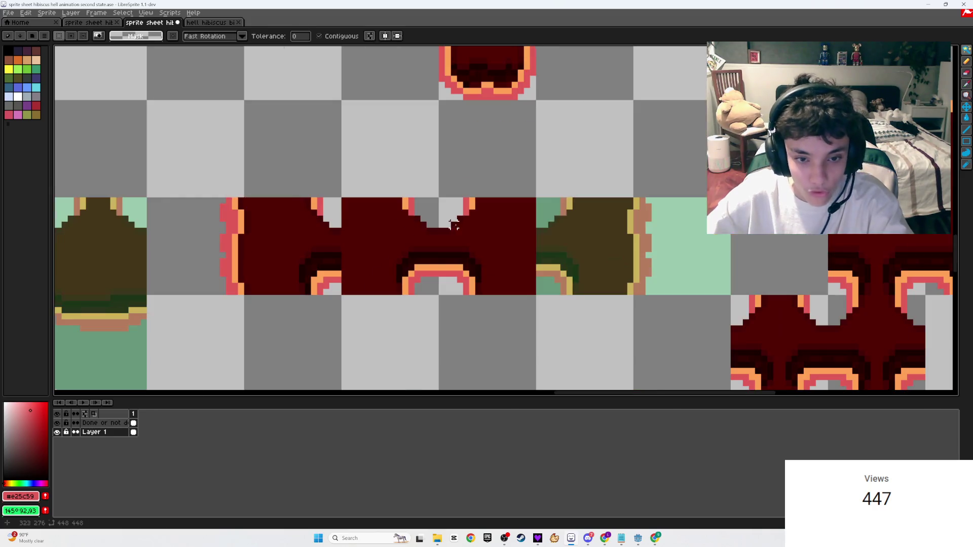
pyautogui.hscroll(-3, 510, 220)
pyautogui.hotkey('ctrl', 's')
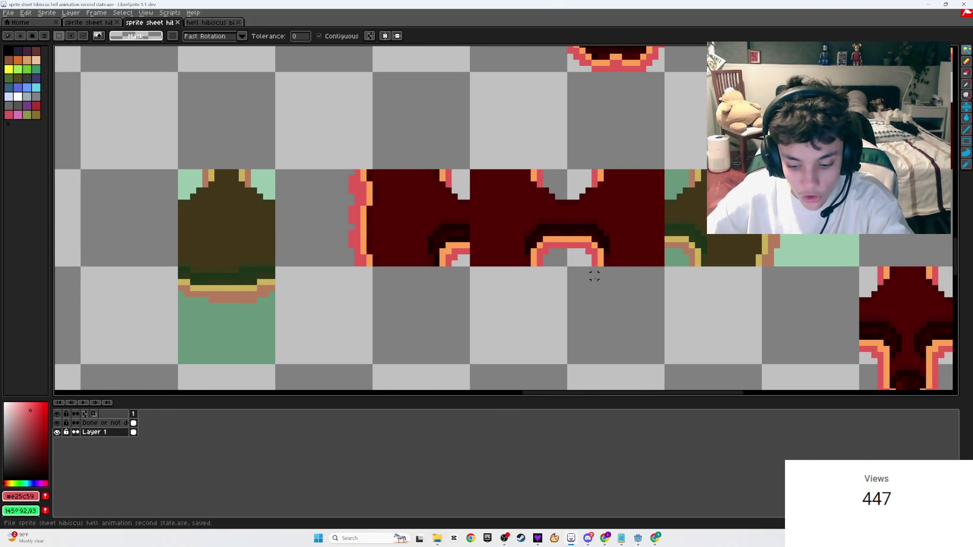
pyautogui.press('b')
pyautogui.hotkey('alt', 'Up')
# - Mark out the finished middle tile on the Done layer and save the sheet
pyautogui.moveTo(665, 267)
pyautogui.mouseDown()
pyautogui.moveTo(610, 201)
pyautogui.moveTo(474, 173)
pyautogui.mouseUp()
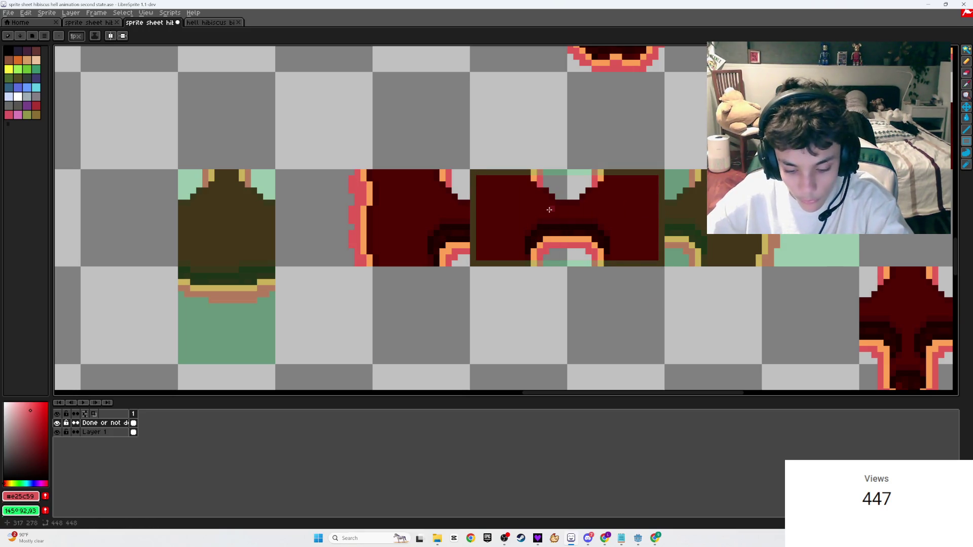
pyautogui.hotkey('ctrl', 'z')
pyautogui.press('g')
pyautogui.hotkey('ctrl', 's')
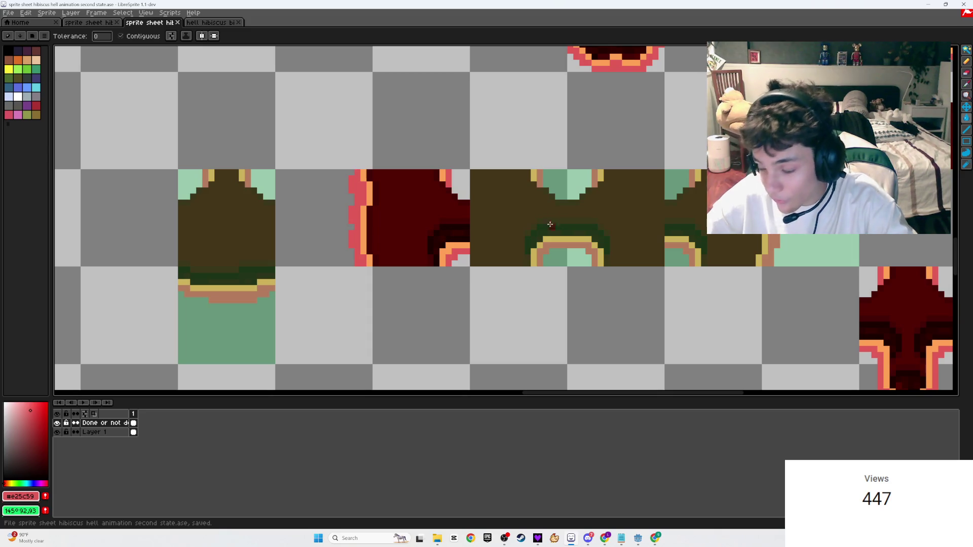
pyautogui.scroll(-2, 468, 204)
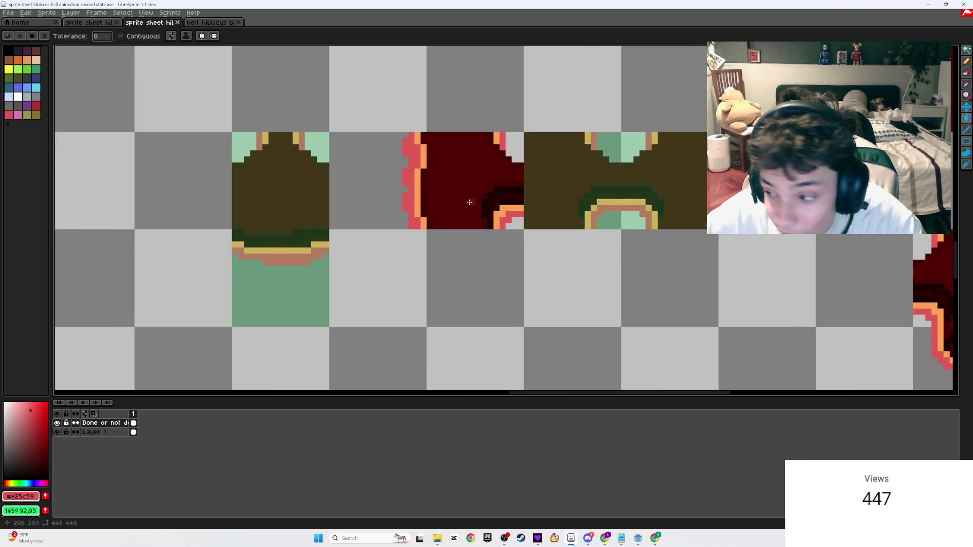
pyautogui.scroll(1, 472, 202)
pyautogui.scroll(1, 557, 228)
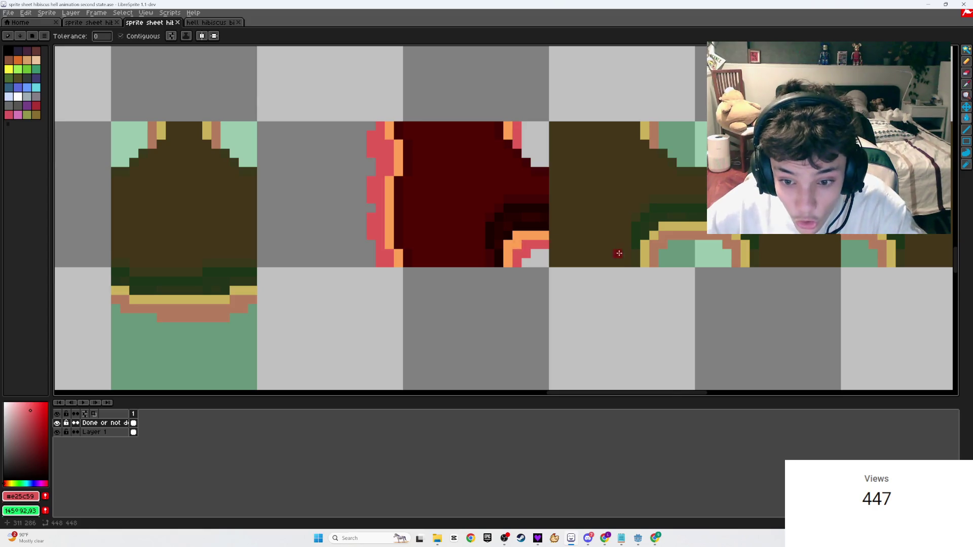
pyautogui.scroll(-1, 564, 255)
pyautogui.scroll(1, 564, 255)
# - Return to Layer 1 and marquee-select the left half of the green arch
pyautogui.click(102, 433)
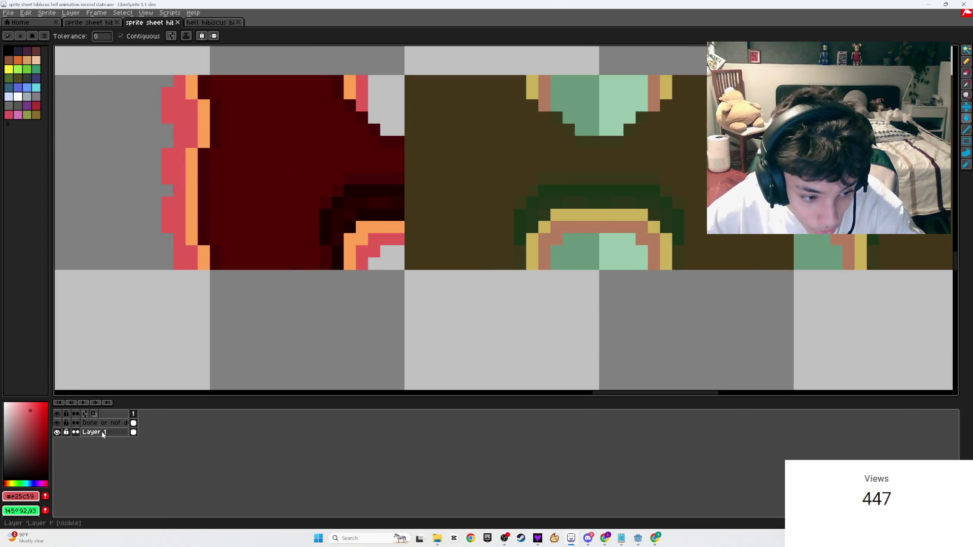
pyautogui.scroll(1, 518, 290)
pyautogui.press('m')
pyautogui.moveTo(629, 266)
pyautogui.mouseDown()
pyautogui.moveTo(555, 135)
pyautogui.moveTo(518, 136)
pyautogui.mouseUp()
pyautogui.click(537, 538)
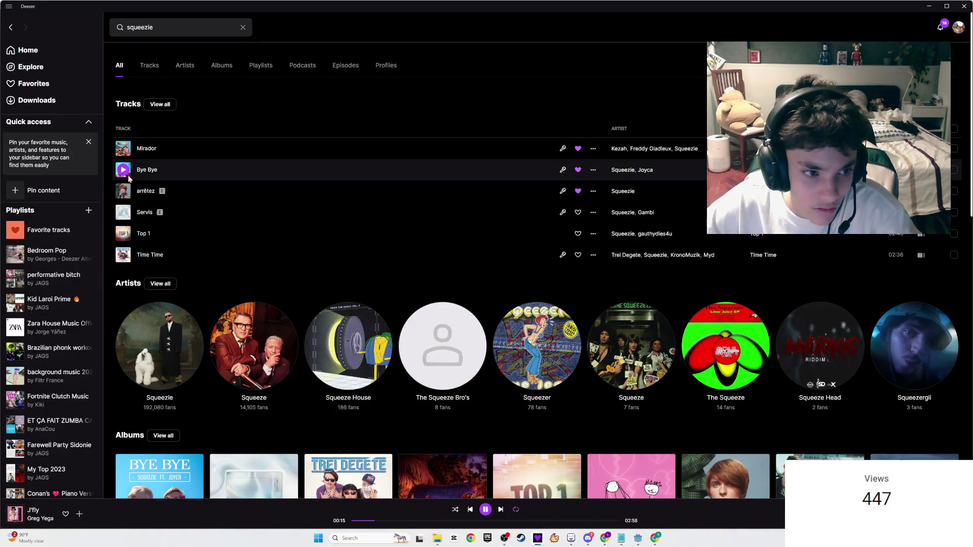
# - Delete the dark arch corner at the red tile's lower right and select the green arch's left half
pyautogui.hotkey('alt', 'Tab')
pyautogui.click(507, 271)
pyautogui.moveTo(517, 283); pyautogui.dragTo(401, 147)
pyautogui.moveTo(510, 307)
pyautogui.mouseDown()
pyautogui.moveTo(446, 174)
pyautogui.moveTo(391, 159)
pyautogui.mouseUp()
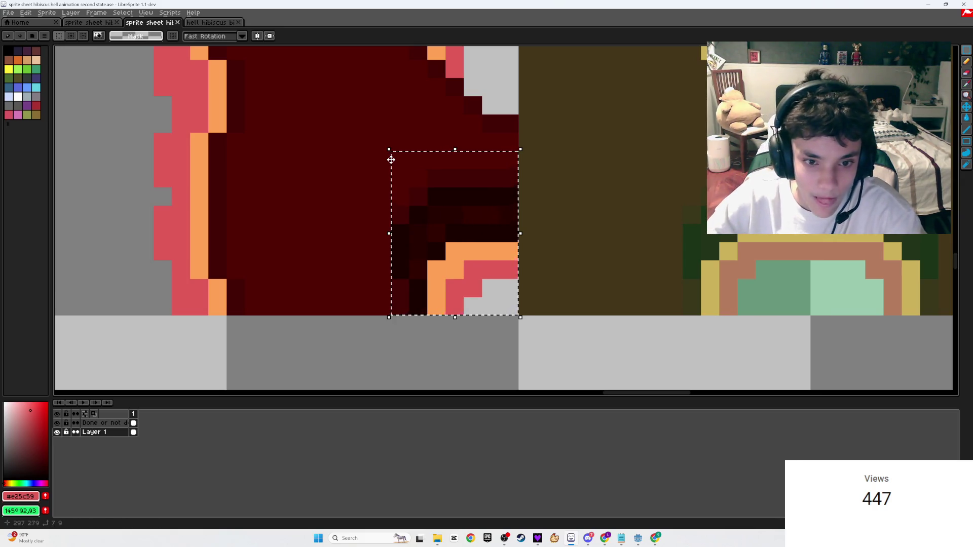
pyautogui.press('Delete')
pyautogui.moveTo(819, 325)
pyautogui.mouseDown()
pyautogui.moveTo(760, 244)
pyautogui.moveTo(704, 203)
pyautogui.moveTo(694, 181)
pyautogui.mouseUp()
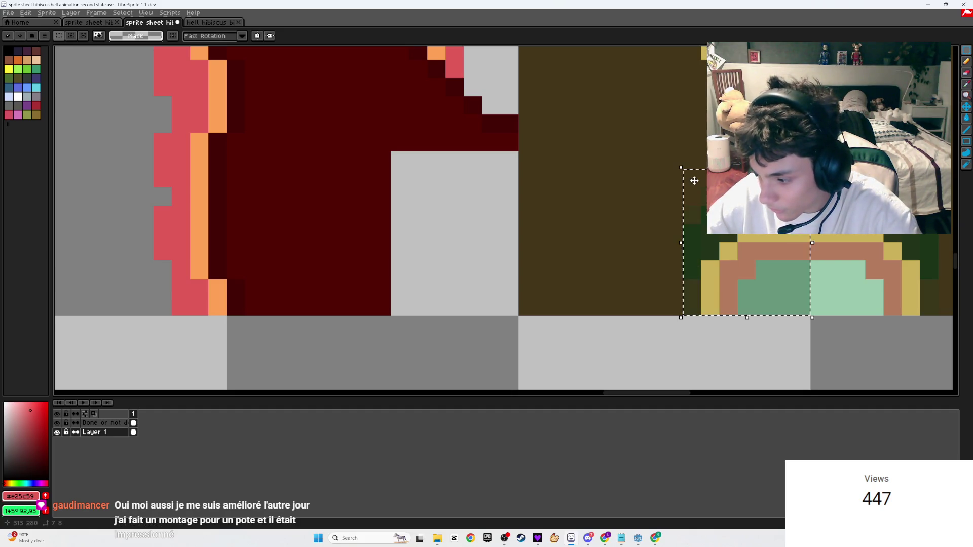
pyautogui.click(537, 540)
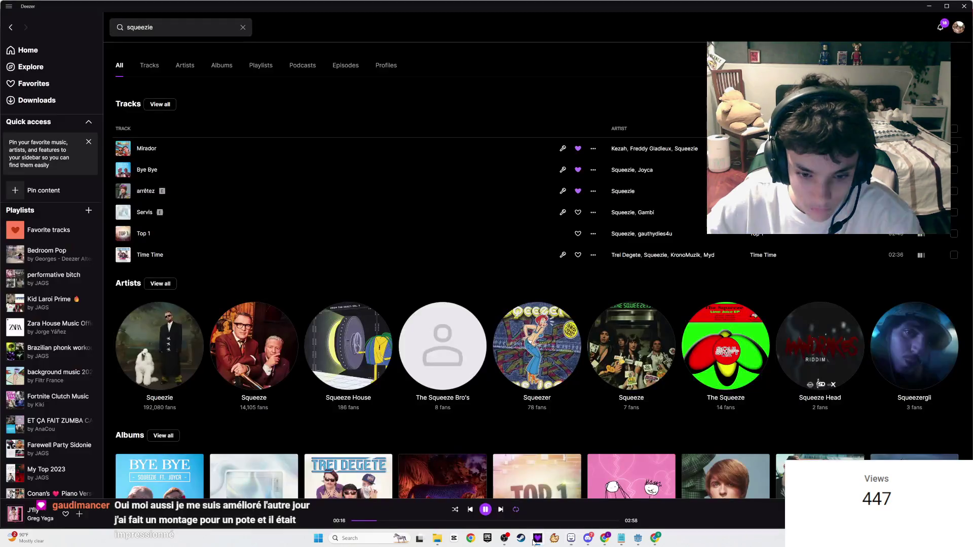
# - Check the Twitch dashboard chat, then bring the LibreSprite sprite sheet back
pyautogui.moveTo(604, 541)
pyautogui.click(653, 494)
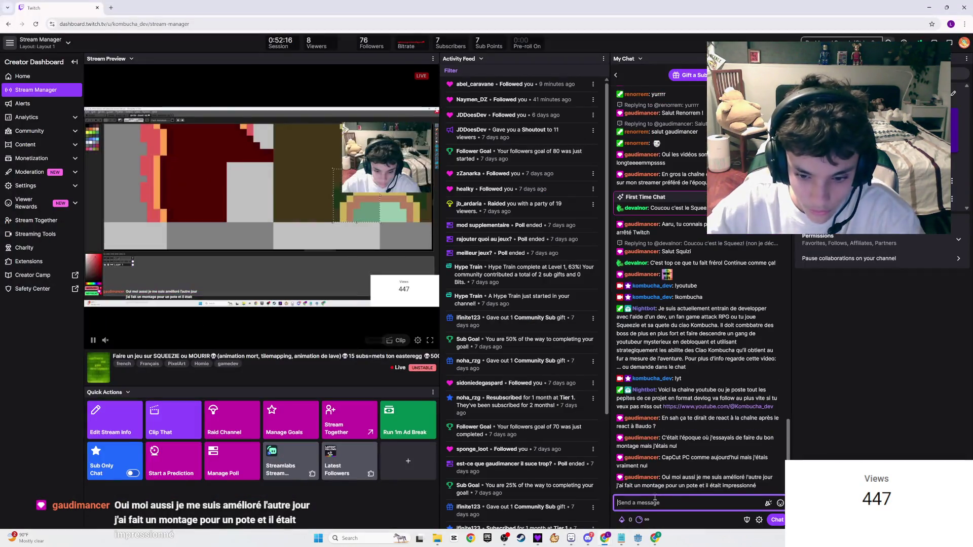
pyautogui.click(696, 506)
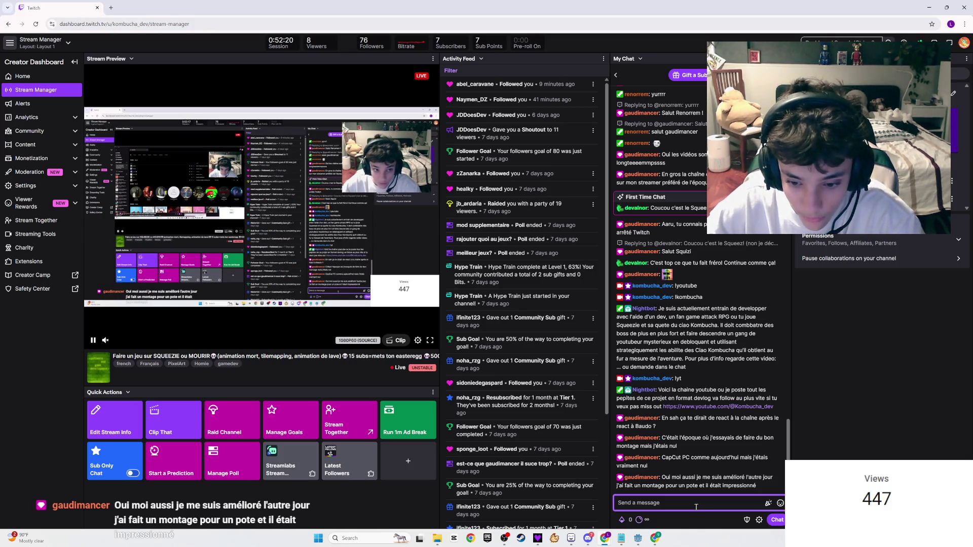
pyautogui.hotkey('alt', 'Tab')
pyautogui.click(571, 538)
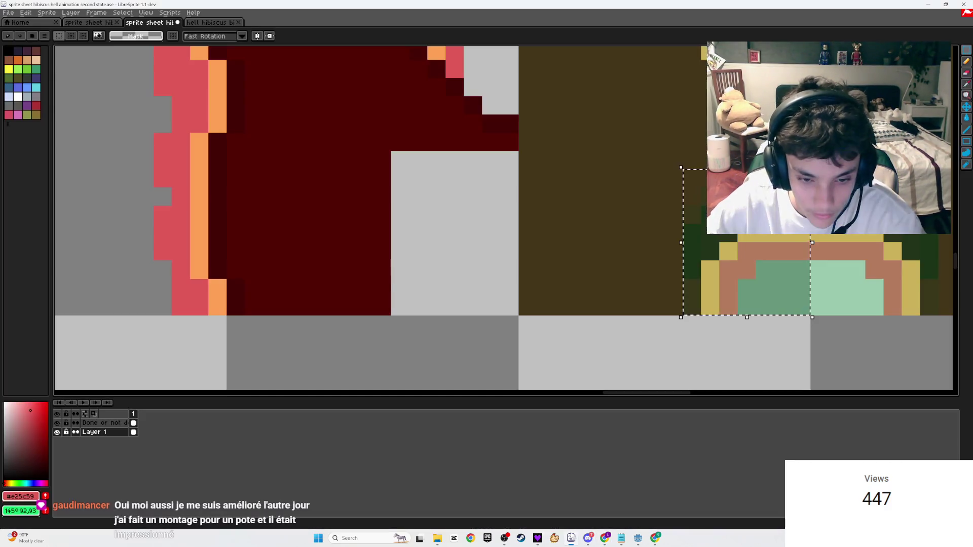
# - Paste the copied arch piece into the red tile's cleared lower-right corner and commit it
pyautogui.hotkey('ctrl', 'v')
pyautogui.moveTo(736, 275)
pyautogui.mouseDown()
pyautogui.moveTo(501, 270)
pyautogui.moveTo(444, 256)
pyautogui.moveTo(452, 266)
pyautogui.moveTo(444, 268)
pyautogui.mouseUp()
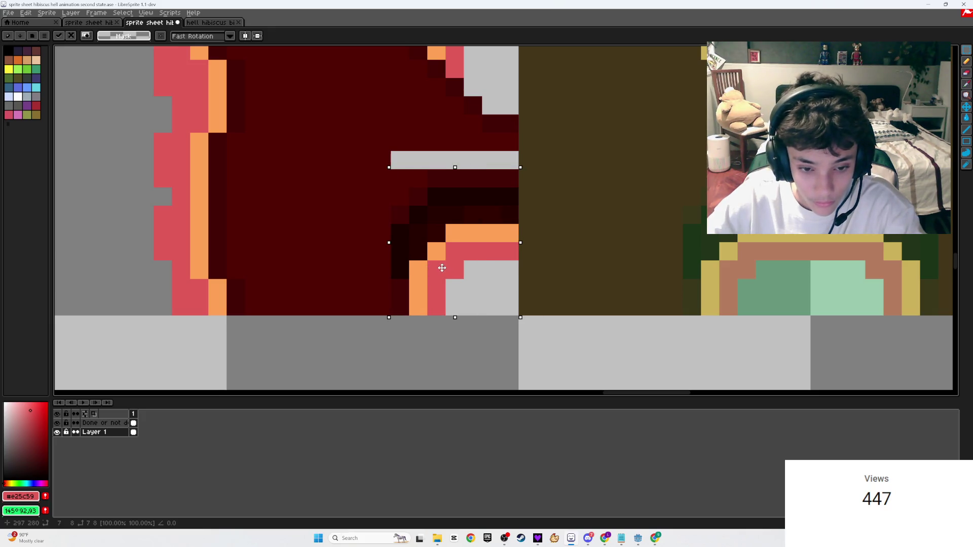
pyautogui.press('Return')
pyautogui.scroll(-3, 483, 296)
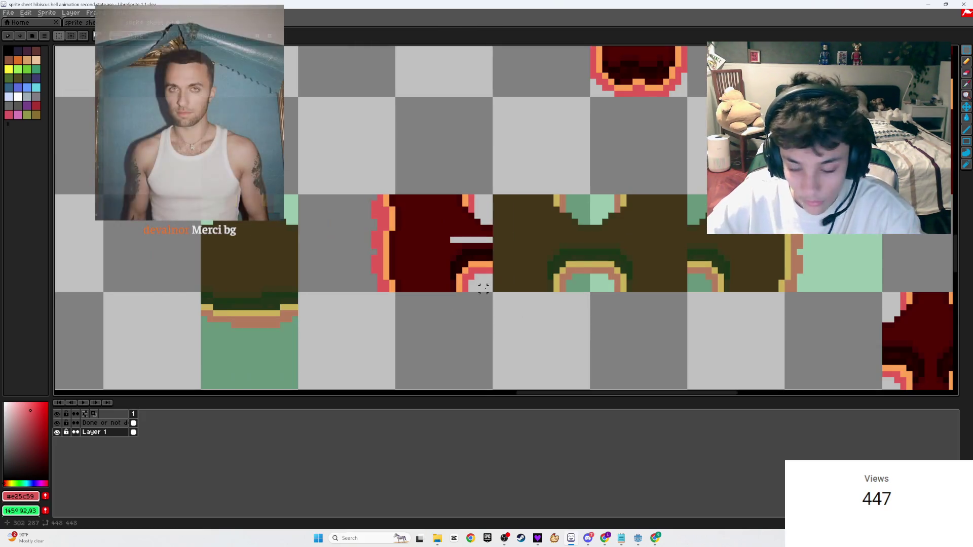
pyautogui.moveTo(607, 542)
pyautogui.click(561, 505)
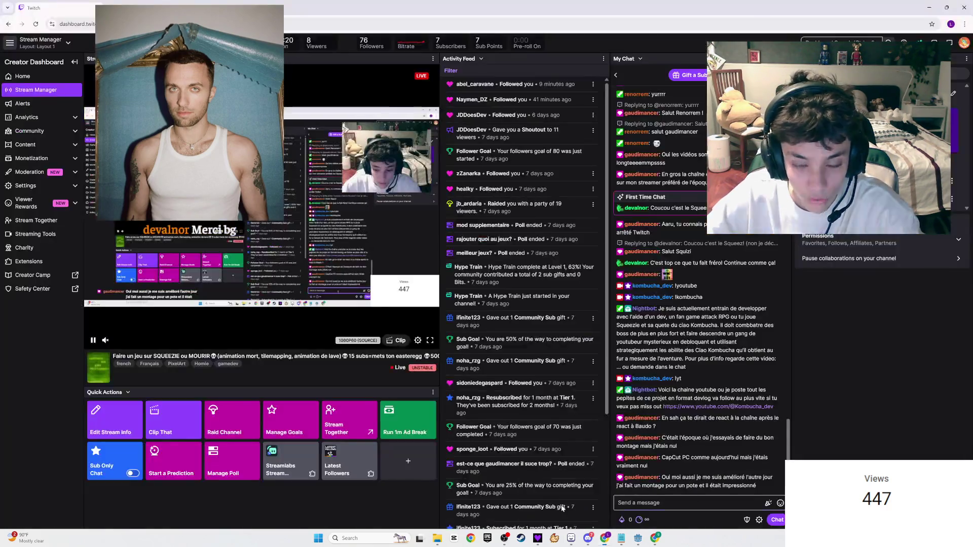
pyautogui.click(571, 538)
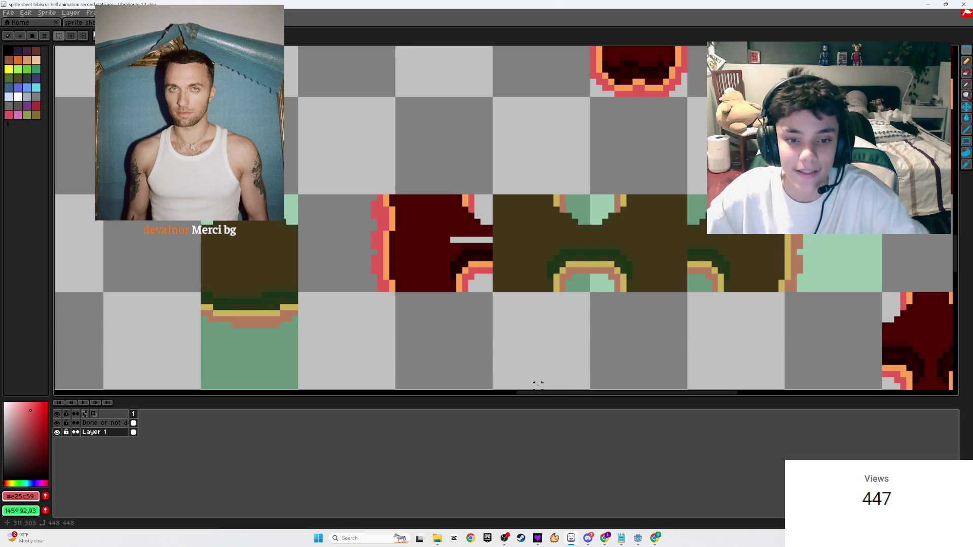
# - Fill the light gap bar in the red tile with dark red #520303 and save the sheet
pyautogui.scroll(3, 461, 241)
pyautogui.press('g')
pyautogui.click(474, 237)
pyautogui.keyDown('alt'); pyautogui.click(409, 263); pyautogui.keyUp('alt')
pyautogui.click(401, 274)
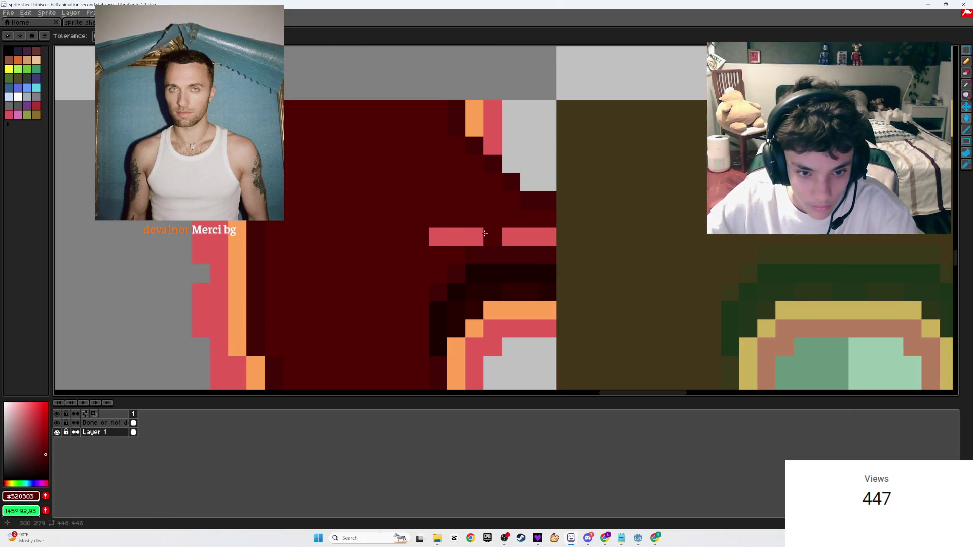
pyautogui.click(482, 236)
pyautogui.scroll(-4, 482, 232)
pyautogui.hotkey('ctrl', 's')
# - Shift the arch's orange and red edge pixel columns one pixel left
pyautogui.scroll(2, 480, 269)
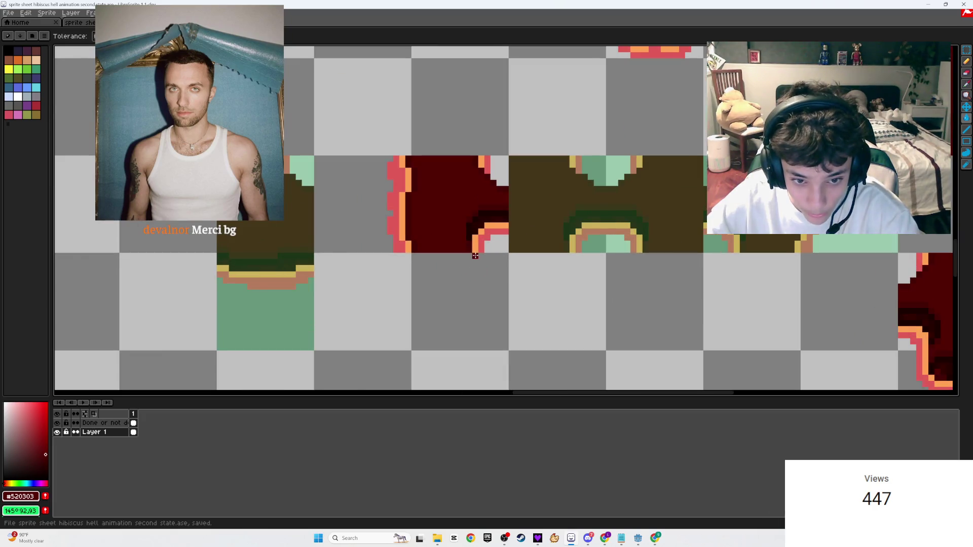
pyautogui.scroll(1, 475, 256)
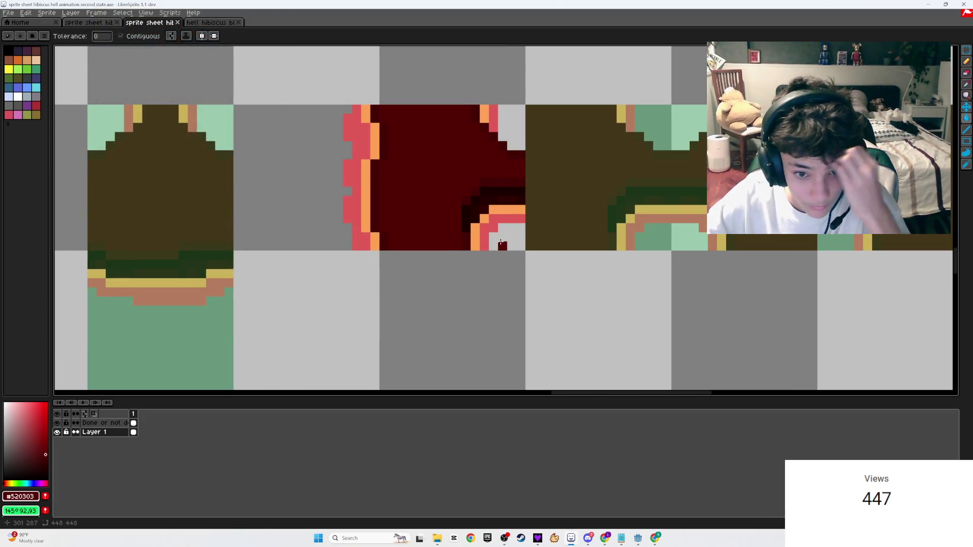
pyautogui.moveTo(500, 239); pyautogui.dragTo(554, 280)
pyautogui.scroll(2, 506, 284)
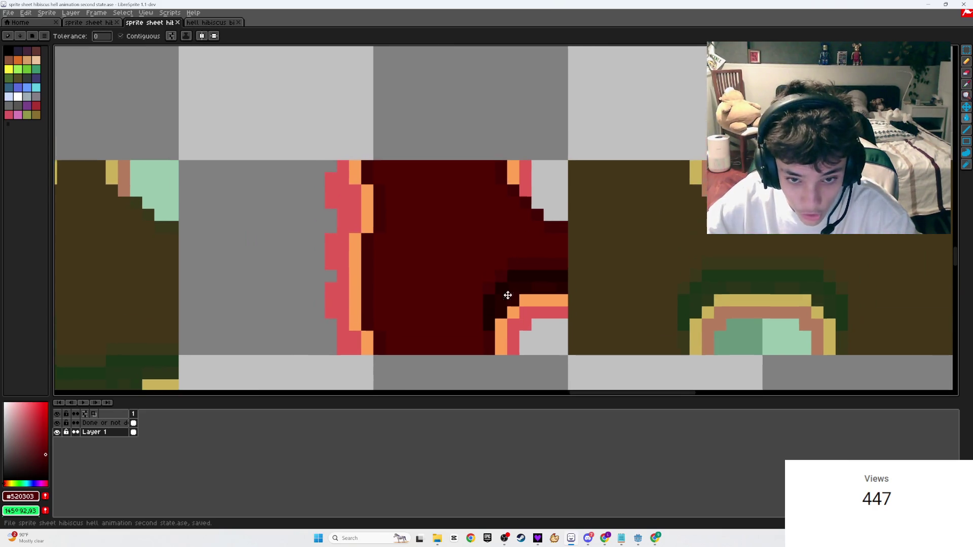
pyautogui.press('w')
pyautogui.click(490, 213)
pyautogui.moveTo(484, 213)
pyautogui.mouseDown()
pyautogui.moveTo(472, 212)
pyautogui.moveTo(488, 222)
pyautogui.mouseUp()
pyautogui.click(506, 220)
pyautogui.press('Return')
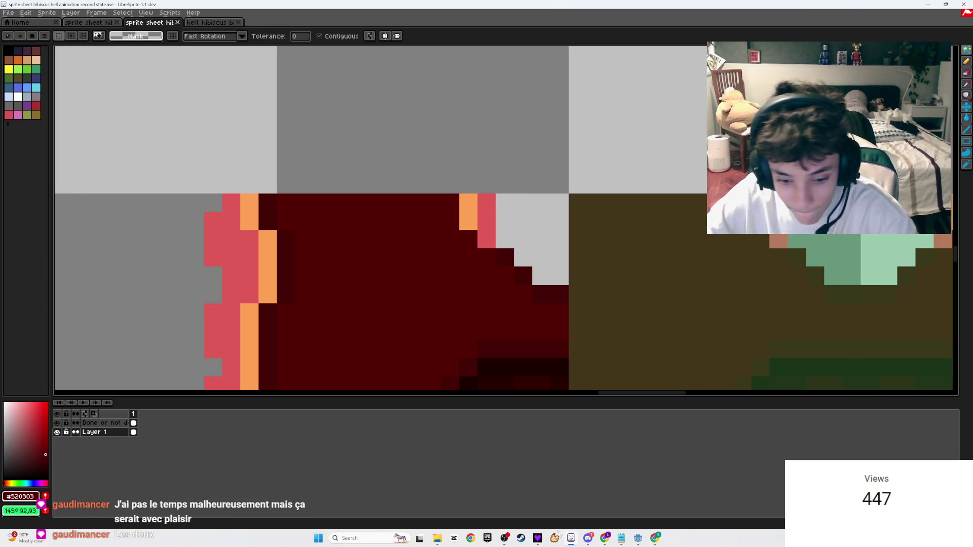
# - Glance at the Twitch dashboard, then return to the sprite sheet
pyautogui.moveTo(603, 540)
pyautogui.click(672, 488)
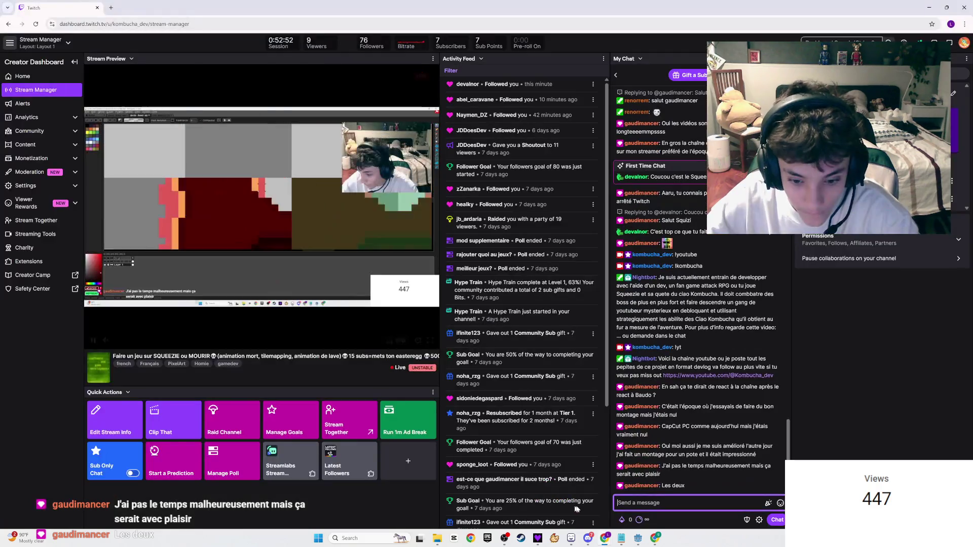
pyautogui.doubleClick(695, 466)
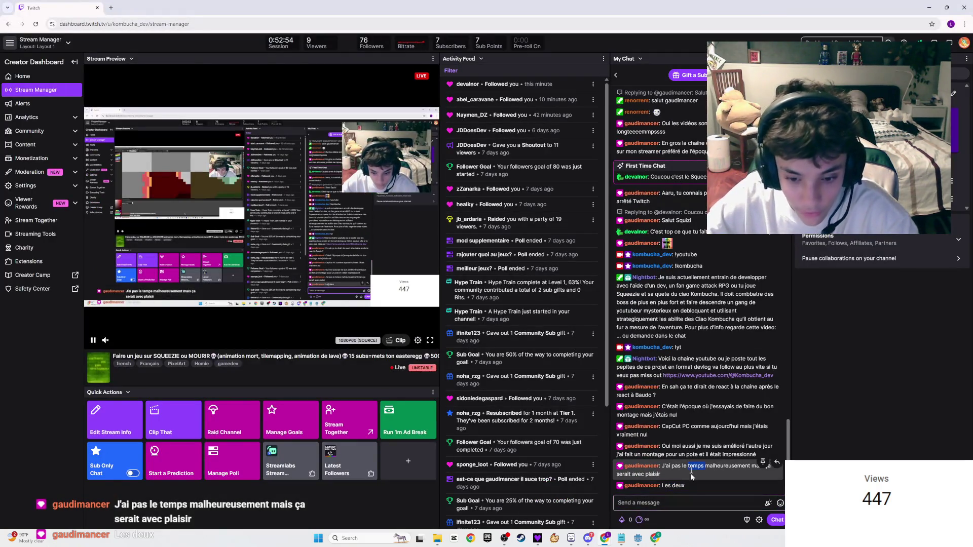
pyautogui.hotkey('alt', 'Tab')
pyautogui.scroll(-2, 463, 250)
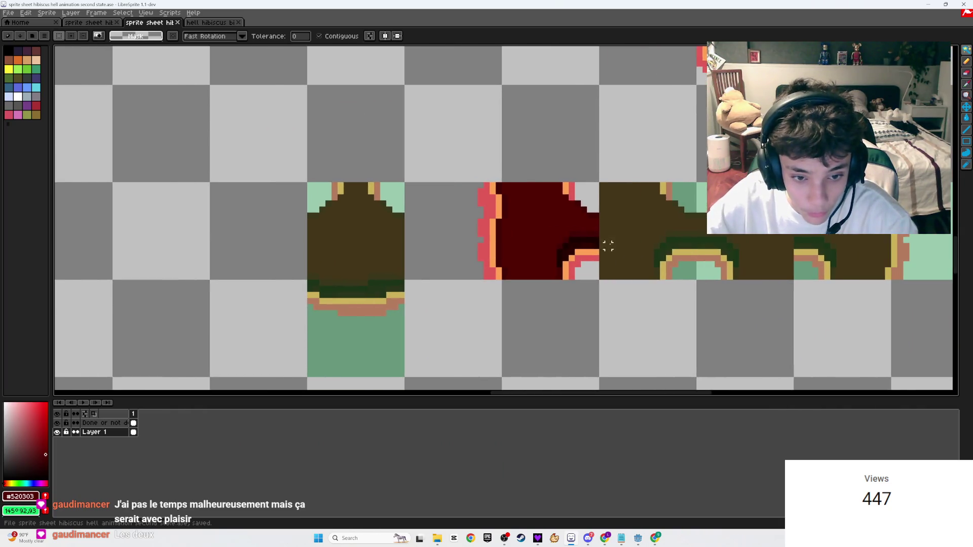
# - Move the red tile's orange and red left-edge pixels one pixel right and save
pyautogui.scroll(2, 490, 278)
pyautogui.click(466, 245)
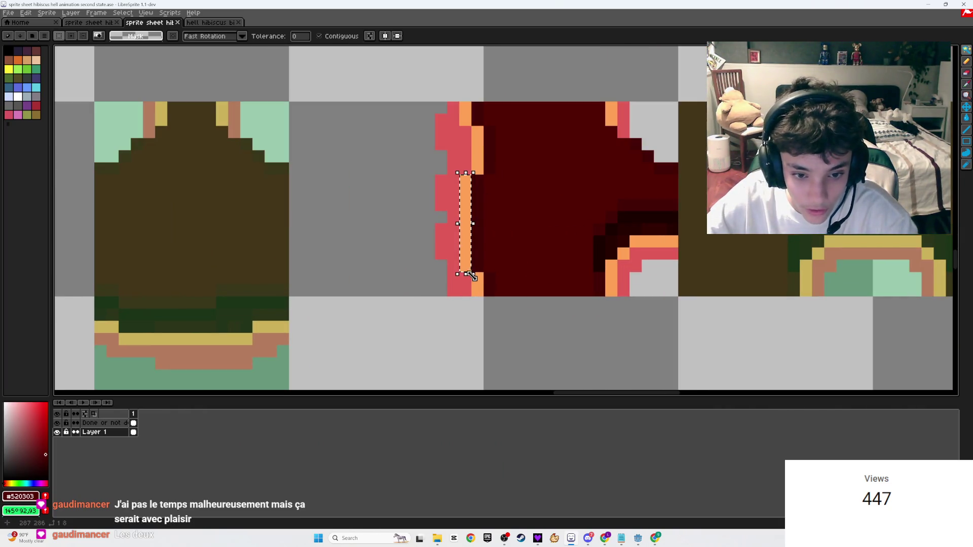
pyautogui.keyDown('shift'); pyautogui.click(477, 285); pyautogui.keyUp('shift')
pyautogui.keyDown('shift'); pyautogui.click(477, 150); pyautogui.keyUp('shift')
pyautogui.keyDown('shift'); pyautogui.click(465, 114); pyautogui.keyUp('shift')
pyautogui.keyDown('shift'); pyautogui.click(459, 143); pyautogui.keyUp('shift')
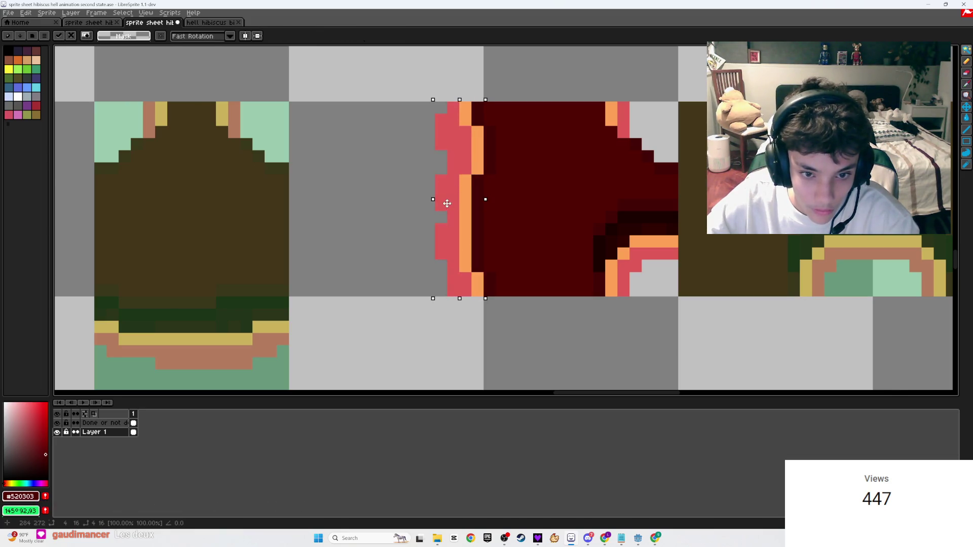
pyautogui.moveTo(445, 203); pyautogui.dragTo(462, 203)
pyautogui.press('Return')
pyautogui.scroll(-4, 517, 224)
pyautogui.hotkey('ctrl', 's')
# - Draw a marker rectangle over the finished tile on the 'Done or not done' layer and save
pyautogui.scroll(1, 546, 244)
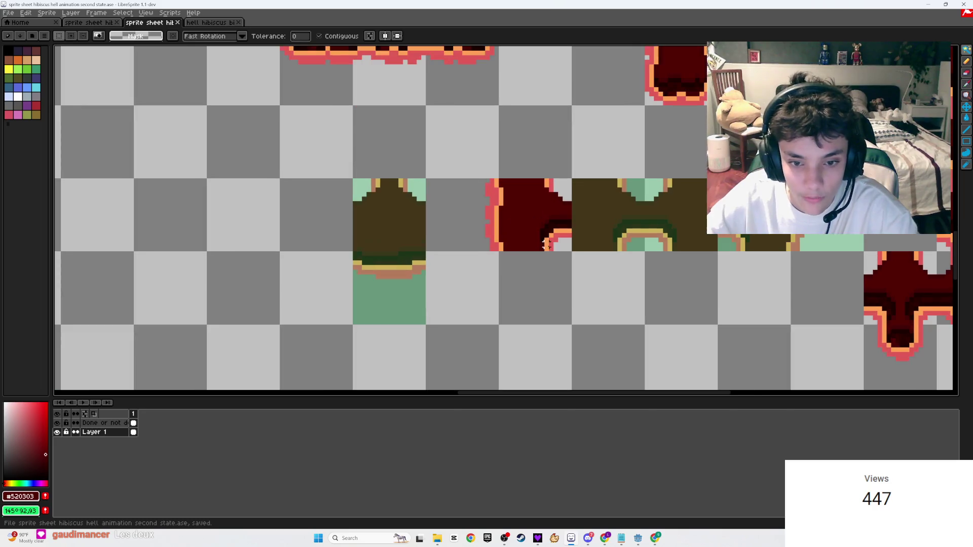
pyautogui.press('b')
pyautogui.click(101, 423)
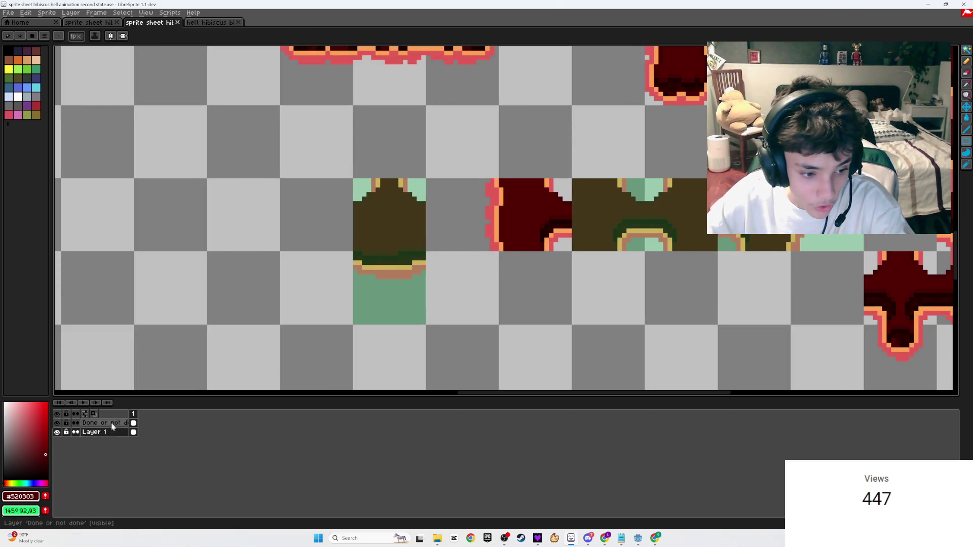
pyautogui.moveTo(569, 250)
pyautogui.mouseDown()
pyautogui.moveTo(503, 179)
pyautogui.moveTo(433, 180)
pyautogui.moveTo(463, 203)
pyautogui.mouseUp()
pyautogui.press('w')
pyautogui.scroll(-3, 463, 203)
pyautogui.hotkey('ctrl', 's')
pyautogui.scroll(1, 379, 257)
pyautogui.scroll(2, 378, 257)
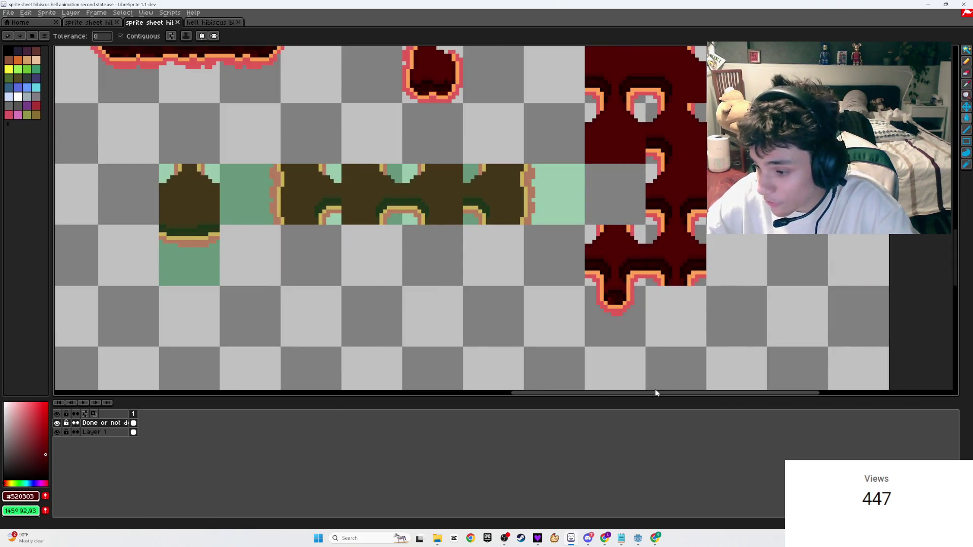
pyautogui.scroll(-2, 547, 304)
pyautogui.hotkey('ctrl', 's')
pyautogui.scroll(1, 411, 176)
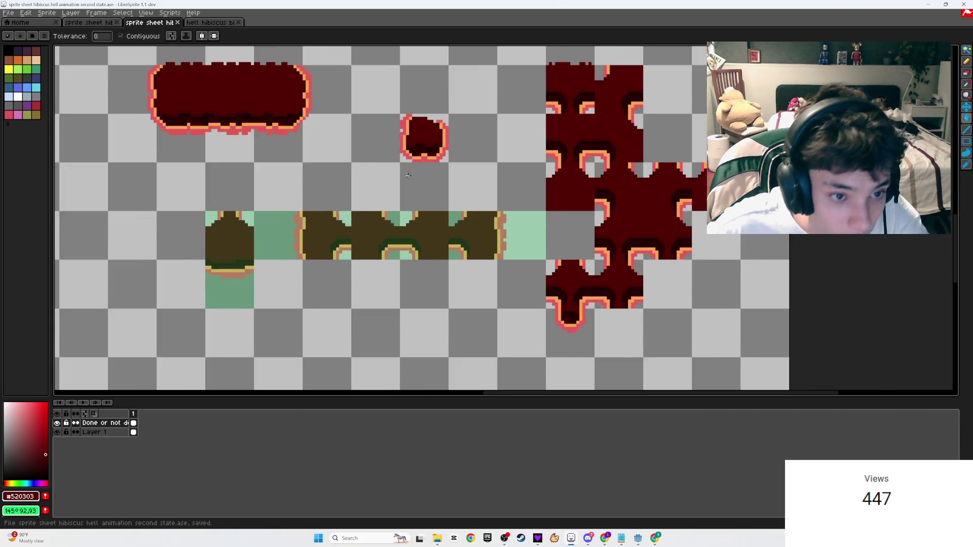
pyautogui.scroll(1, 411, 177)
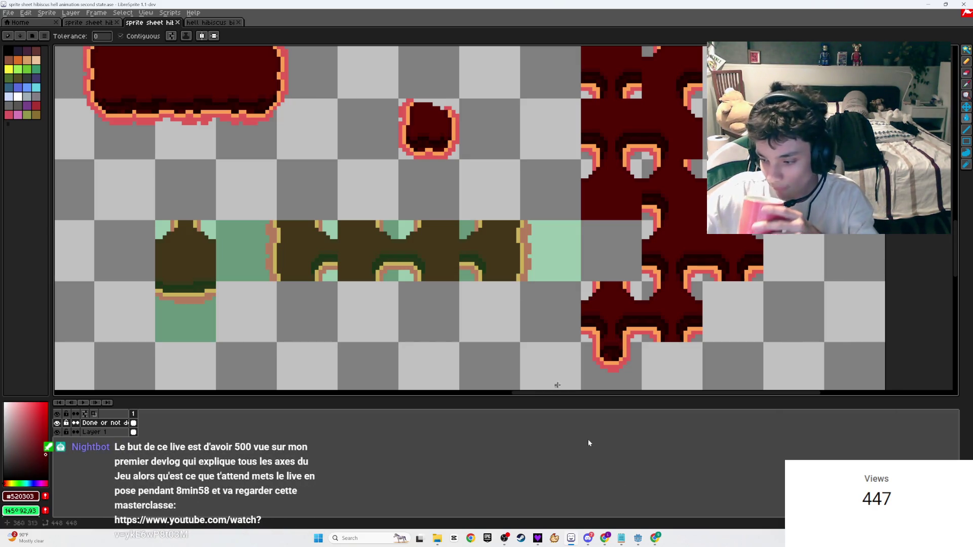
pyautogui.moveTo(604, 538)
pyautogui.click(580, 509)
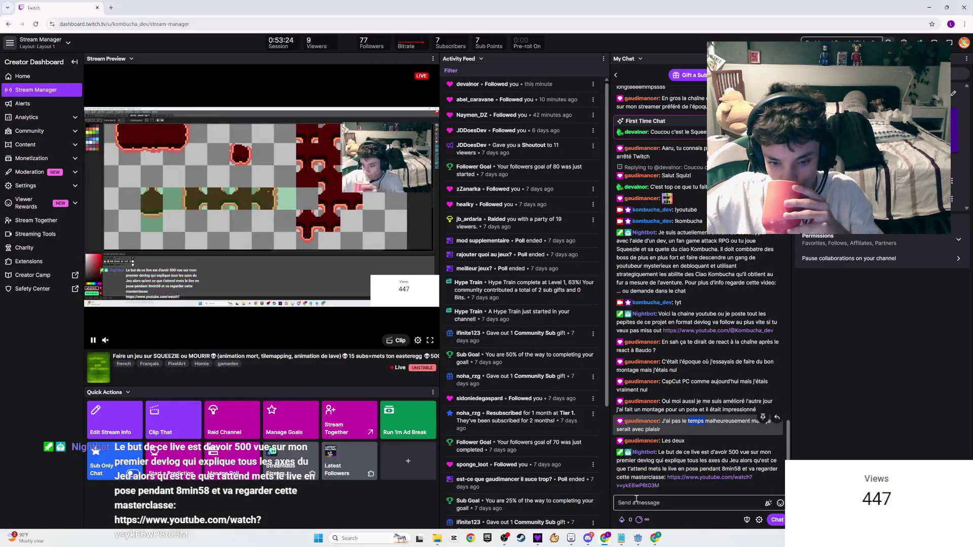
pyautogui.tripleClick(734, 469)
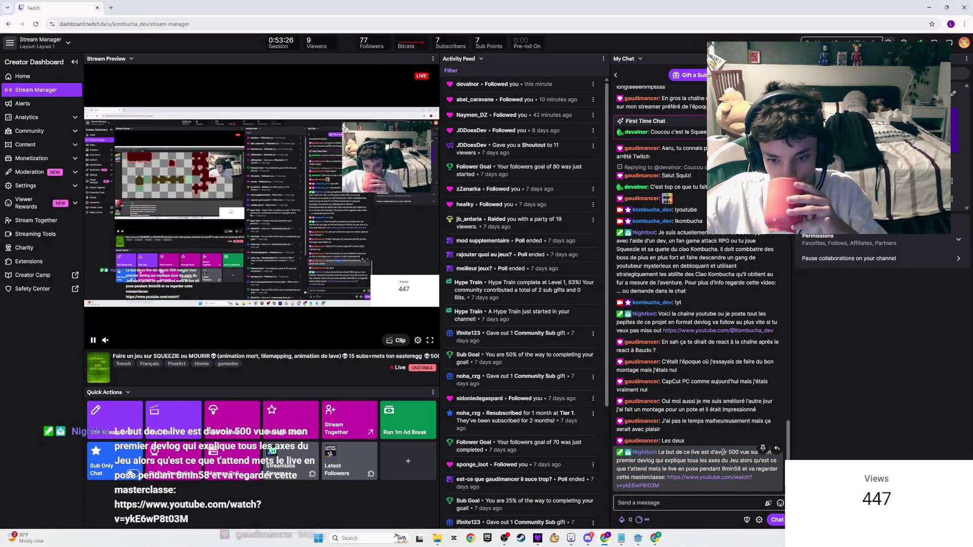
pyautogui.click(725, 484)
pyautogui.click(710, 502)
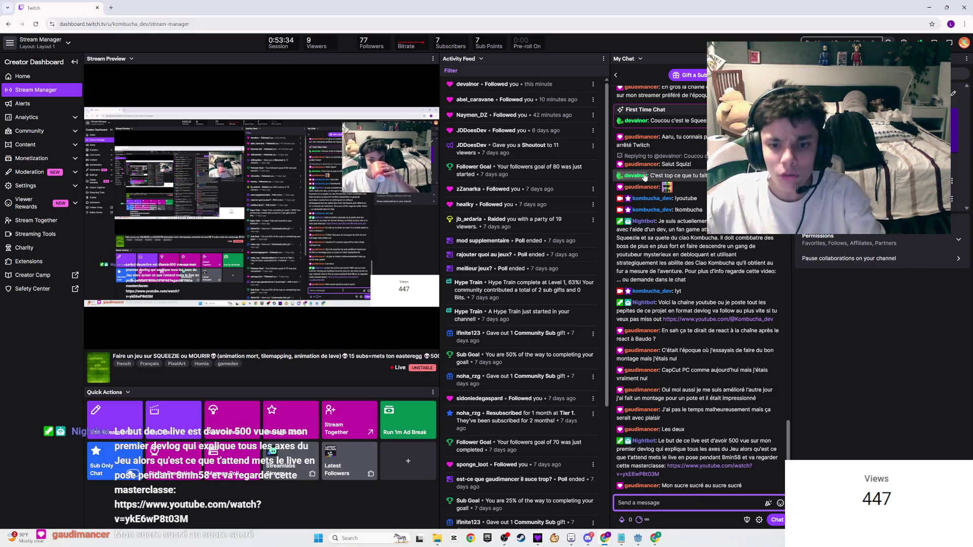
pyautogui.hotkey('alt', 'Tab')
pyautogui.hotkey('ctrl', 's')
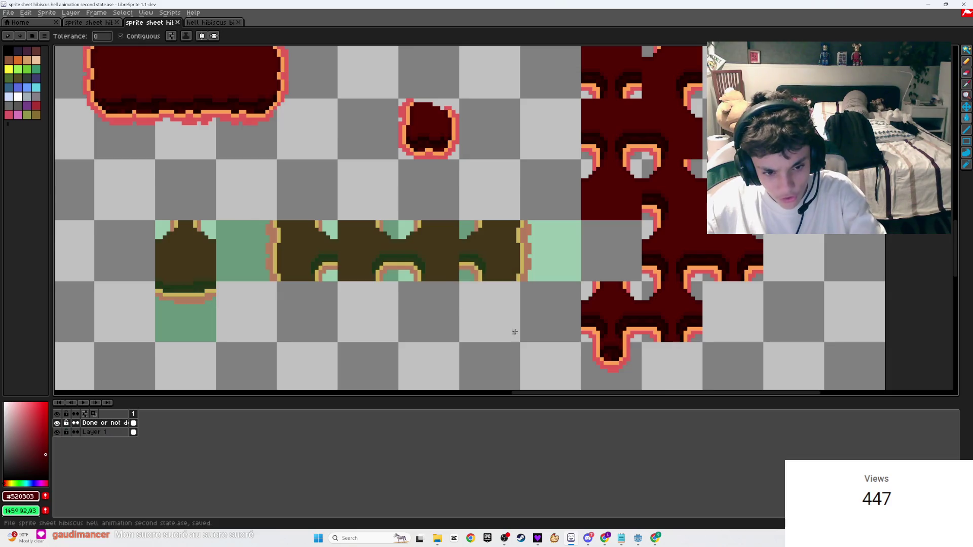
# - Pan the sprite sheet to bring the lava tiles into view
pyautogui.scroll(-1, 515, 330)
pyautogui.scroll(1, 415, 326)
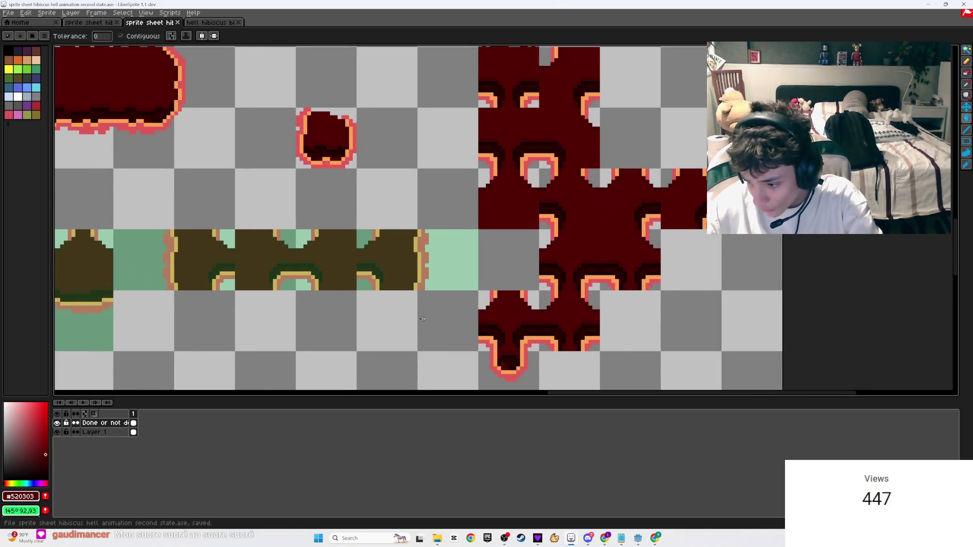
pyautogui.scroll(-2, 423, 318)
pyautogui.scroll(1, 501, 309)
pyautogui.moveTo(500, 309)
pyautogui.mouseDown()
pyautogui.moveTo(425, 309)
pyautogui.moveTo(284, 228)
pyautogui.moveTo(279, 204)
pyautogui.mouseUp()
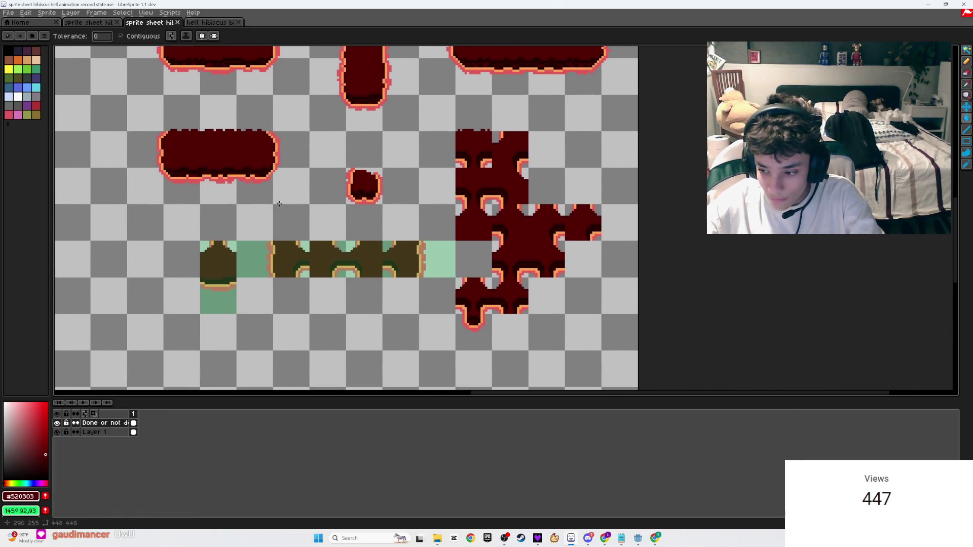
# - Post the !insta command in the Twitch stream chat, then return to LibreSprite
pyautogui.moveTo(605, 542)
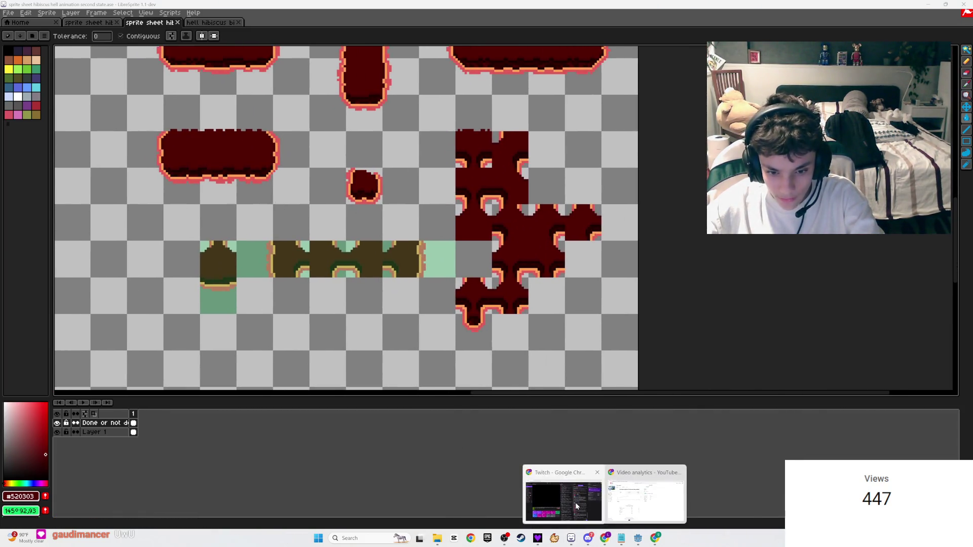
pyautogui.click(654, 504)
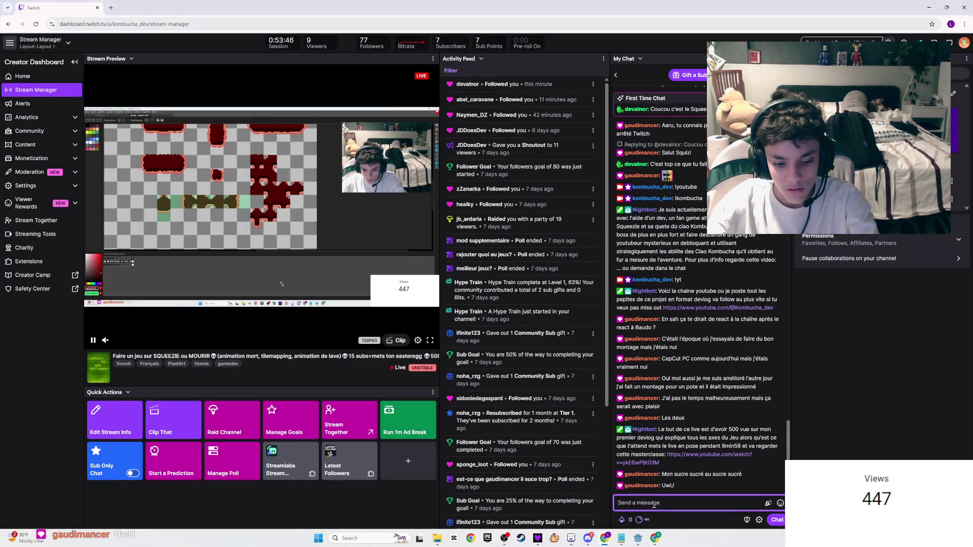
pyautogui.write('lrista')
pyautogui.press('Return')
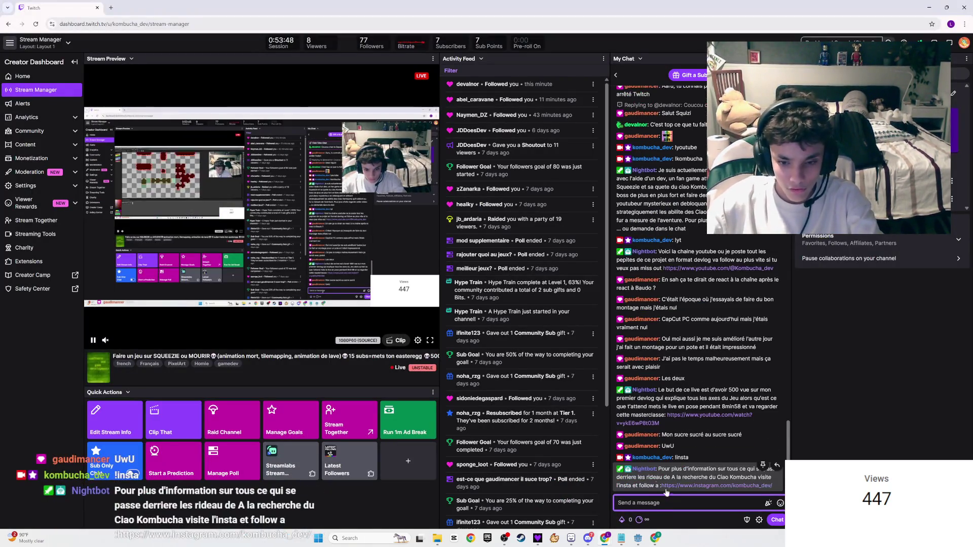
pyautogui.hotkey('alt', 'Tab')
# - With Layer 1 active, draw a rectangular marquee around one arch of the brown flower strip
pyautogui.scroll(-2, 440, 305)
pyautogui.scroll(3, 440, 305)
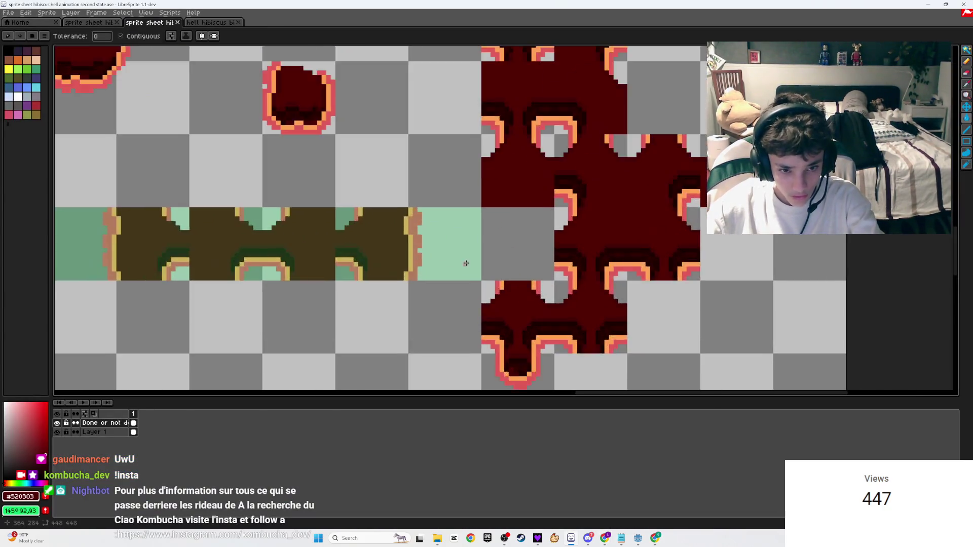
pyautogui.scroll(-5, 439, 305)
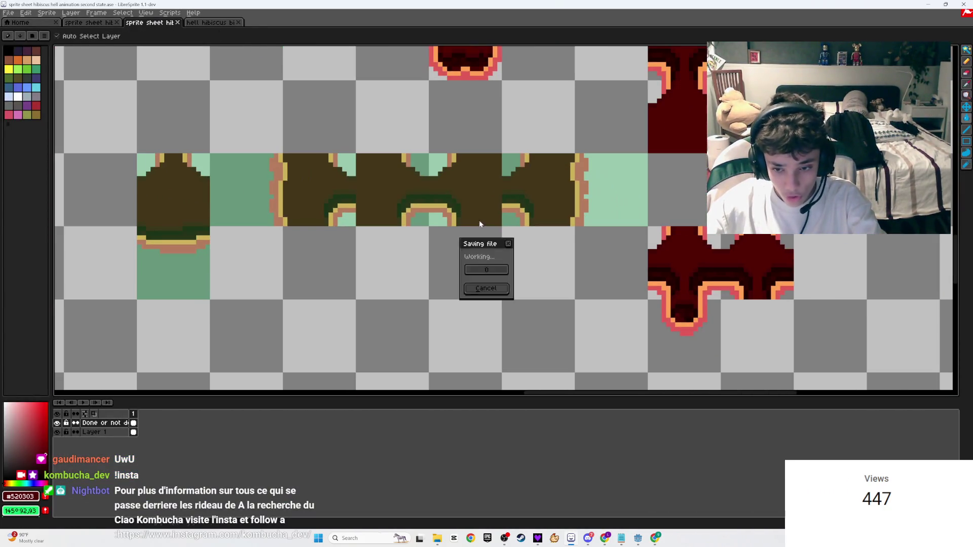
pyautogui.scroll(3, 582, 288)
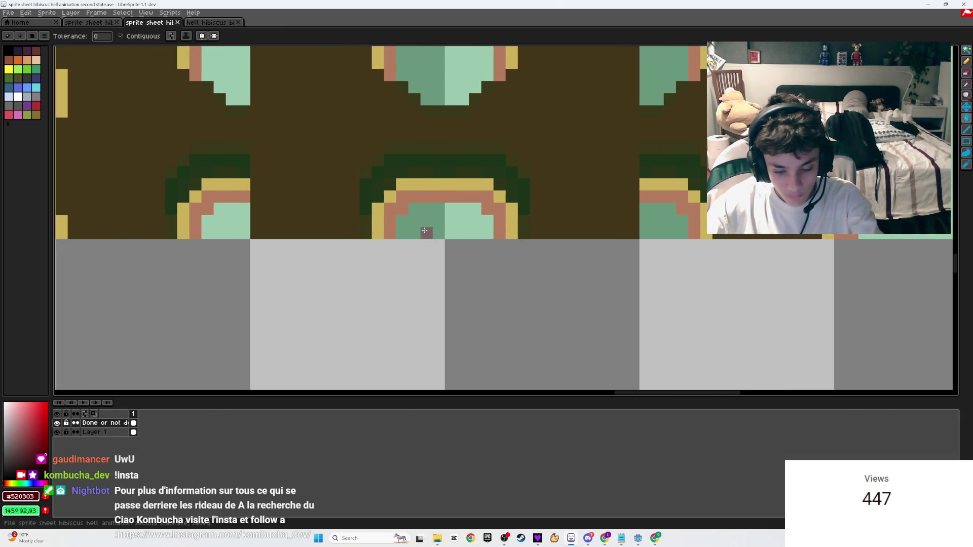
pyautogui.press('m')
pyautogui.click(113, 433)
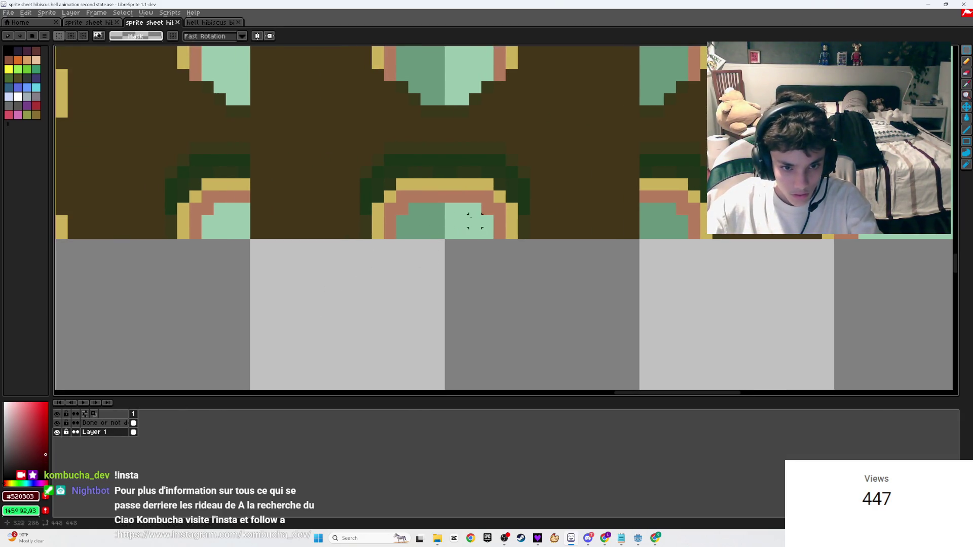
pyautogui.moveTo(438, 232)
pyautogui.mouseDown()
pyautogui.moveTo(375, 145)
pyautogui.moveTo(361, 144)
pyautogui.mouseUp()
pyautogui.scroll(-3, 398, 225)
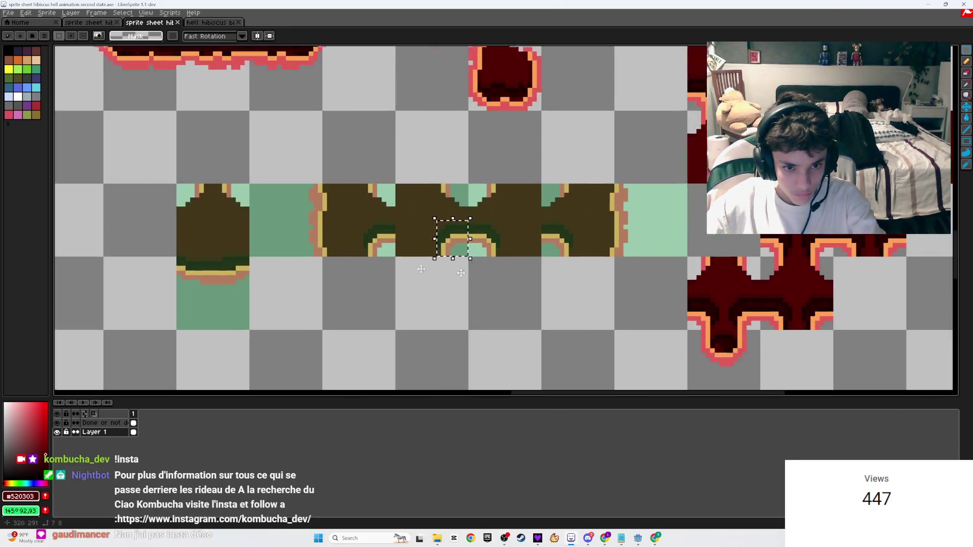
pyautogui.scroll(2, 399, 224)
# - Clear the right part of the red flower tile and paste the copied corner pixels in
pyautogui.moveTo(560, 292); pyautogui.dragTo(434, 148)
pyautogui.press('Delete')
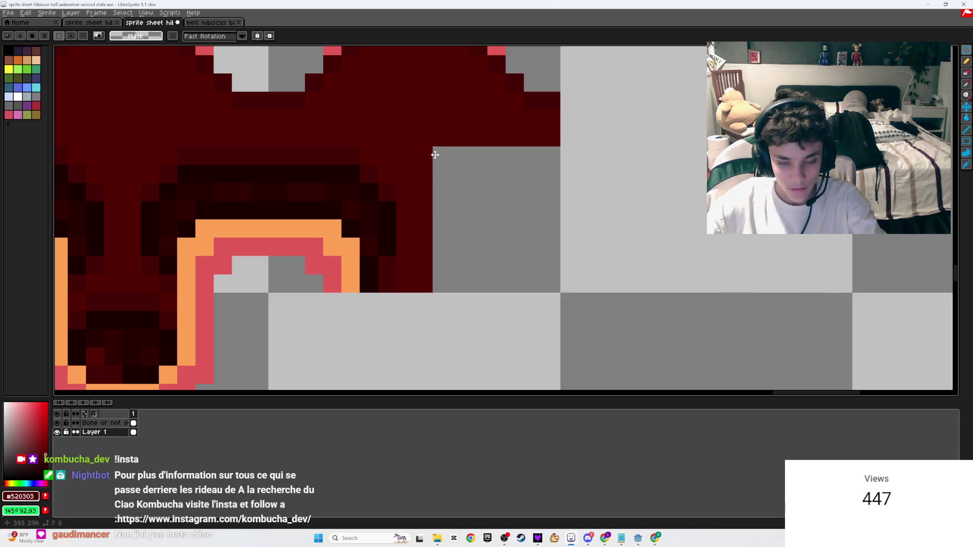
pyautogui.hotkey('ctrl', 'v')
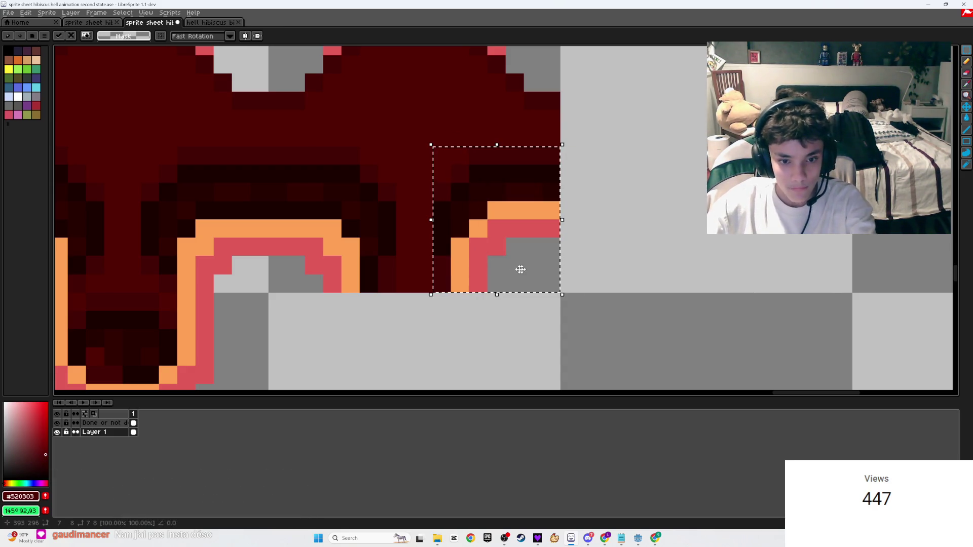
pyautogui.press('Return')
pyautogui.scroll(-4, 522, 269)
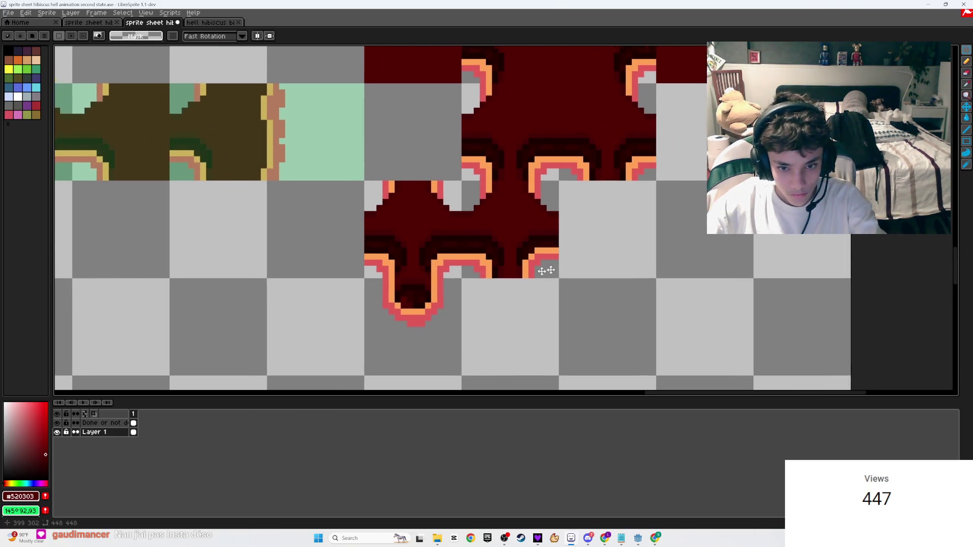
pyautogui.scroll(3, 537, 213)
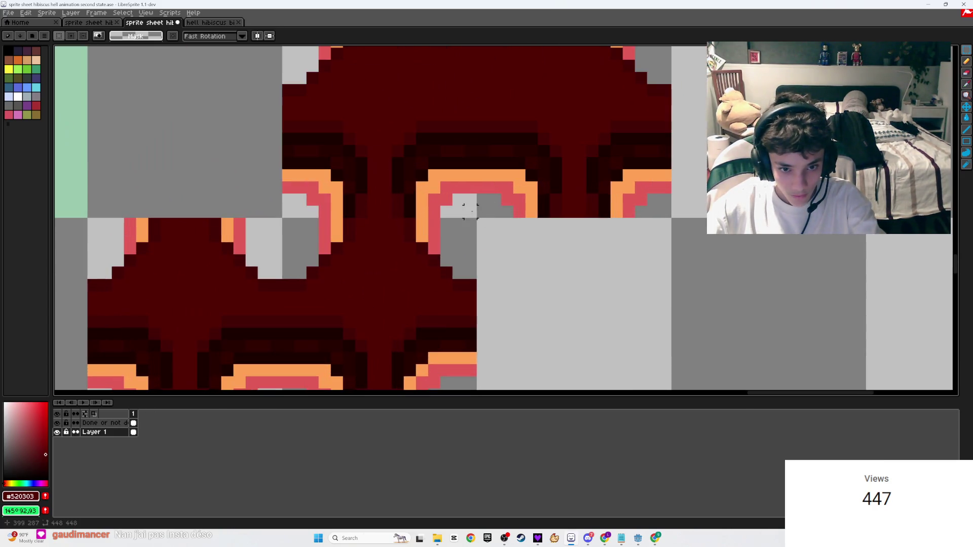
# - Move two small corner blocks of the tile up-left into place
pyautogui.moveTo(471, 211)
pyautogui.mouseDown()
pyautogui.moveTo(380, 122)
pyautogui.moveTo(467, 159)
pyautogui.mouseUp()
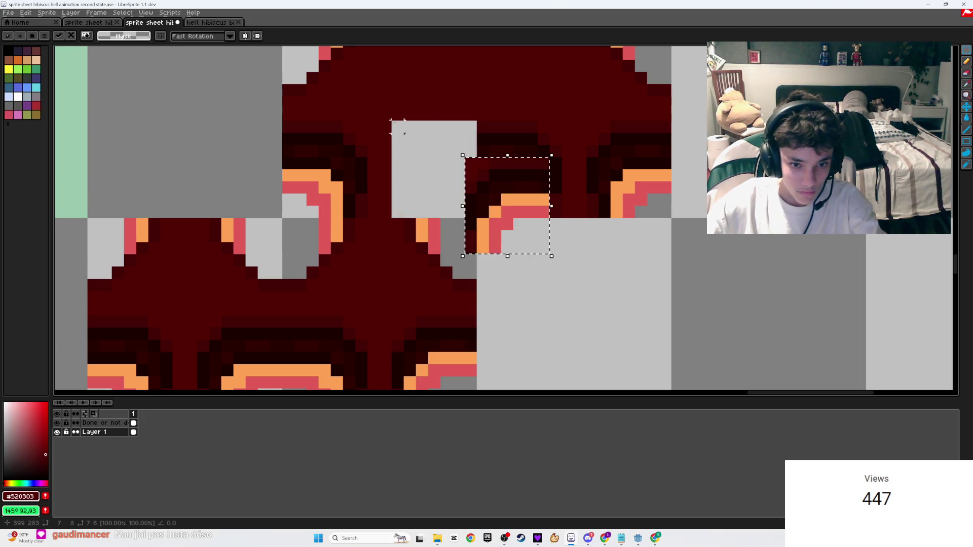
pyautogui.moveTo(519, 214)
pyautogui.mouseDown()
pyautogui.moveTo(446, 178)
pyautogui.moveTo(442, 198)
pyautogui.moveTo(443, 175)
pyautogui.mouseUp()
pyautogui.hotkey('ctrl', 'd')
pyautogui.scroll(-2, 480, 223)
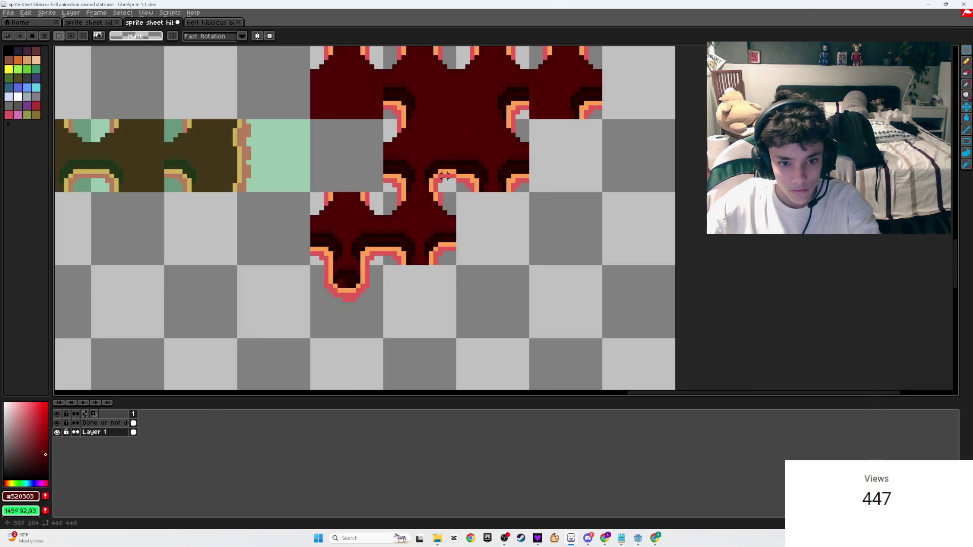
pyautogui.scroll(2, 481, 223)
pyautogui.moveTo(436, 226)
pyautogui.mouseDown()
pyautogui.moveTo(403, 163)
pyautogui.moveTo(376, 155)
pyautogui.moveTo(360, 181)
pyautogui.moveTo(390, 195)
pyautogui.moveTo(467, 197)
pyautogui.moveTo(462, 152)
pyautogui.moveTo(445, 137)
pyautogui.moveTo(403, 176)
pyautogui.moveTo(441, 138)
pyautogui.moveTo(532, 245)
pyautogui.moveTo(308, 218)
pyautogui.moveTo(295, 168)
pyautogui.mouseUp()
pyautogui.press('Return')
pyautogui.press('Return')
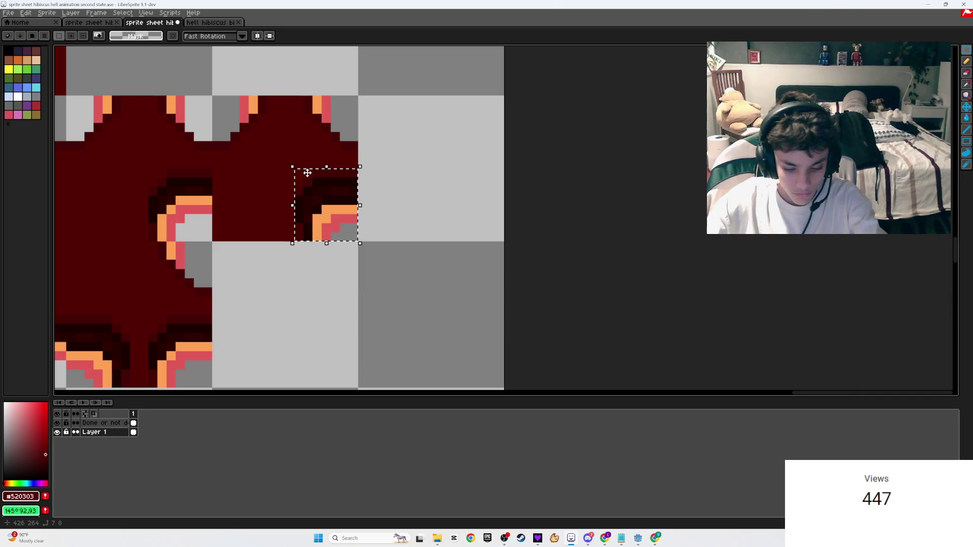
# - Replace the flower's cleared corner with the pasted corner piece, save, and bring up Twitch
pyautogui.press('Delete')
pyautogui.hotkey('ctrl', 'v')
pyautogui.moveTo(287, 214); pyautogui.dragTo(330, 206)
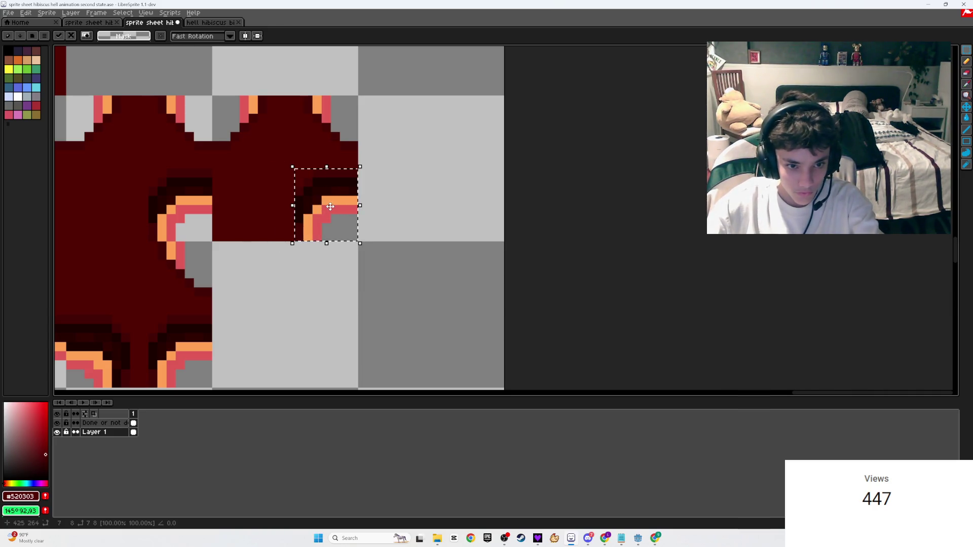
pyautogui.press('Return')
pyautogui.scroll(-2, 379, 250)
pyautogui.hotkey('ctrl', 's')
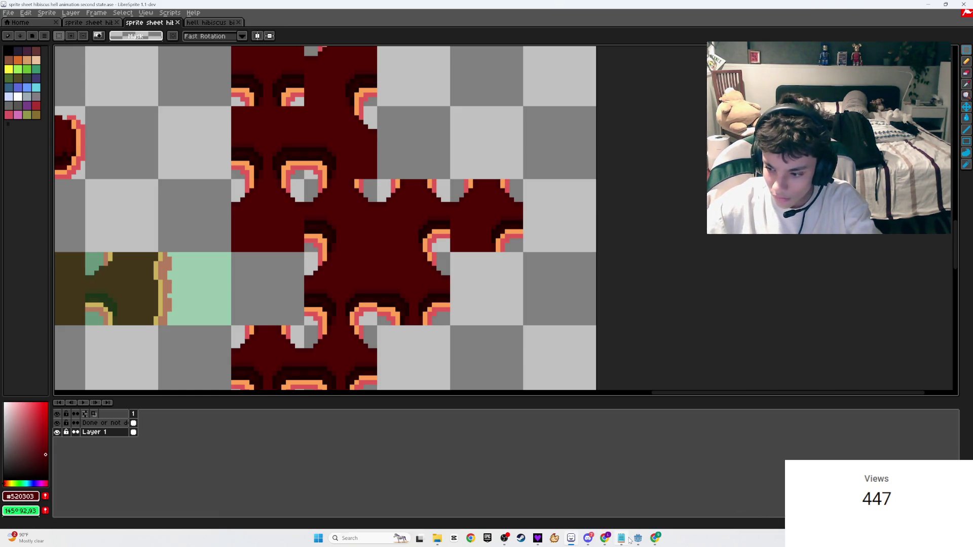
pyautogui.moveTo(610, 541)
pyautogui.click(659, 502)
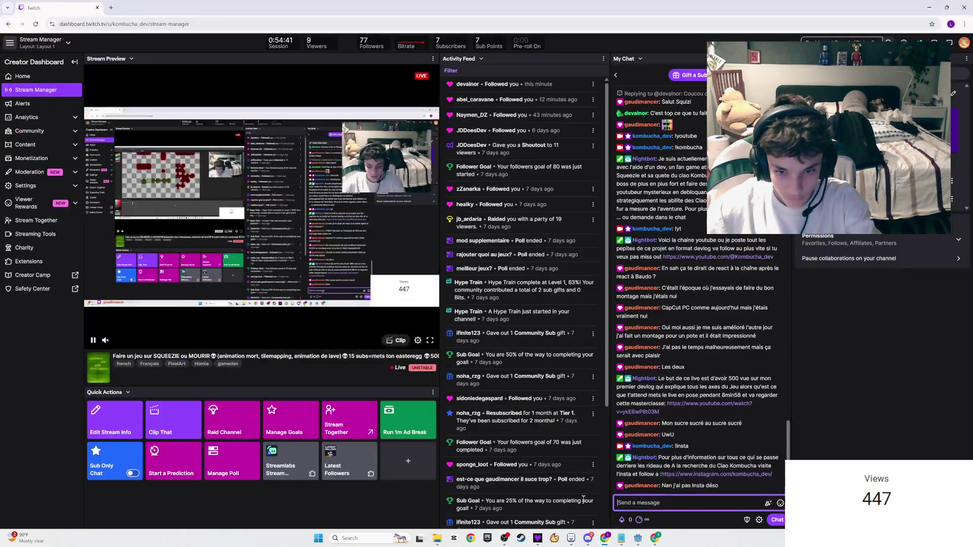